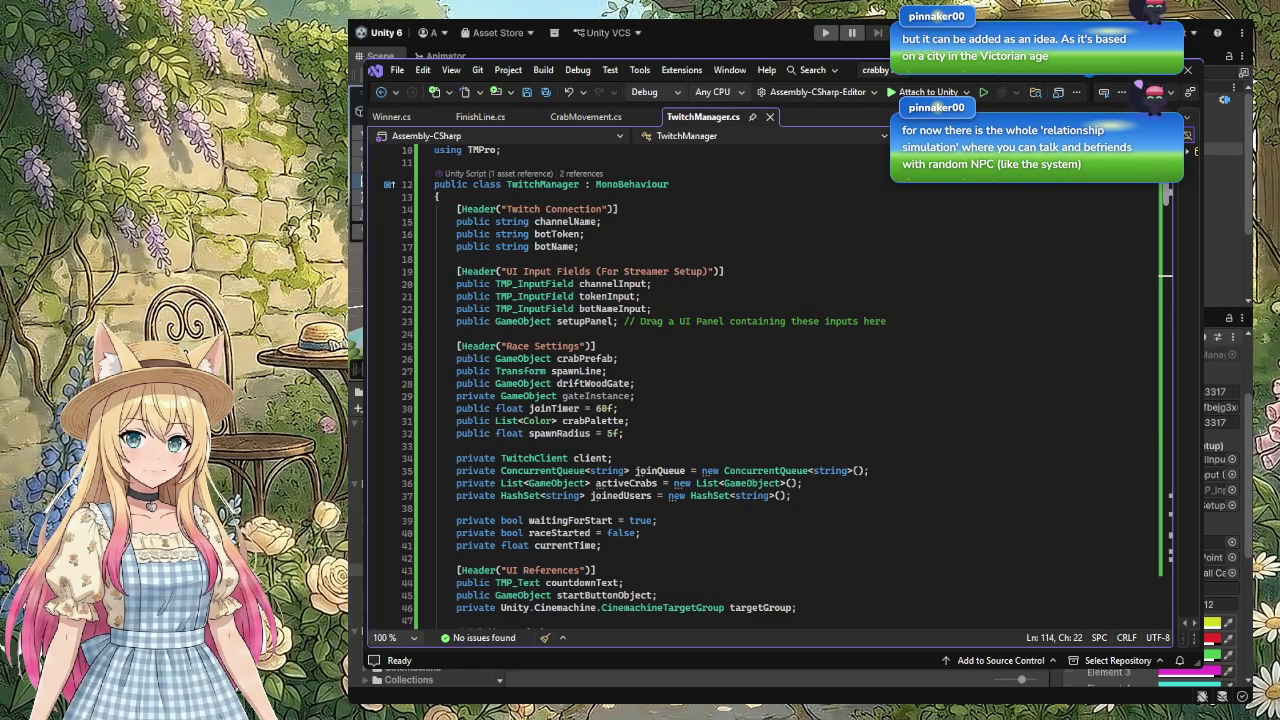
Step: Scroll through the TwitchManager.cs code in Visual Studio, then return to the Unity editor
{"action": "scroll", "coordinate": [765, 385], "scroll_direction": "down", "scroll_amount": 2}
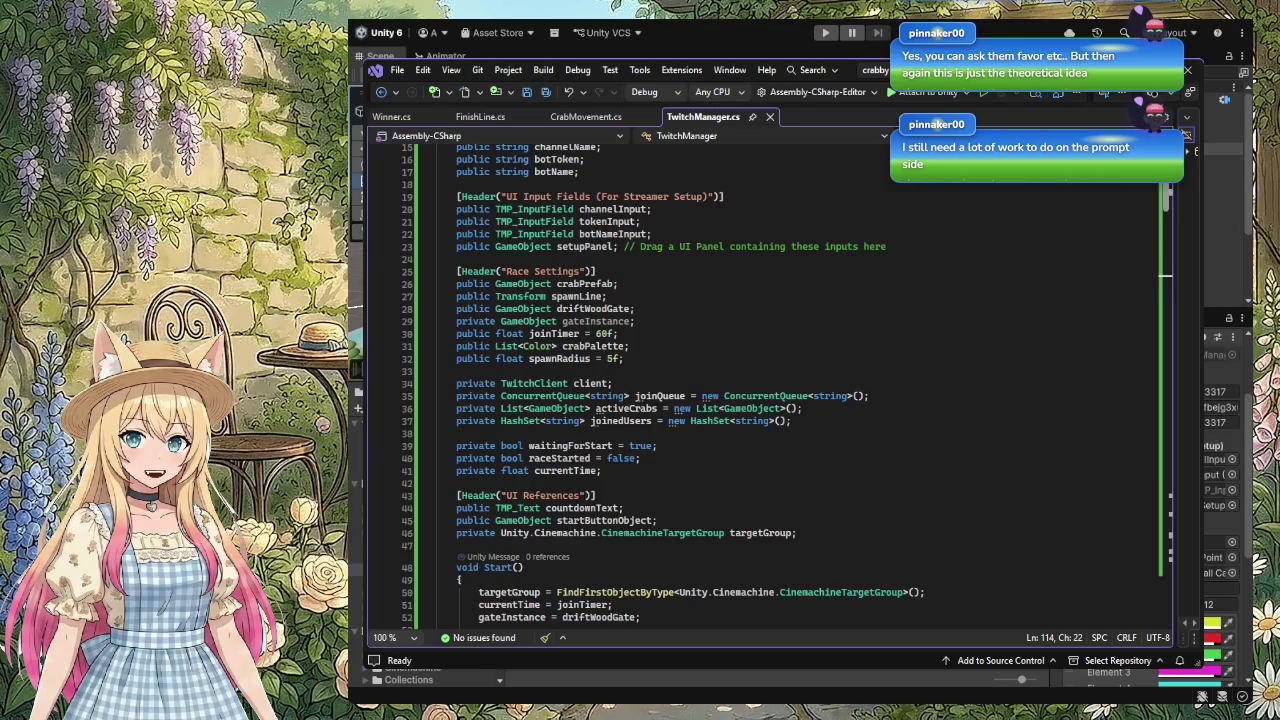
{"action": "scroll", "coordinate": [790, 461], "scroll_direction": "up", "scroll_amount": 1}
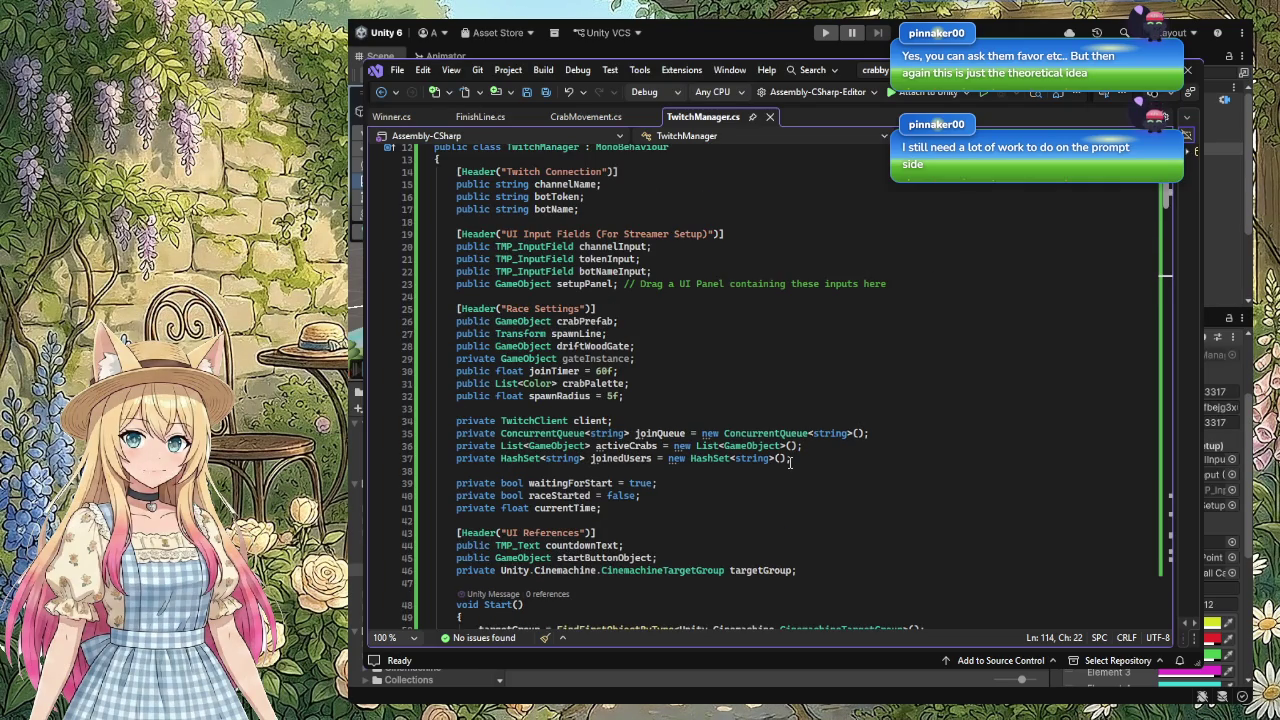
{"action": "scroll", "coordinate": [790, 462], "scroll_direction": "up", "scroll_amount": 1}
{"action": "scroll", "coordinate": [790, 462], "scroll_direction": "down", "scroll_amount": 1}
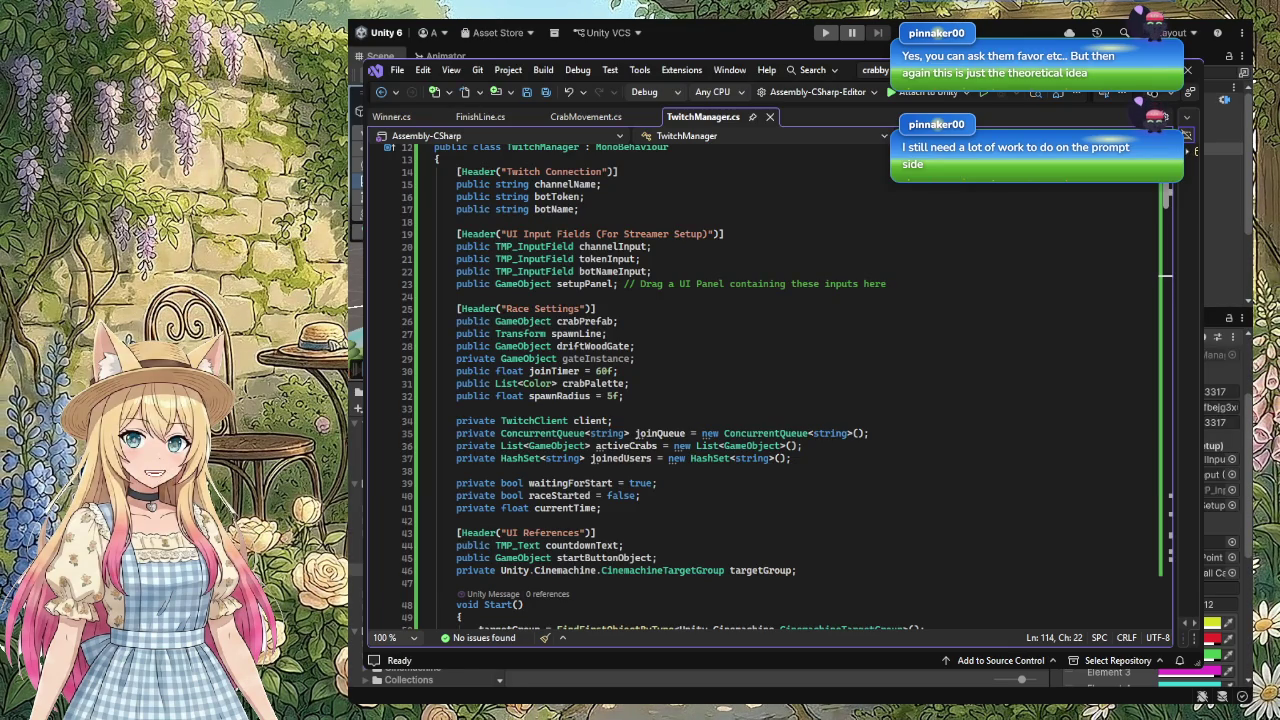
{"action": "key", "text": "alt+Tab"}
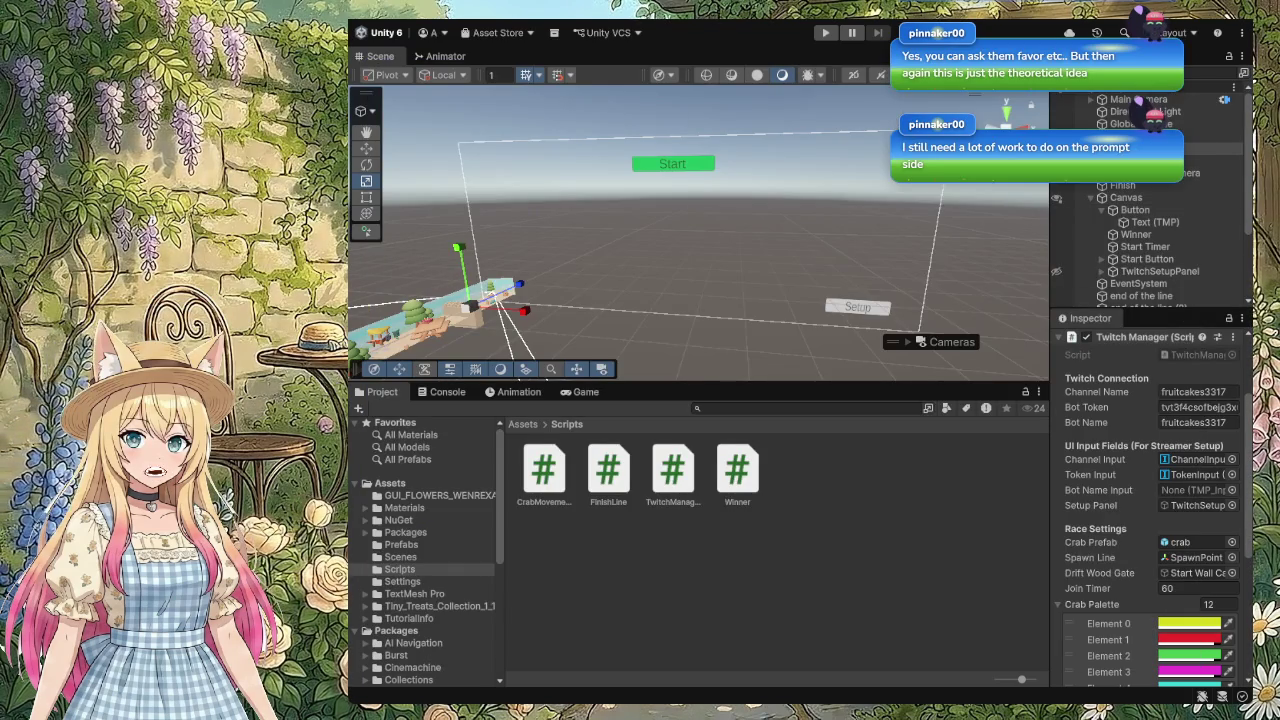
Step: Add an empty Runtime Only entry to the Button's On Click () event list
{"action": "left_click", "coordinate": [1134, 210]}
{"action": "scroll", "coordinate": [1134, 456], "scroll_direction": "down", "scroll_amount": 5}
{"action": "scroll", "coordinate": [1134, 456], "scroll_direction": "down", "scroll_amount": 5}
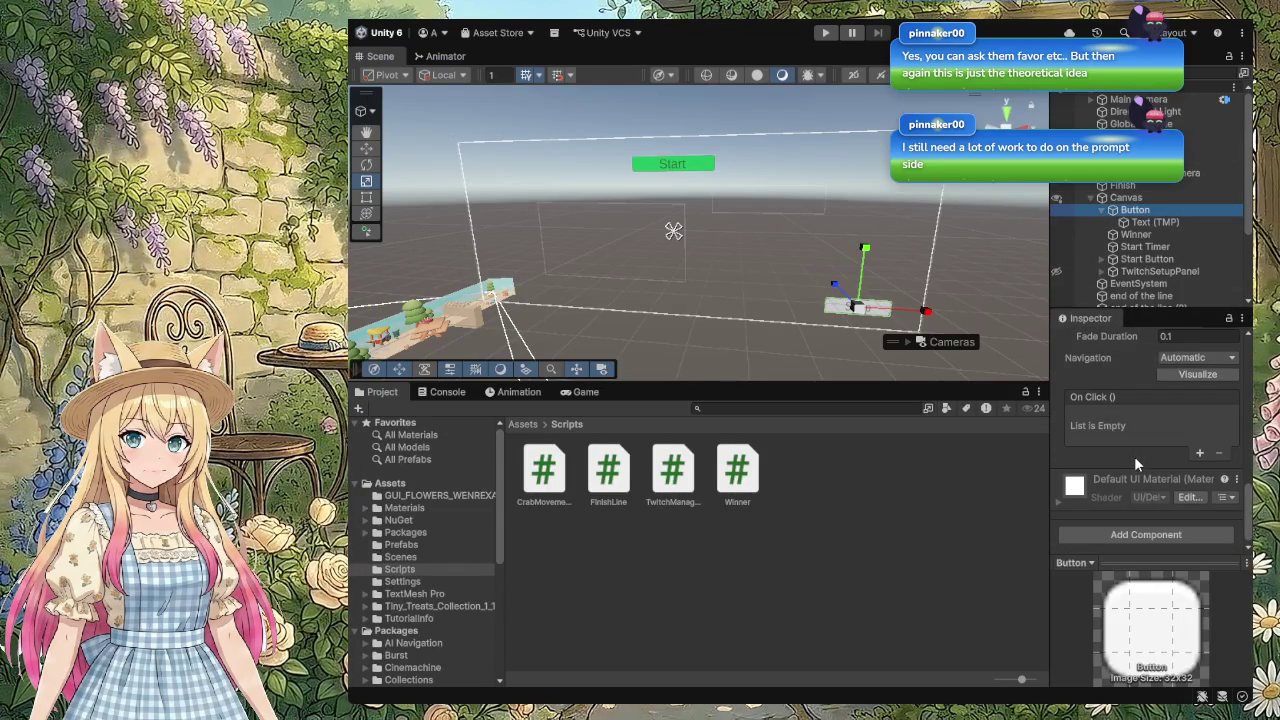
{"action": "left_click_drag", "start_coordinate": [1050, 458], "coordinate": [968, 463]}
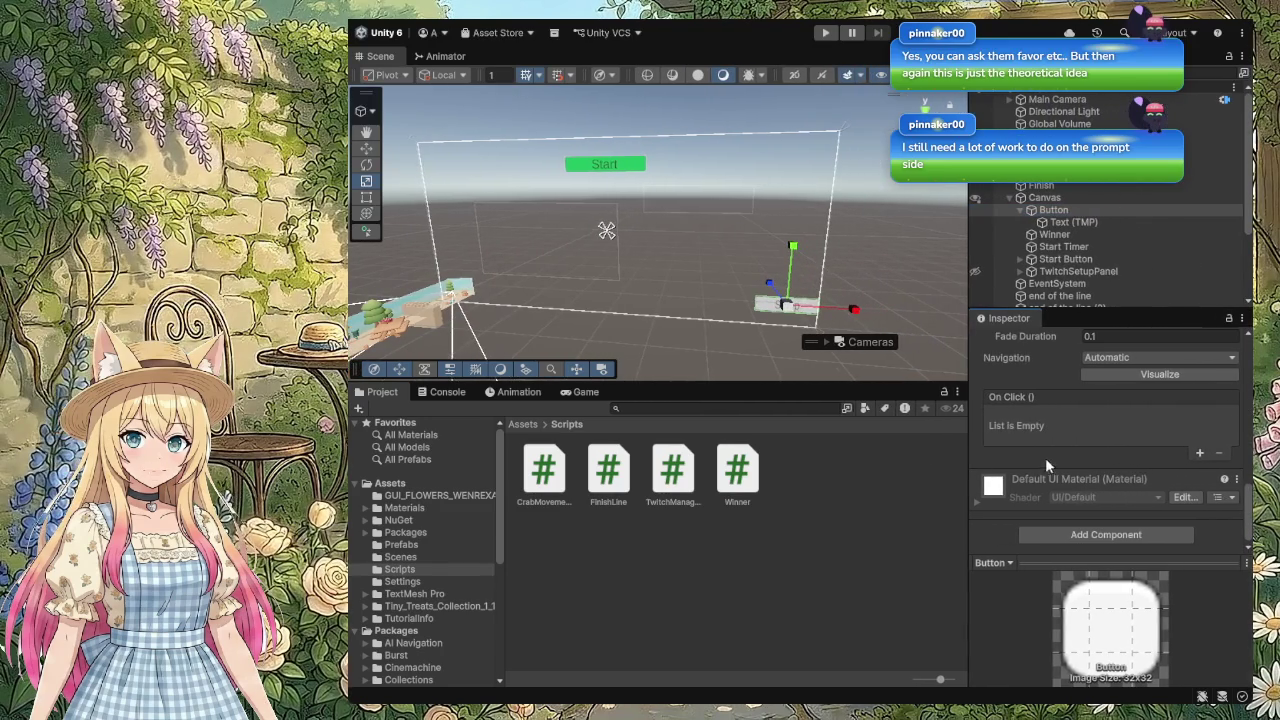
{"action": "left_click", "coordinate": [1200, 455]}
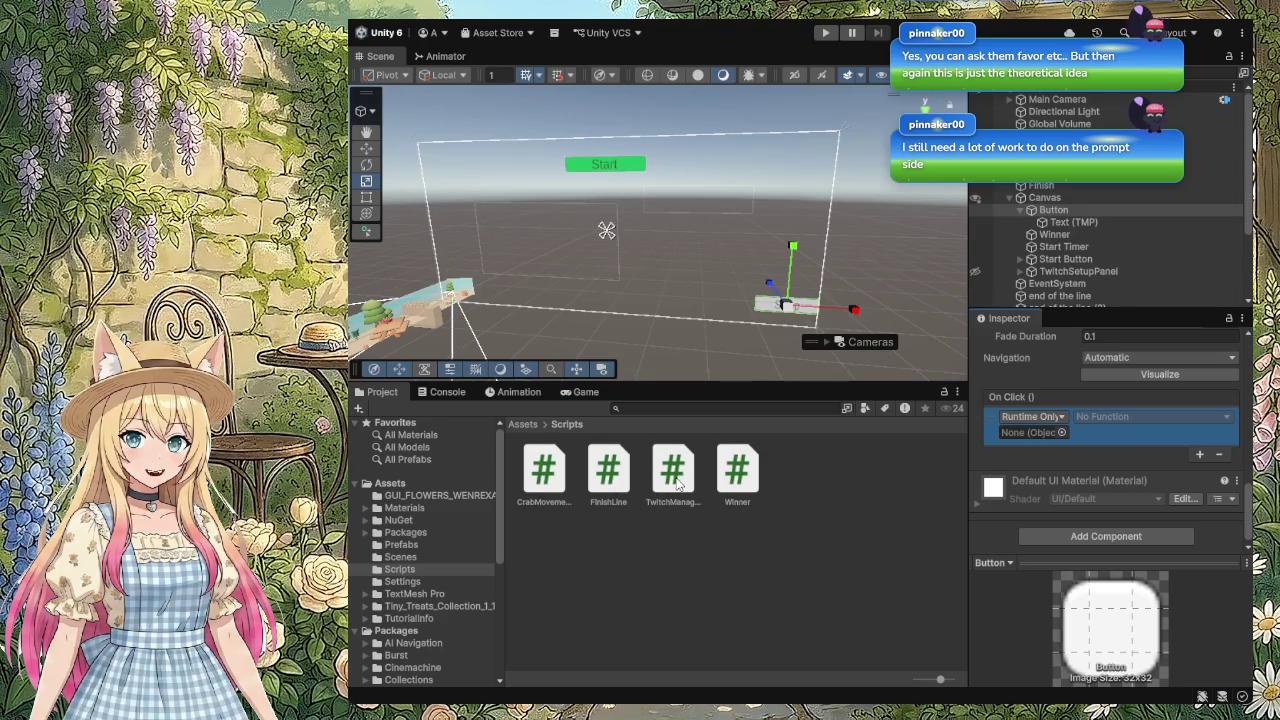
Step: Drop the TwitchManager script from the Scripts folder into the Button's On Click object field
{"action": "mouse_move", "coordinate": [672, 485]}
{"action": "left_mouse_down"}
{"action": "mouse_move", "coordinate": [1030, 432]}
{"action": "mouse_move", "coordinate": [1022, 455]}
{"action": "mouse_move", "coordinate": [1024, 436]}
{"action": "left_mouse_up"}
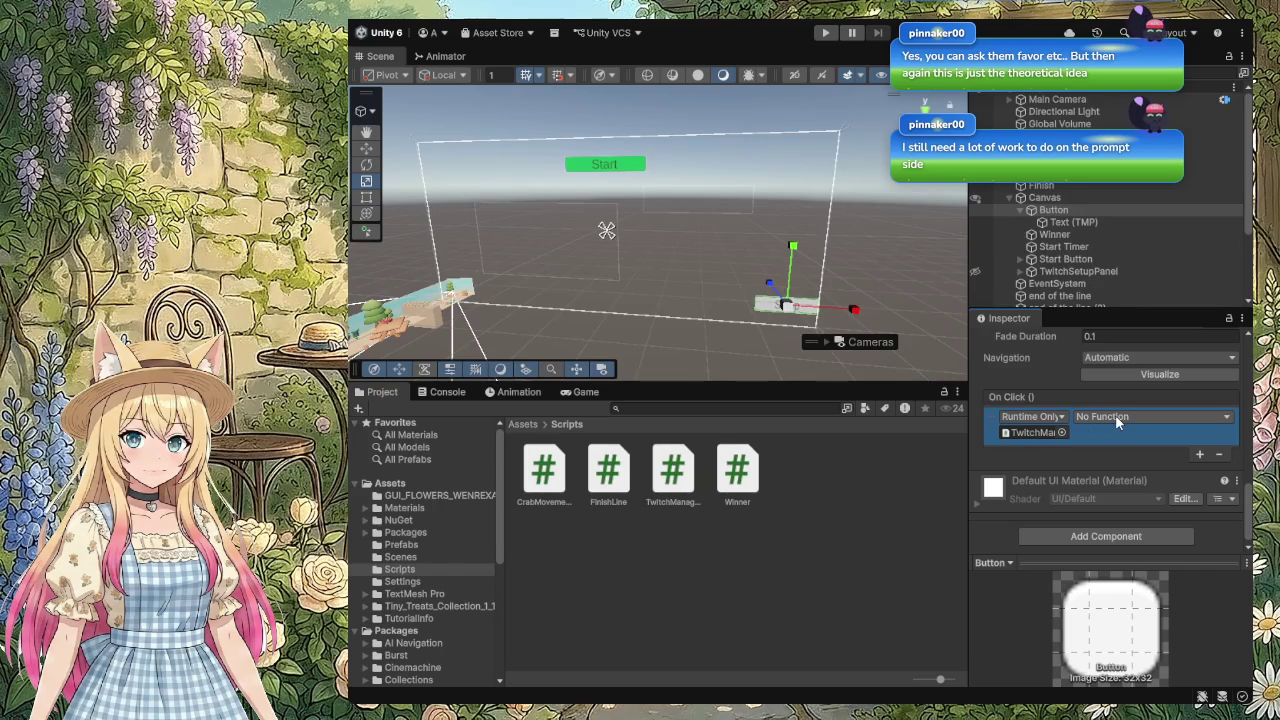
{"action": "left_click", "coordinate": [882, 482]}
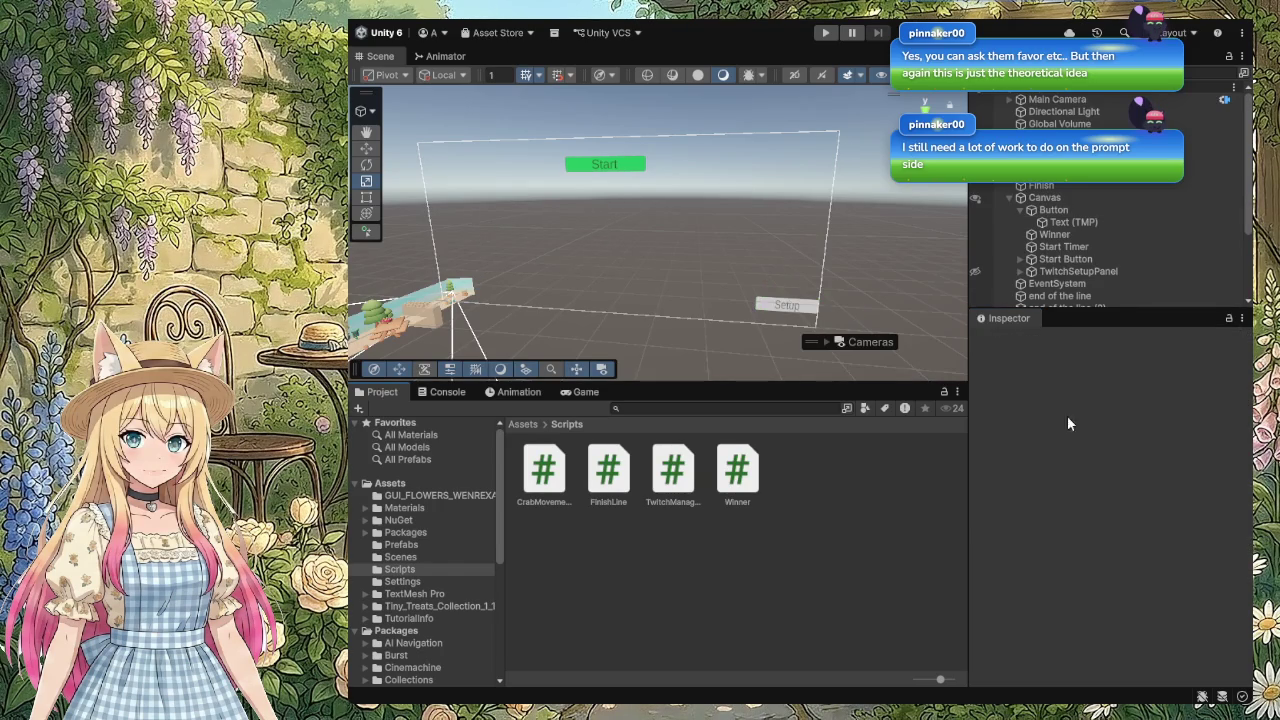
{"action": "left_click", "coordinate": [1082, 210]}
{"action": "scroll", "coordinate": [1094, 458], "scroll_direction": "down", "scroll_amount": 10}
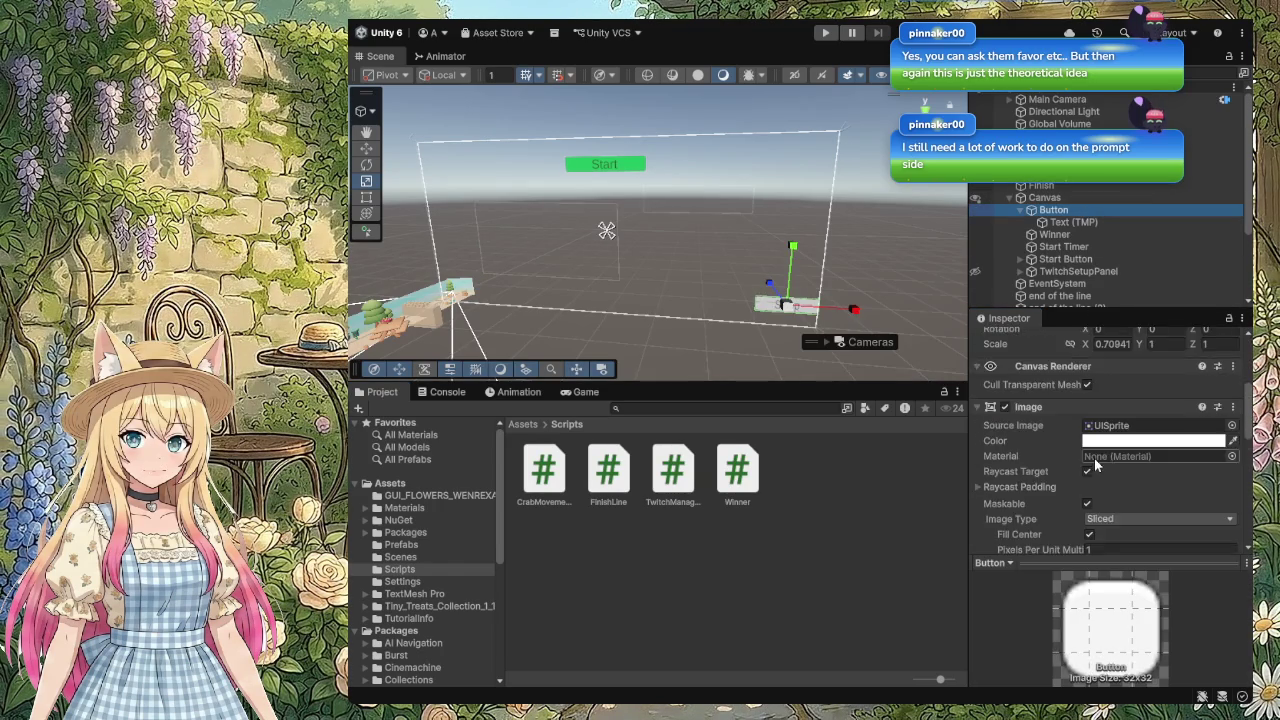
{"action": "scroll", "coordinate": [1094, 458], "scroll_direction": "down", "scroll_amount": 2}
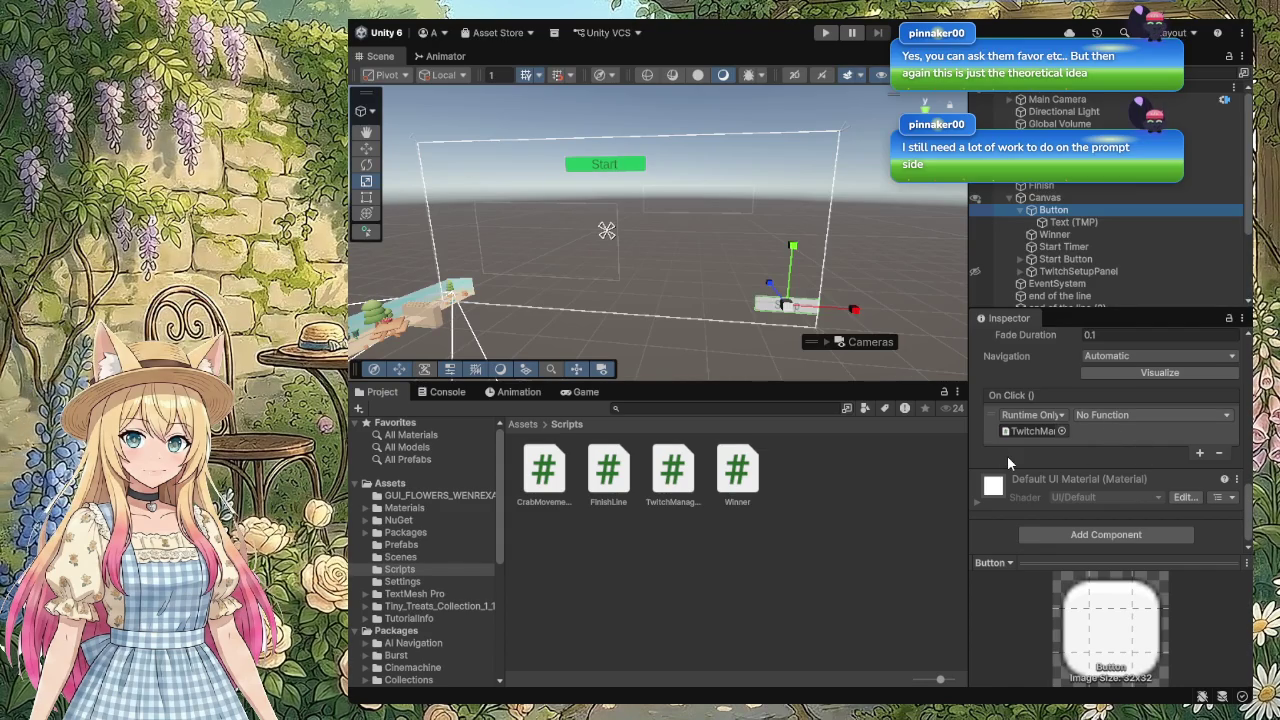
{"action": "left_click", "coordinate": [884, 509]}
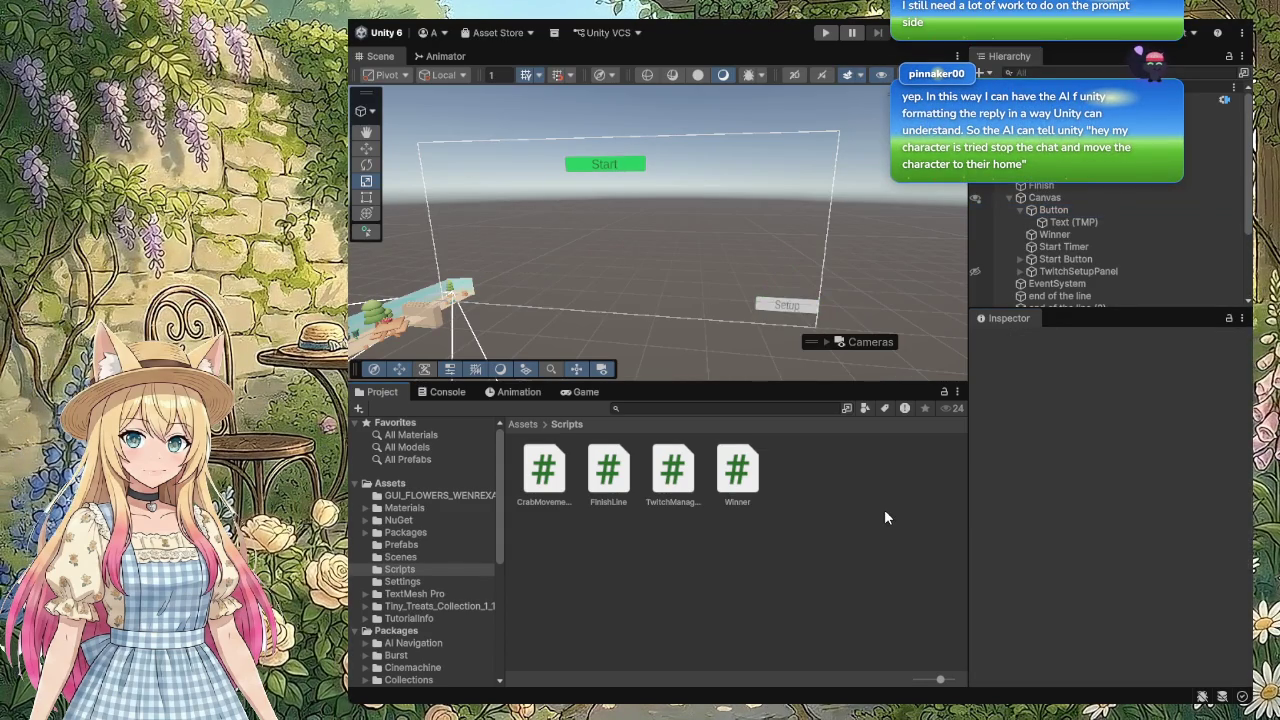
{"action": "left_click", "coordinate": [1082, 212]}
{"action": "scroll", "coordinate": [1071, 491], "scroll_direction": "down", "scroll_amount": 10}
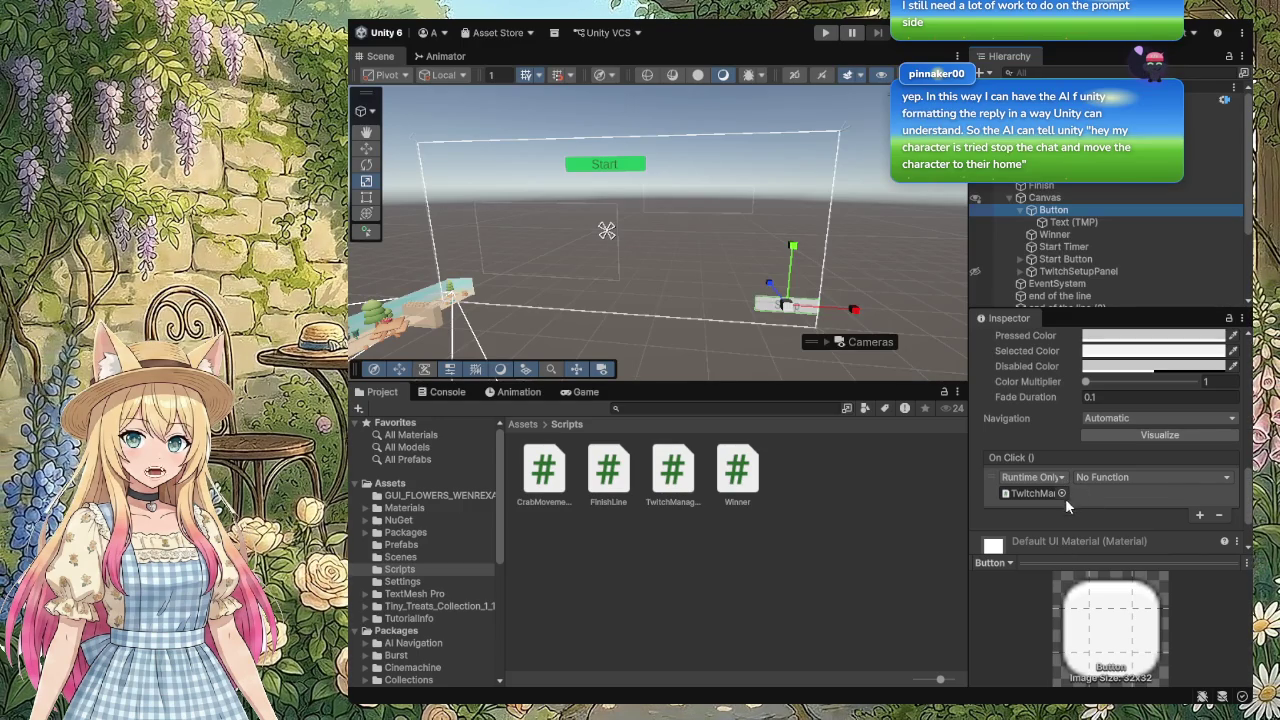
Step: Set the Button's On Click to TwitchManager.ToggleSetupPanel and reveal TwitchSetupPanel in the scene
{"action": "left_click", "coordinate": [990, 494]}
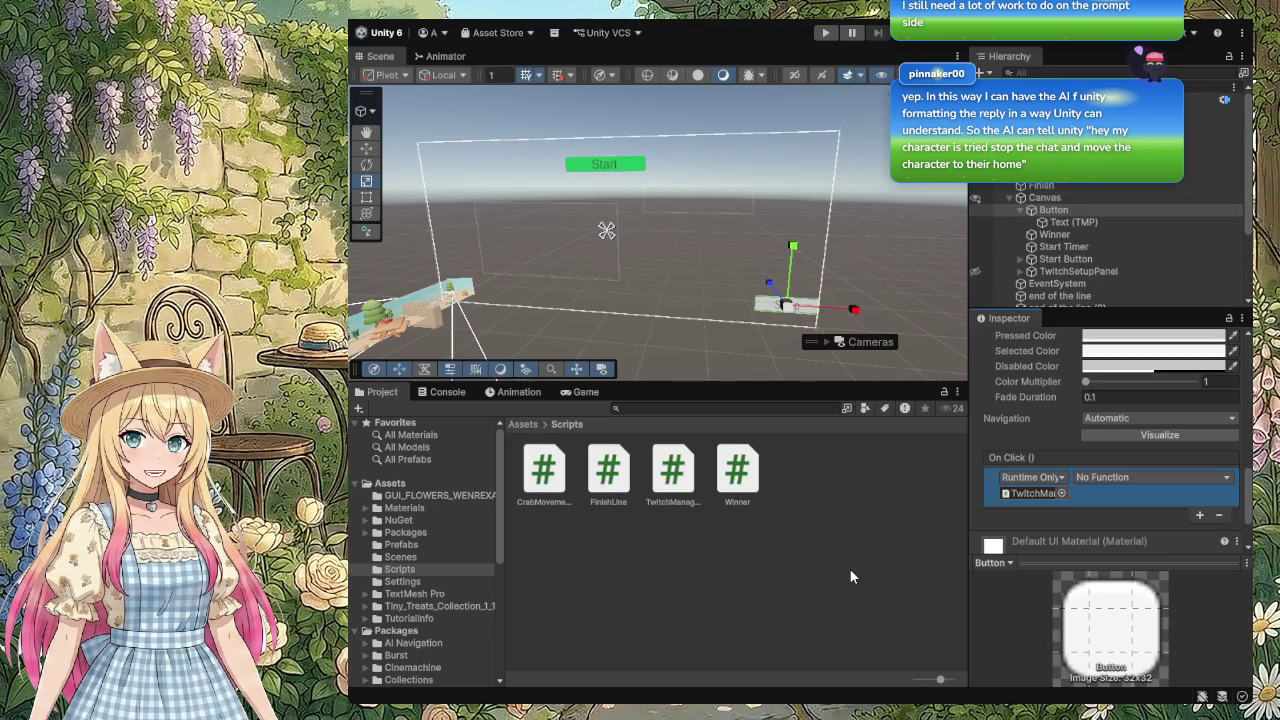
{"action": "key", "text": "ctrl+z"}
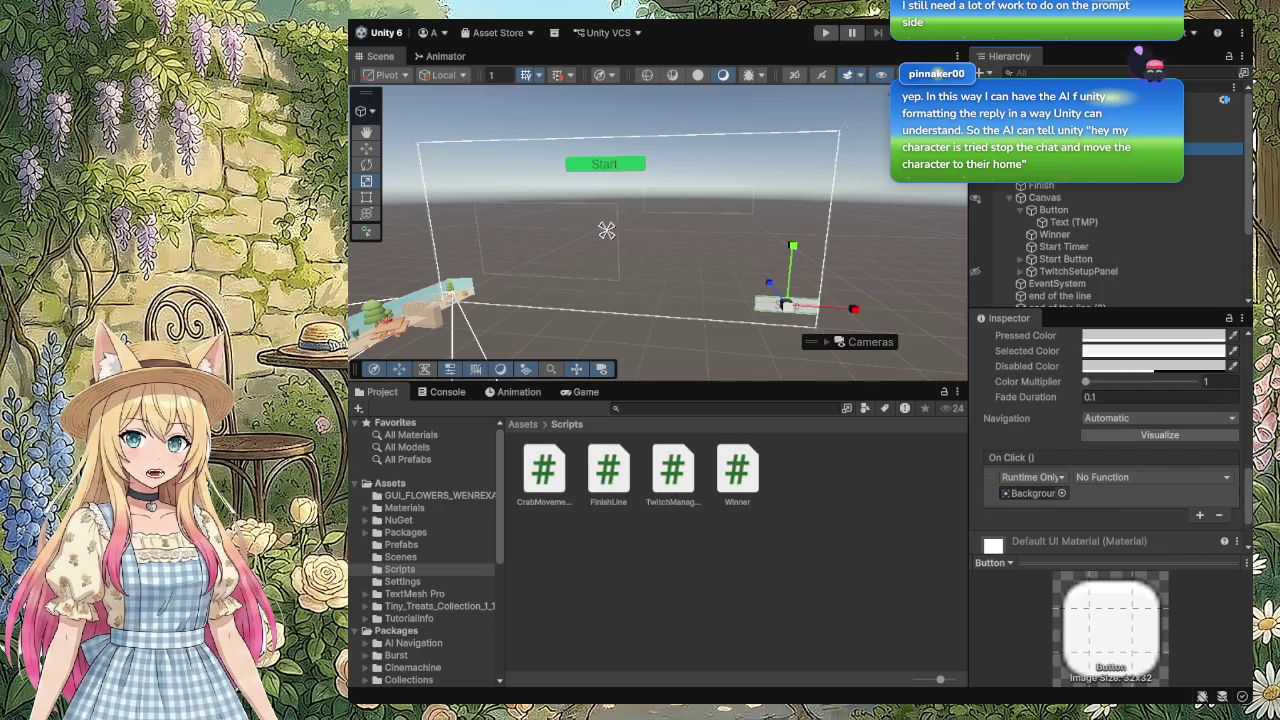
{"action": "scroll", "coordinate": [1100, 240], "scroll_direction": "down", "scroll_amount": 1}
{"action": "scroll", "coordinate": [1053, 470], "scroll_direction": "up", "scroll_amount": 4}
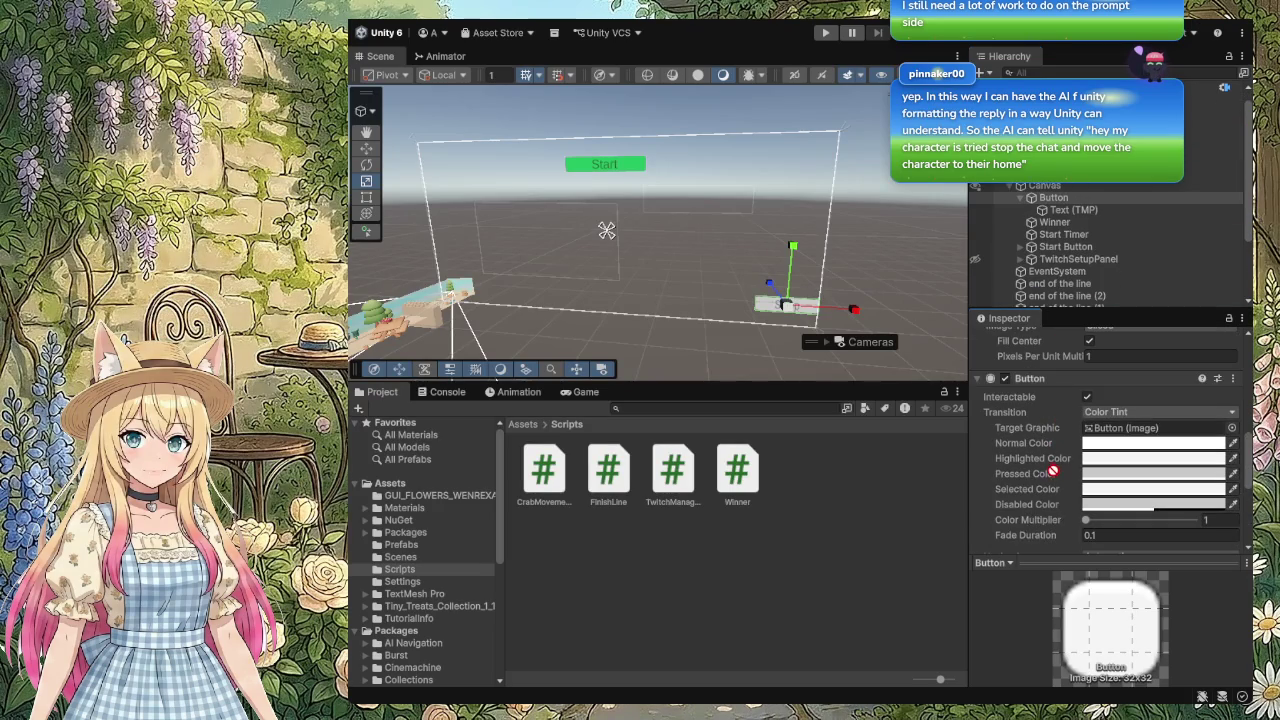
{"action": "scroll", "coordinate": [1054, 474], "scroll_direction": "down", "scroll_amount": 4}
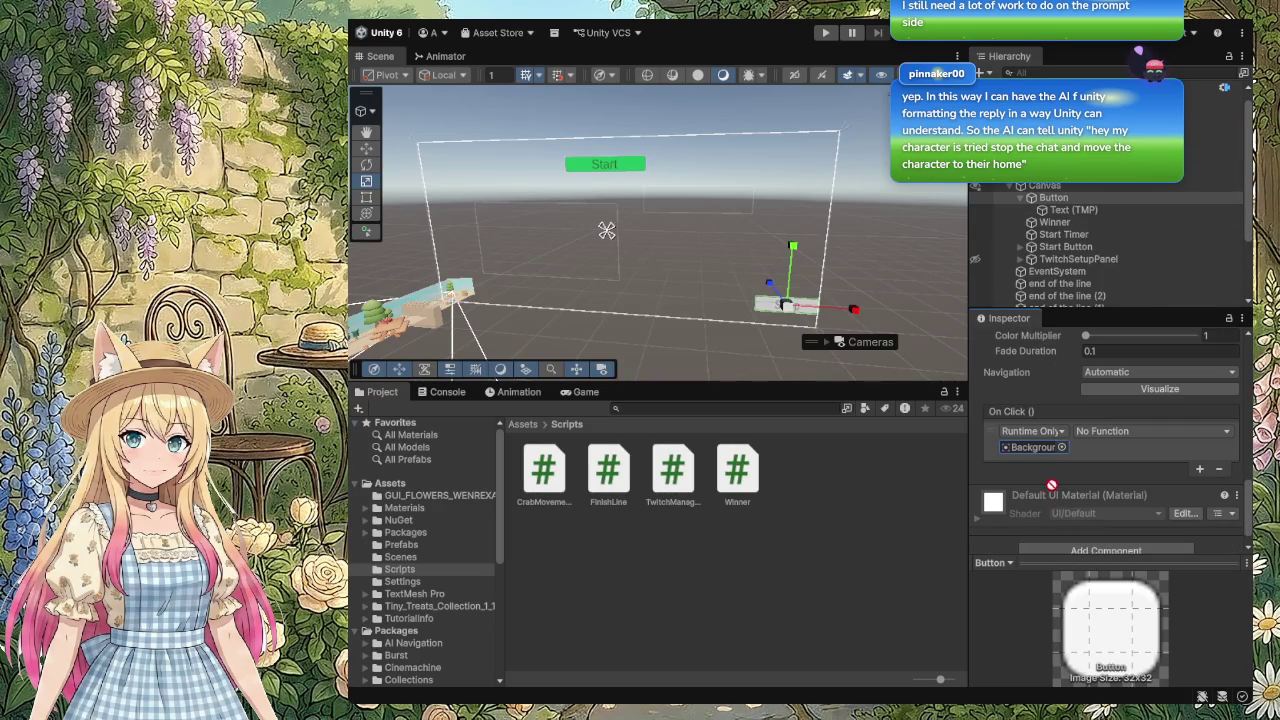
{"action": "left_click_drag", "start_coordinate": [1037, 449], "coordinate": [1038, 448]}
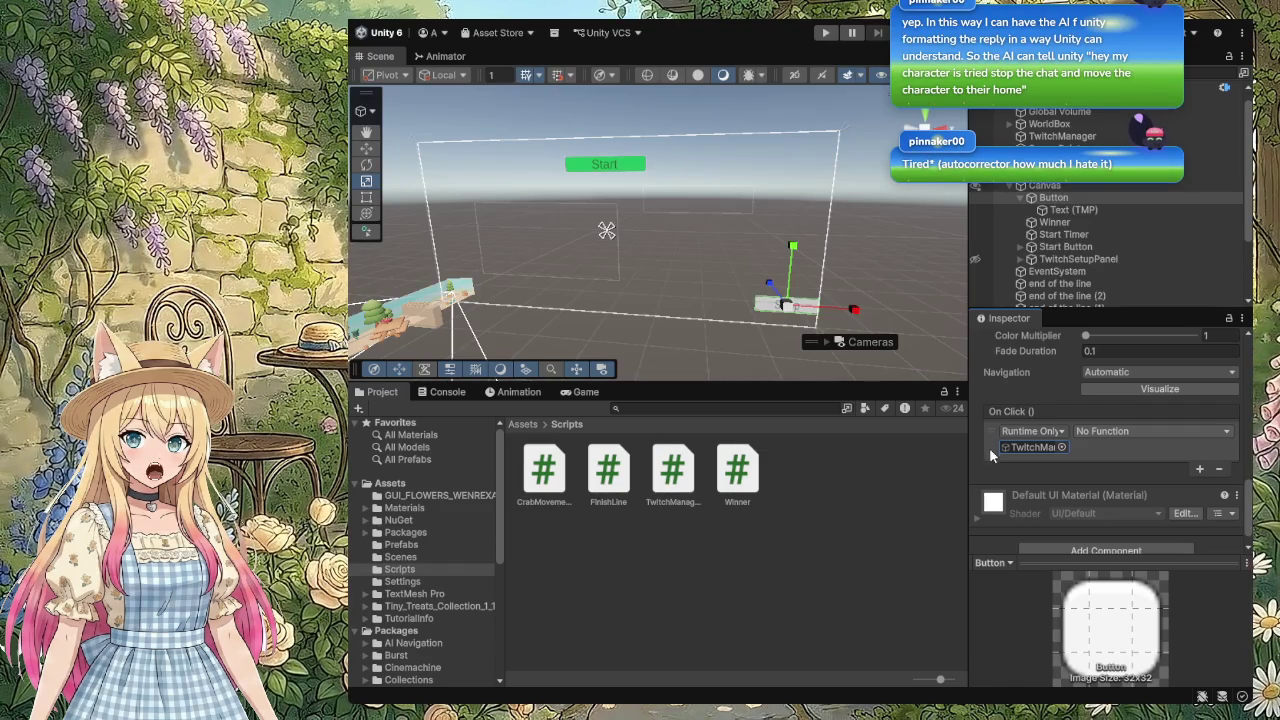
{"action": "left_click", "coordinate": [976, 507]}
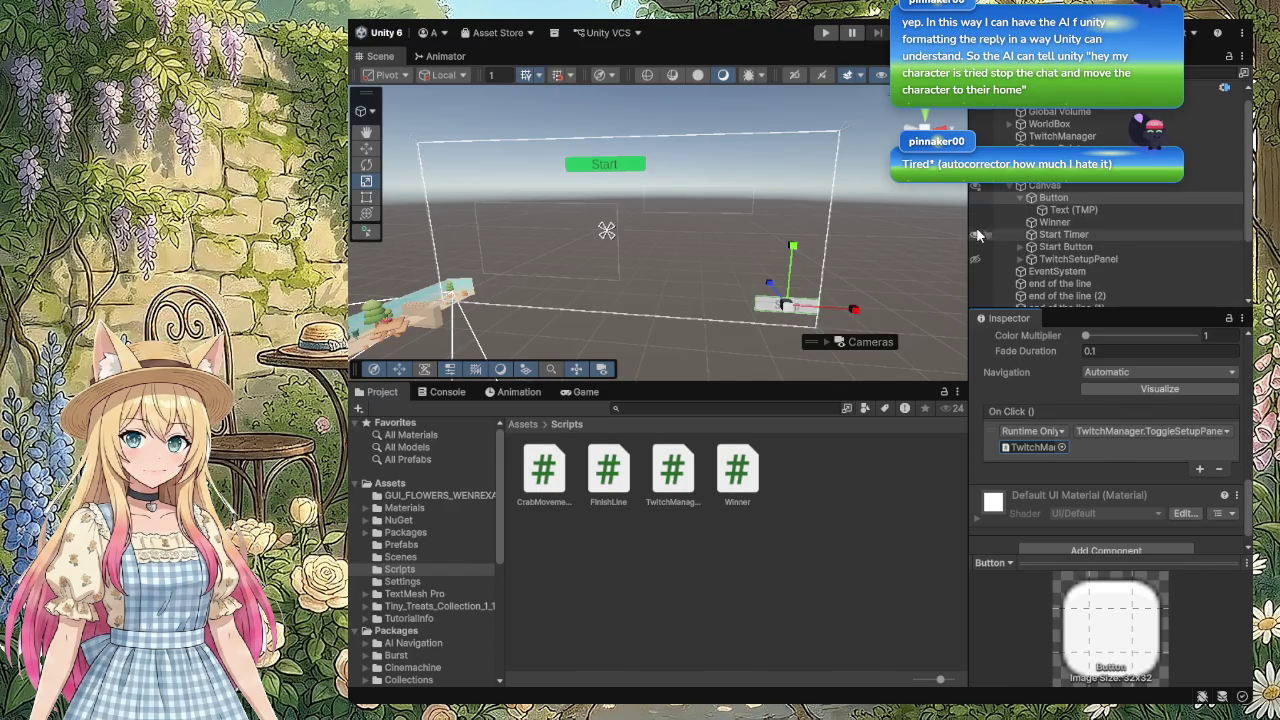
{"action": "left_click", "coordinate": [976, 258]}
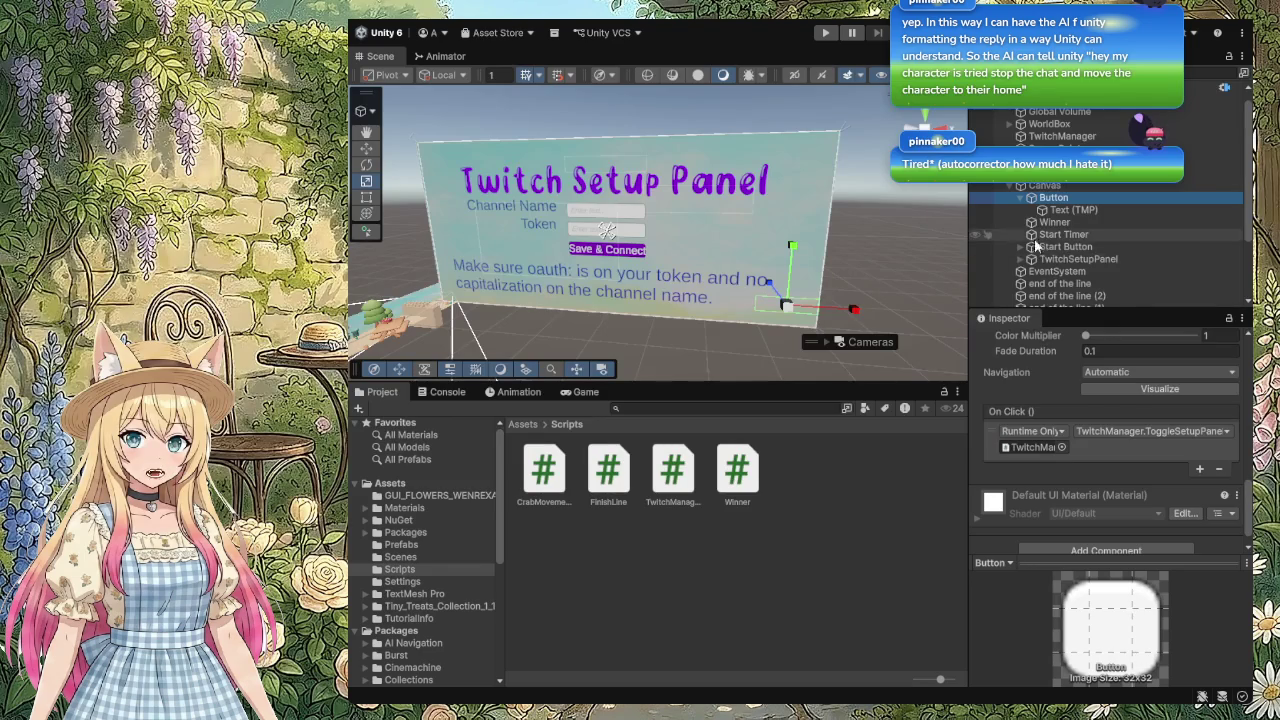
Step: Paste a new Button under TwitchSetupPanel and select its Text (TMP) label
{"action": "left_click", "coordinate": [1100, 259]}
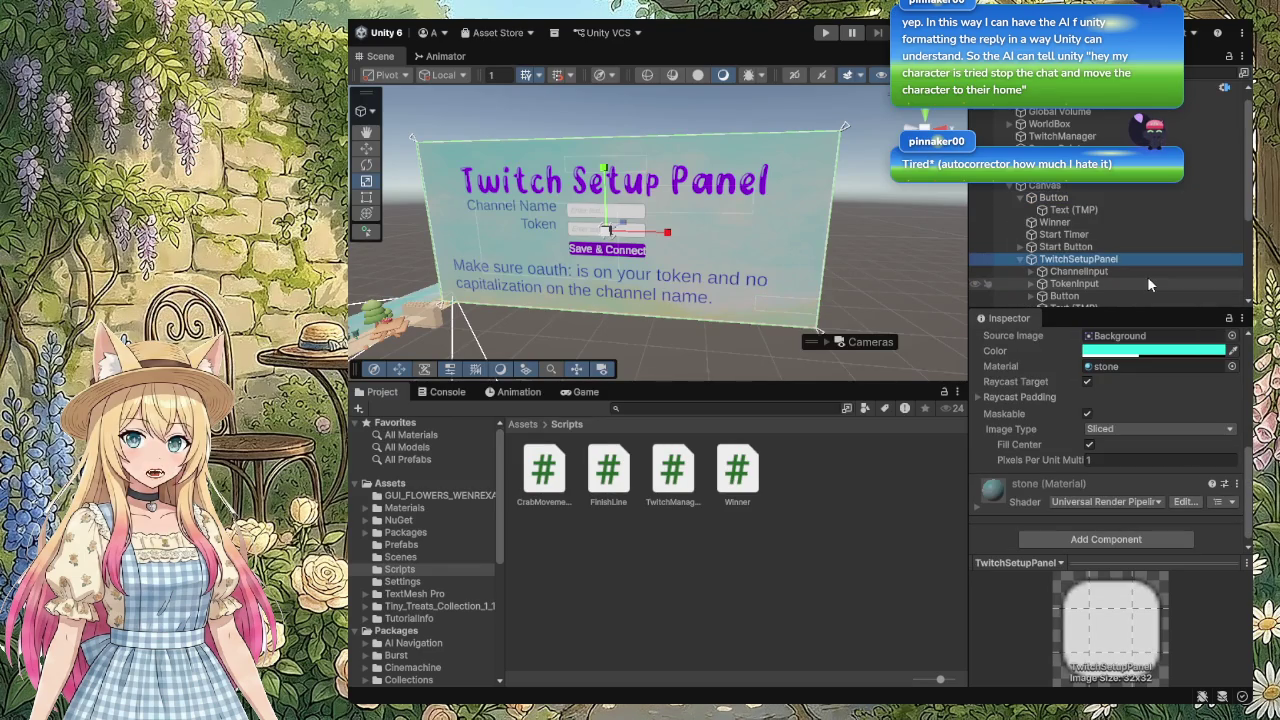
{"action": "key", "text": "Right"}
{"action": "scroll", "coordinate": [1143, 264], "scroll_direction": "down", "scroll_amount": 3}
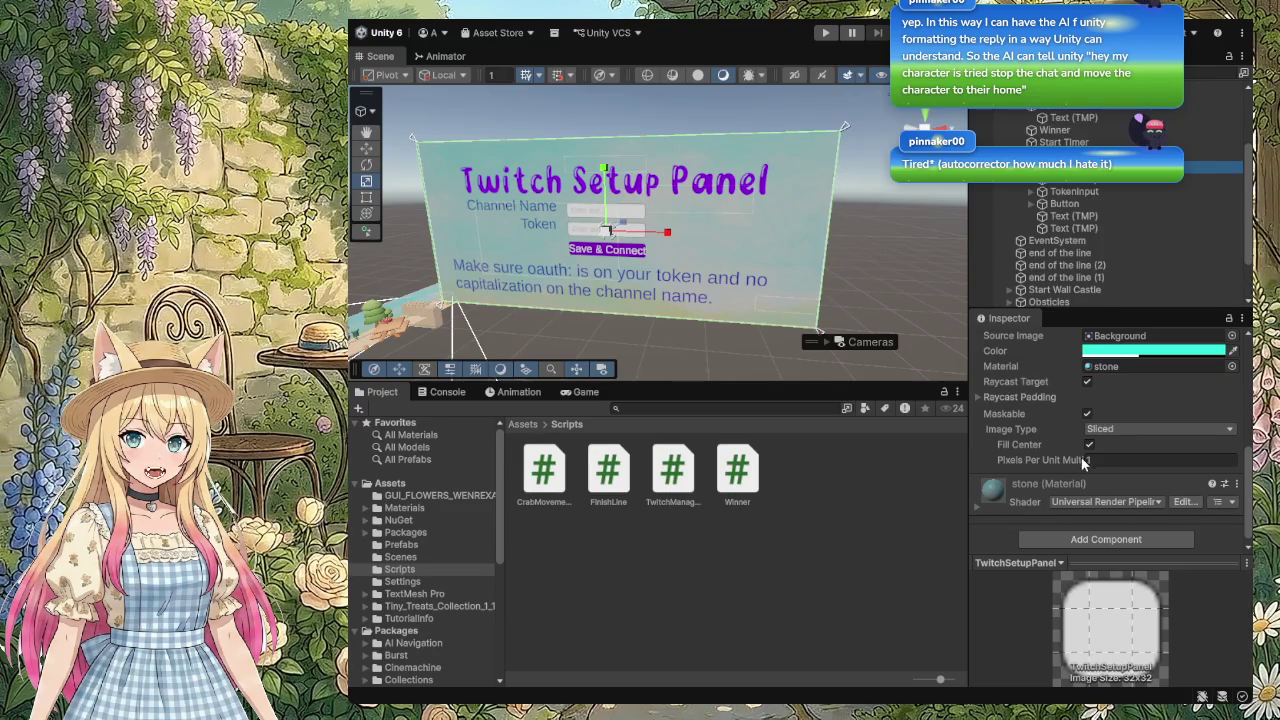
{"action": "key", "text": "ctrl+shift+v"}
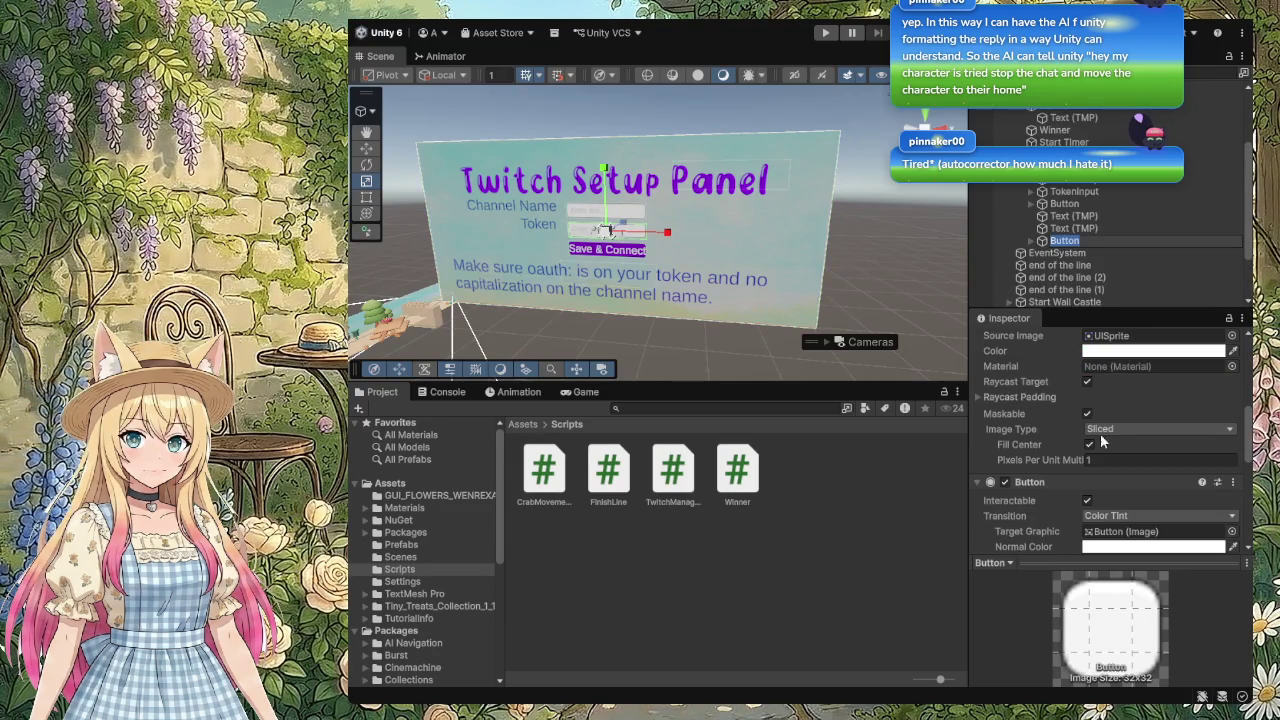
{"action": "left_click", "coordinate": [1030, 241]}
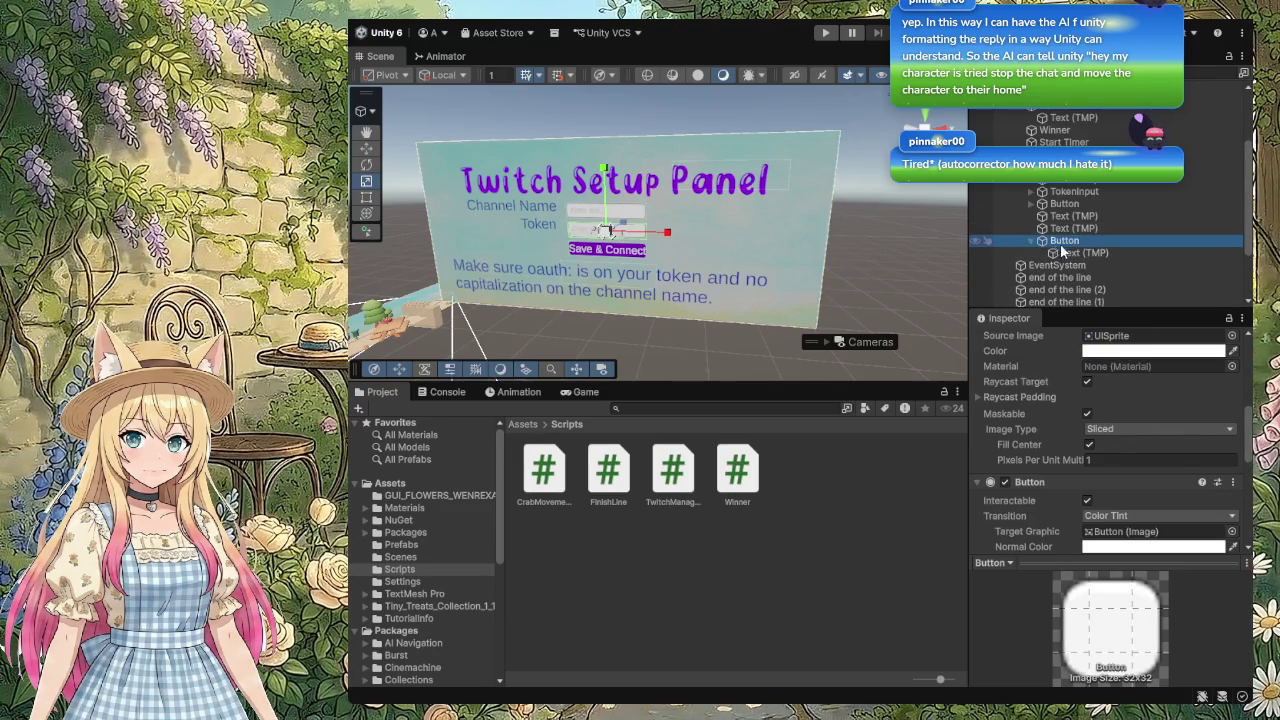
{"action": "left_click", "coordinate": [1090, 253]}
Step: Relabel the new button 'Reset' and move it right of the Token input
{"action": "double_click", "coordinate": [1033, 375]}
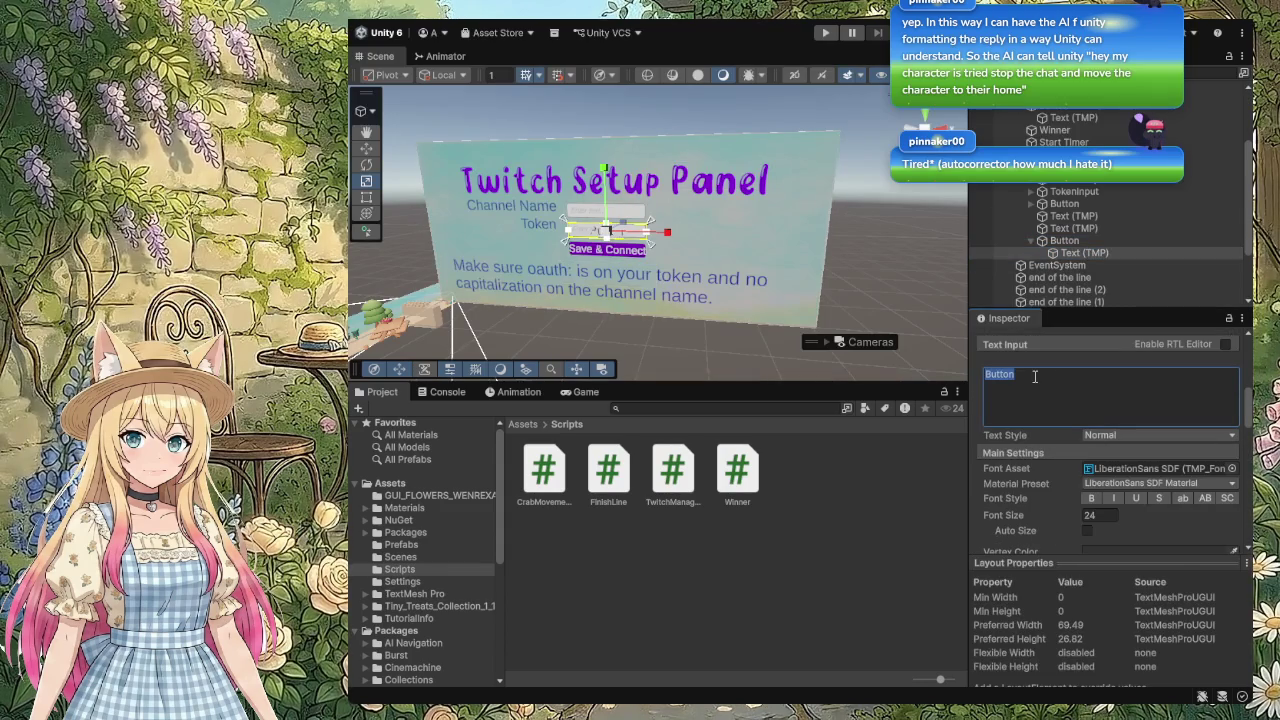
{"action": "type", "text": "Reset"}
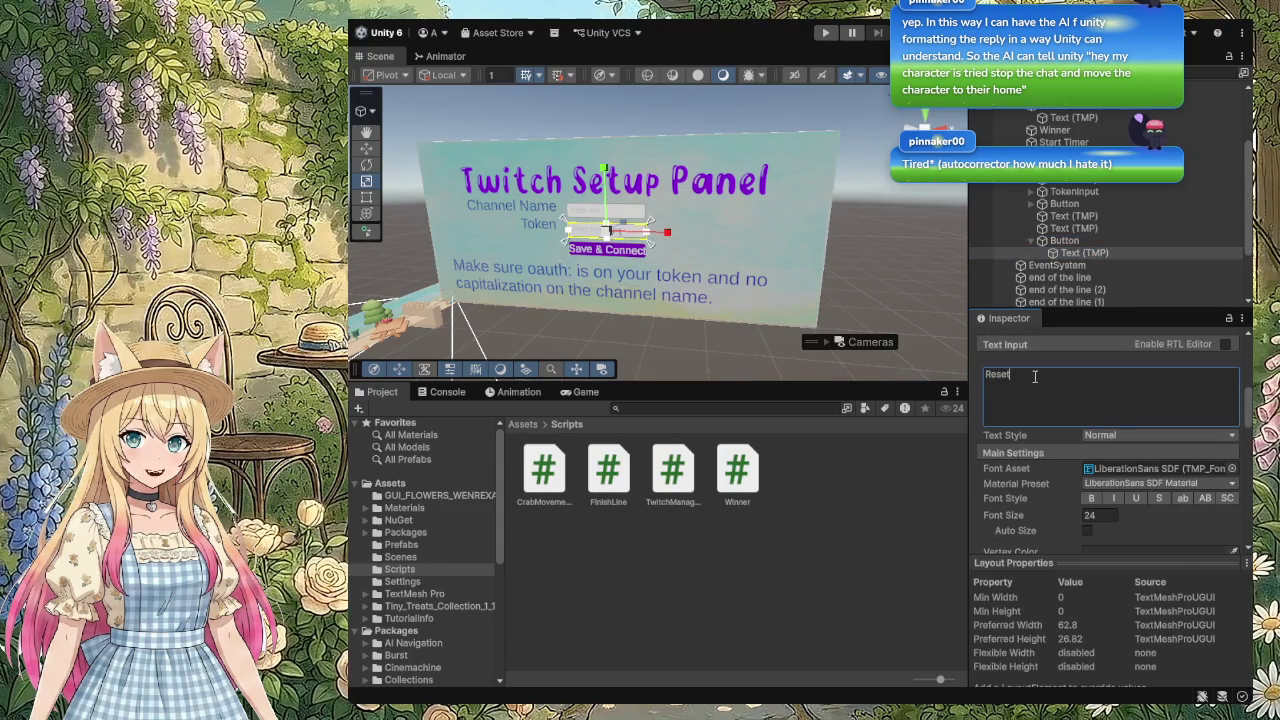
{"action": "type", "text": "w"}
{"action": "mouse_move", "coordinate": [668, 232]}
{"action": "left_mouse_down"}
{"action": "mouse_move", "coordinate": [745, 240]}
{"action": "mouse_move", "coordinate": [665, 232]}
{"action": "left_mouse_up"}
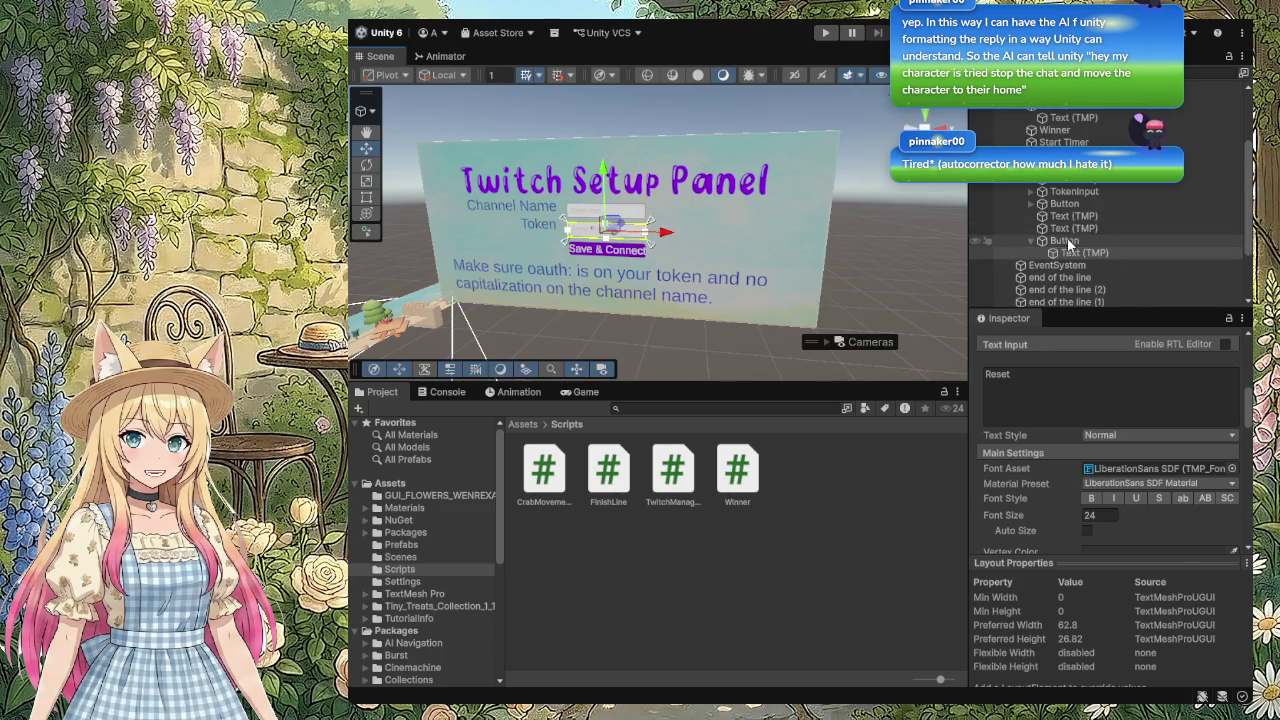
{"action": "left_click", "coordinate": [1067, 240]}
{"action": "left_click_drag", "start_coordinate": [665, 231], "coordinate": [760, 234]}
Step: Enter -3 as the Reset button's Rect Transform Scale Z
{"action": "scroll", "coordinate": [1175, 443], "scroll_direction": "down", "scroll_amount": 5}
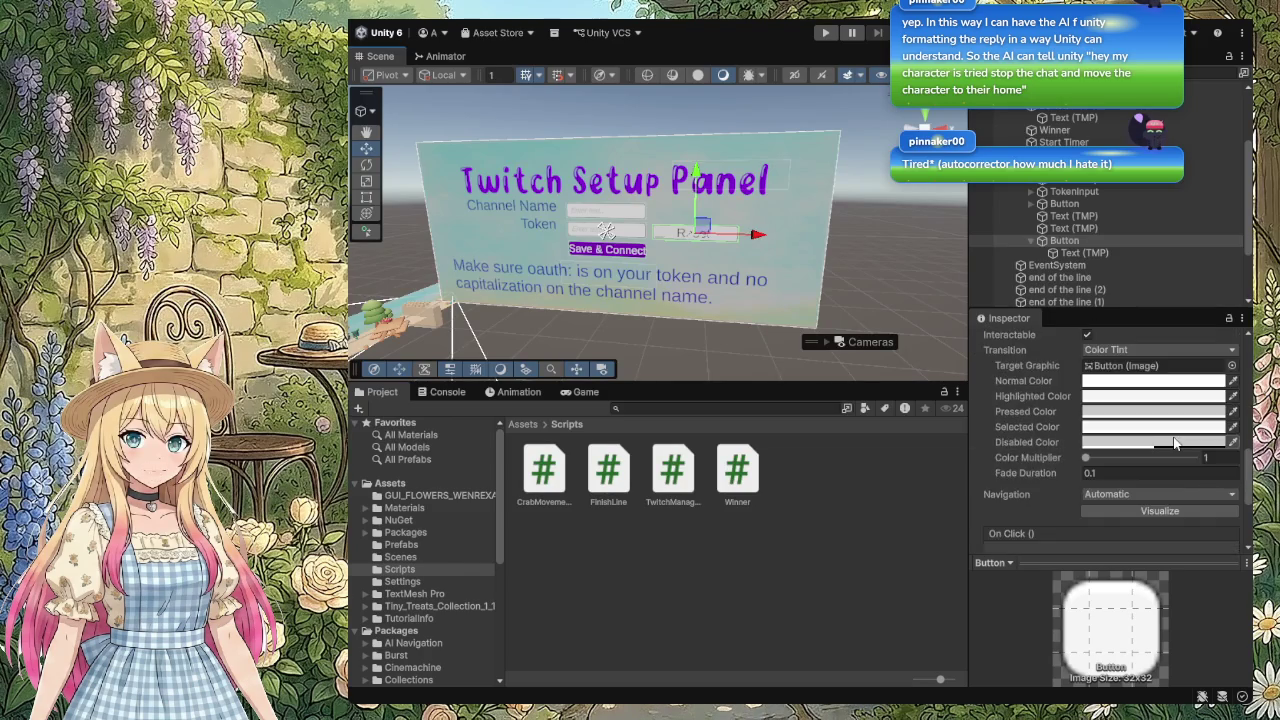
{"action": "scroll", "coordinate": [1175, 443], "scroll_direction": "up", "scroll_amount": 2}
{"action": "scroll", "coordinate": [1173, 440], "scroll_direction": "up", "scroll_amount": 2}
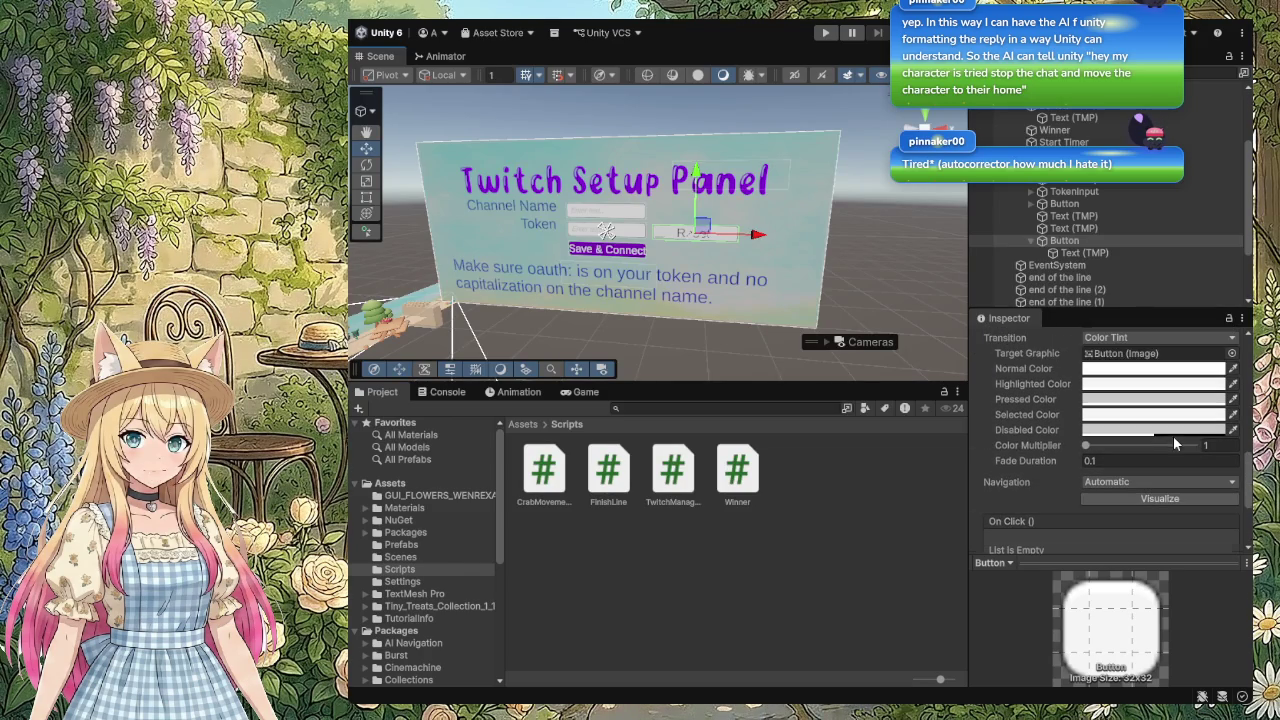
{"action": "left_click", "coordinate": [1067, 244]}
{"action": "scroll", "coordinate": [1123, 478], "scroll_direction": "up", "scroll_amount": 4}
{"action": "scroll", "coordinate": [1123, 478], "scroll_direction": "up", "scroll_amount": 5}
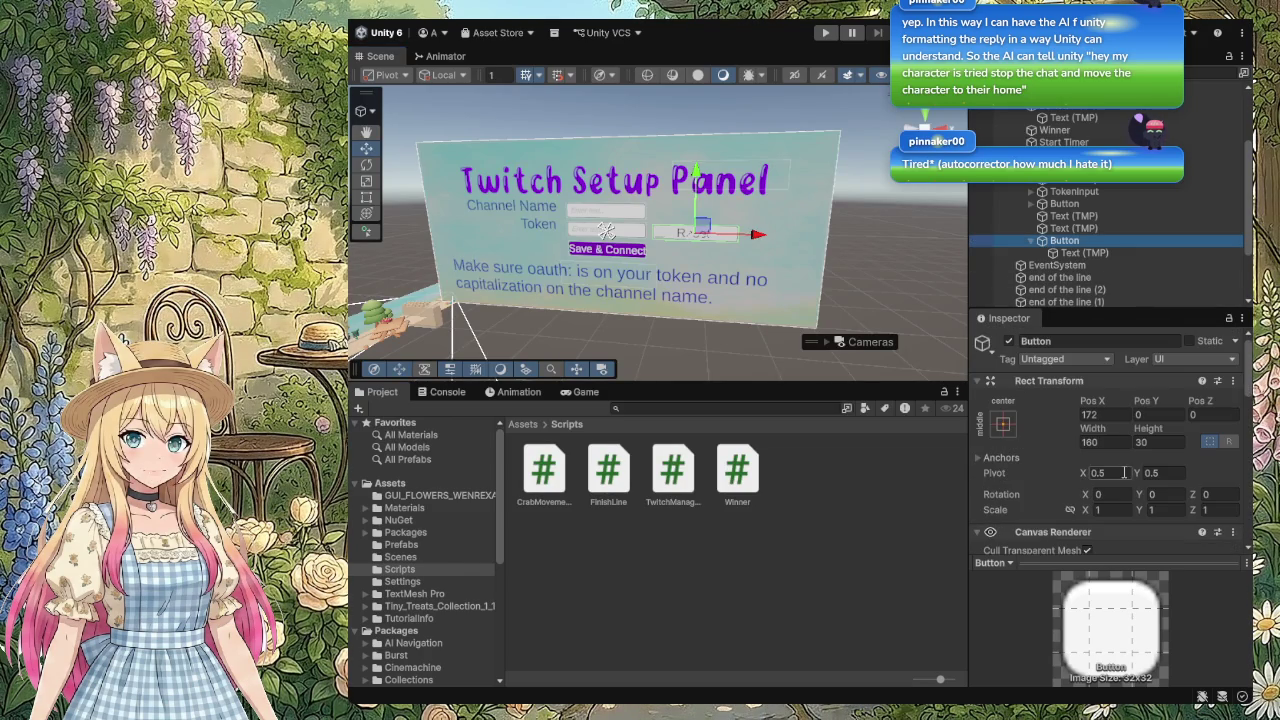
{"action": "left_click", "coordinate": [1209, 510]}
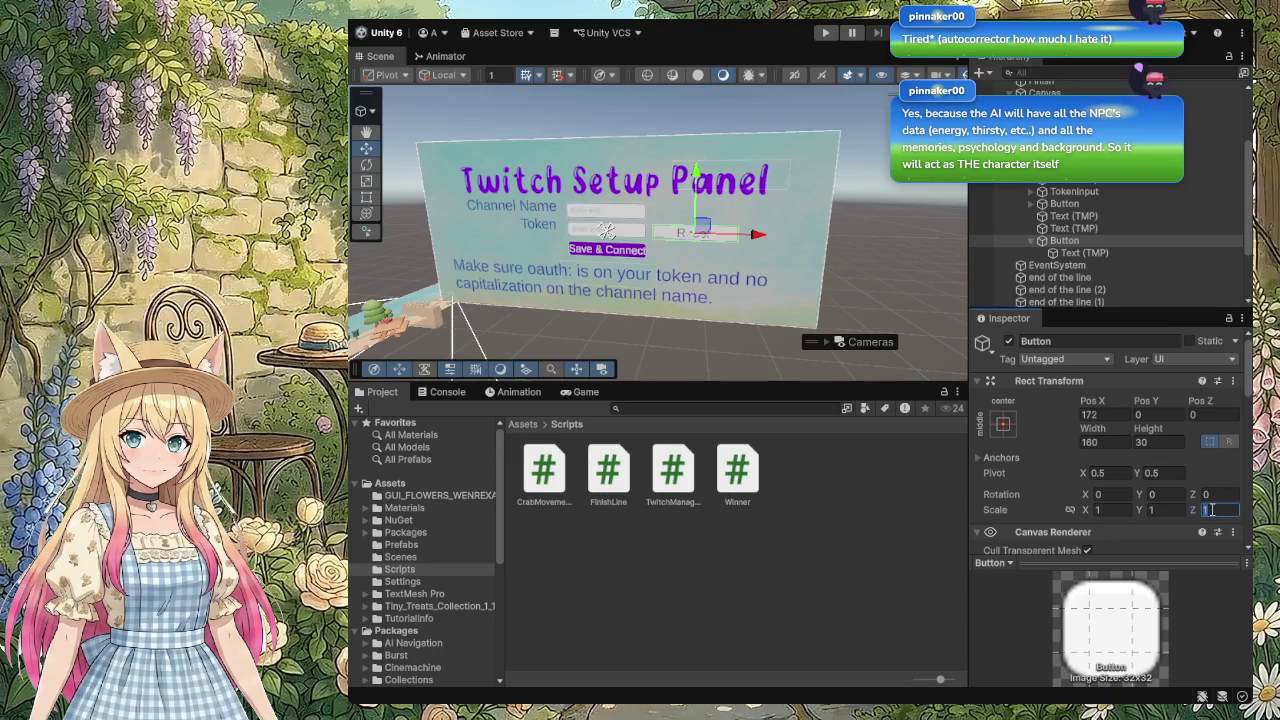
{"action": "type", "text": "-3"}
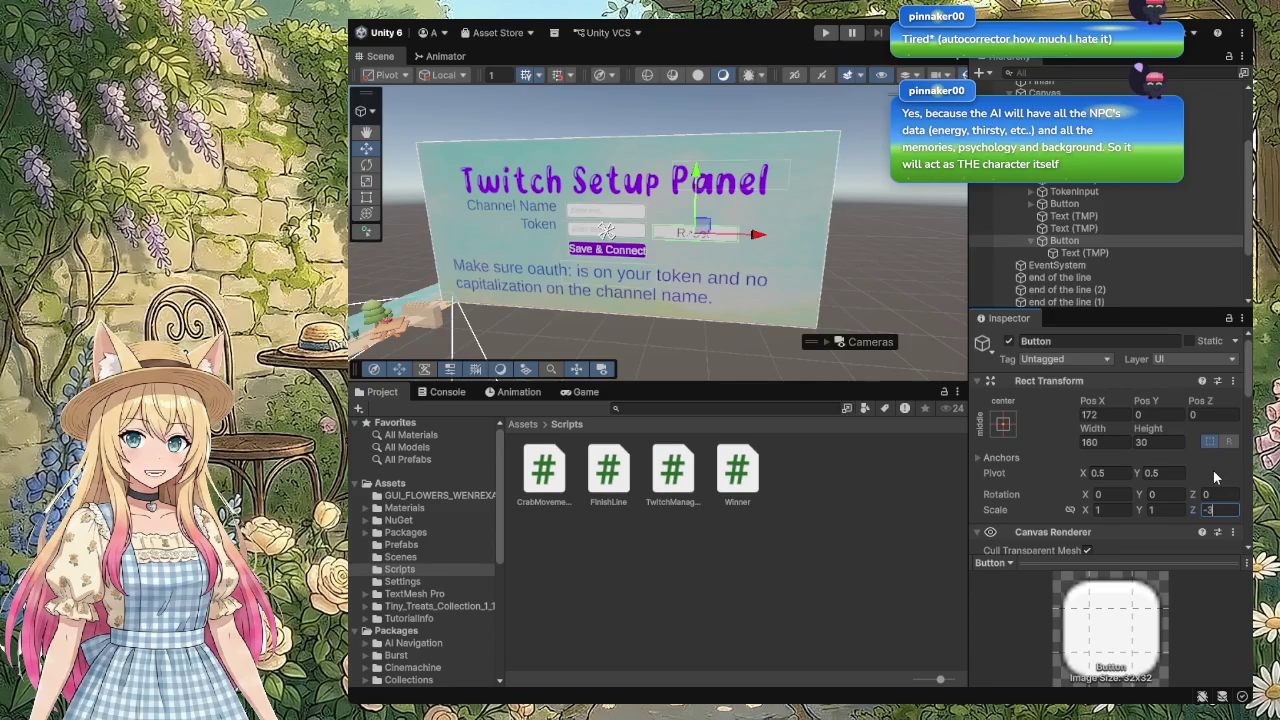
Step: Set the Reset button's Scale Z back to 1 and enter -3 for Pos Z
{"action": "type", "text": "1"}
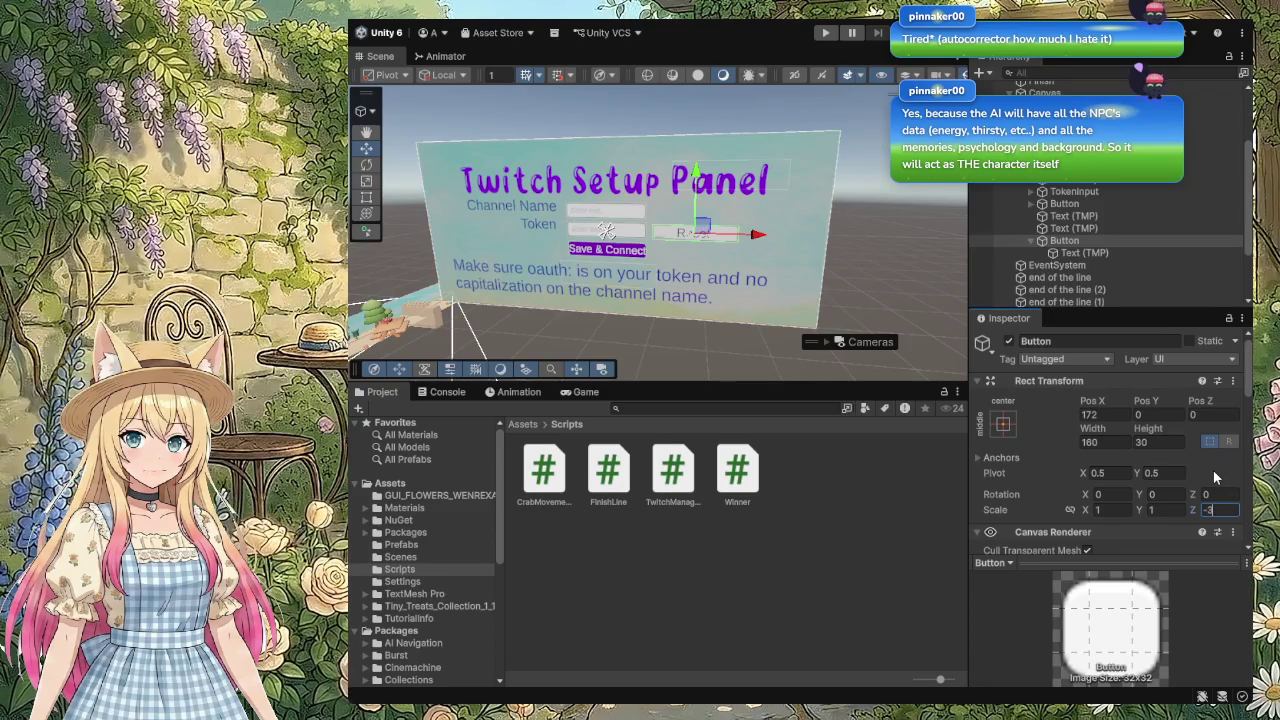
{"action": "left_click", "coordinate": [1210, 414]}
{"action": "type", "text": "-3"}
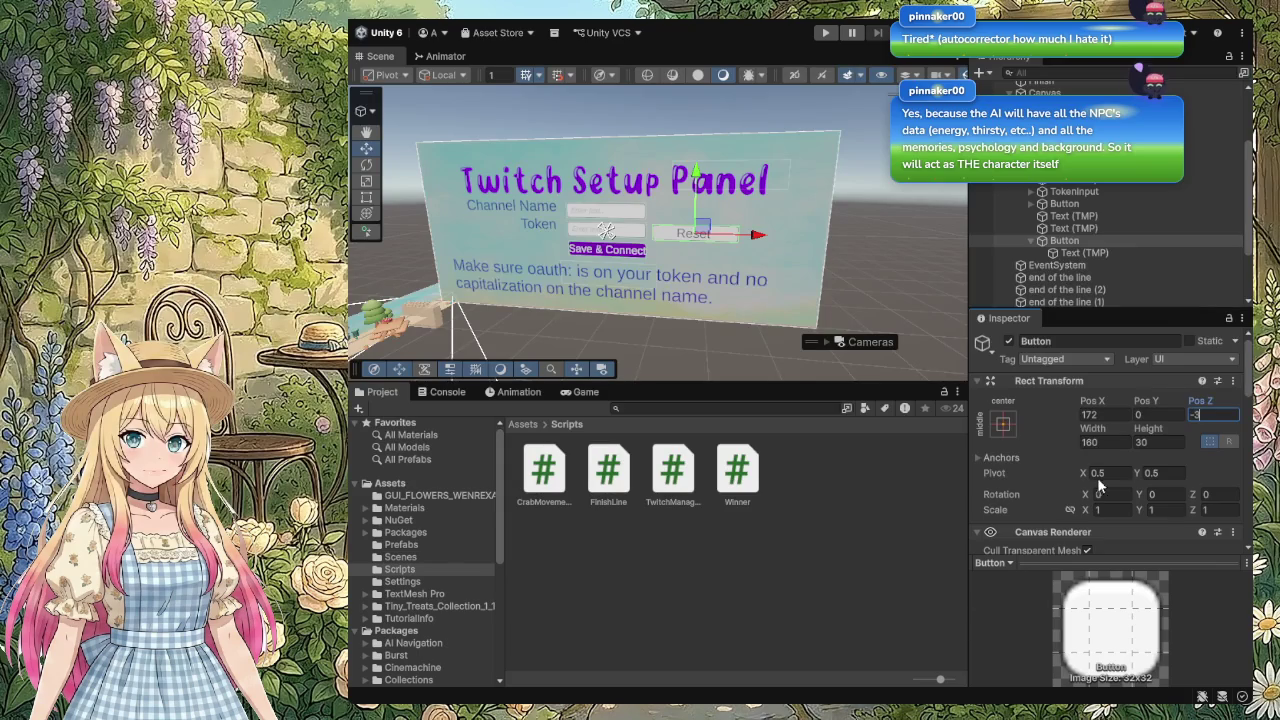
Step: Review the Reset button's Inspector components and commit its Pos Z of -3
{"action": "scroll", "coordinate": [1100, 478], "scroll_direction": "down", "scroll_amount": 3}
{"action": "scroll", "coordinate": [1107, 478], "scroll_direction": "down", "scroll_amount": 6}
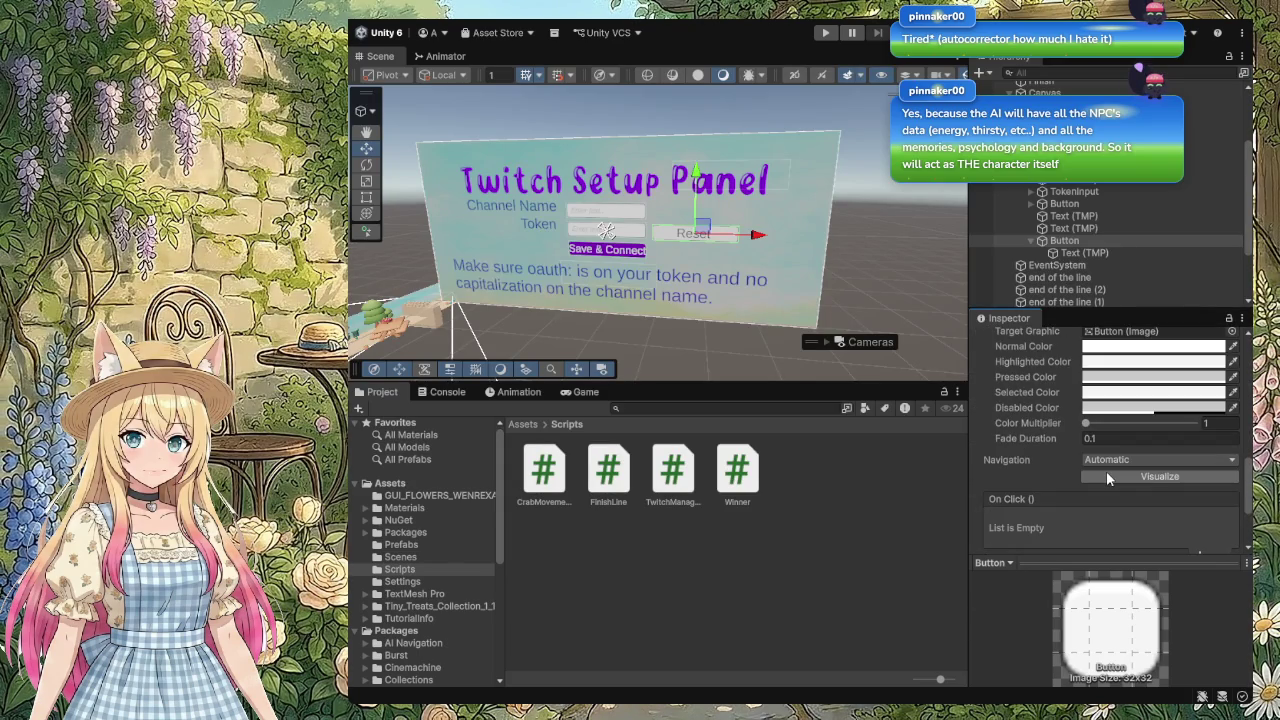
{"action": "scroll", "coordinate": [1075, 505], "scroll_direction": "up", "scroll_amount": 5}
{"action": "scroll", "coordinate": [1075, 505], "scroll_direction": "up", "scroll_amount": 4}
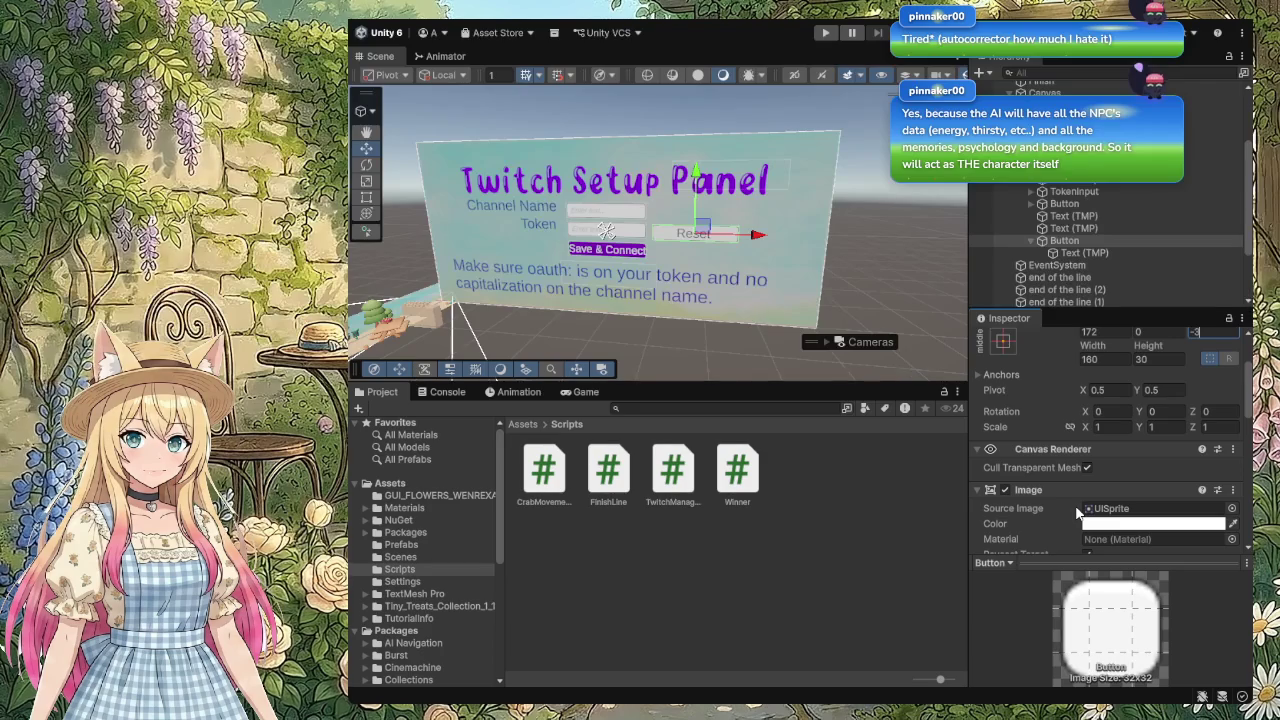
{"action": "scroll", "coordinate": [1077, 512], "scroll_direction": "up", "scroll_amount": 2}
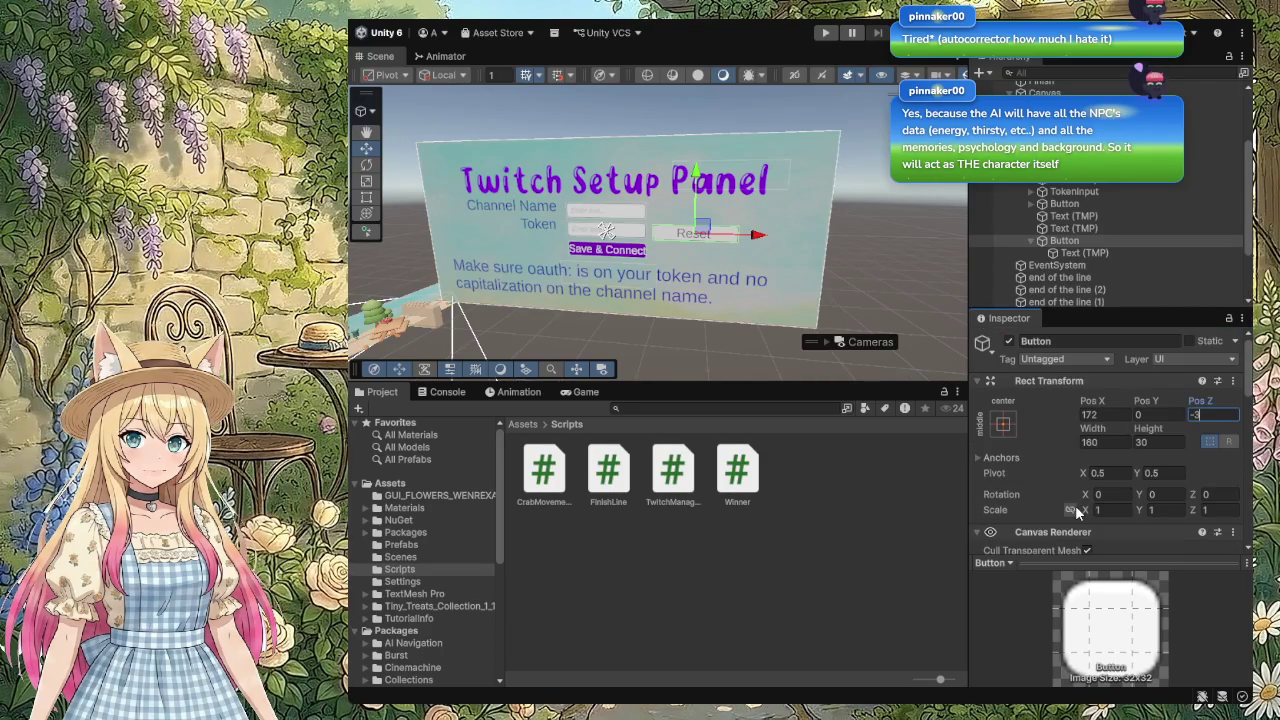
{"action": "key", "text": "Tab"}
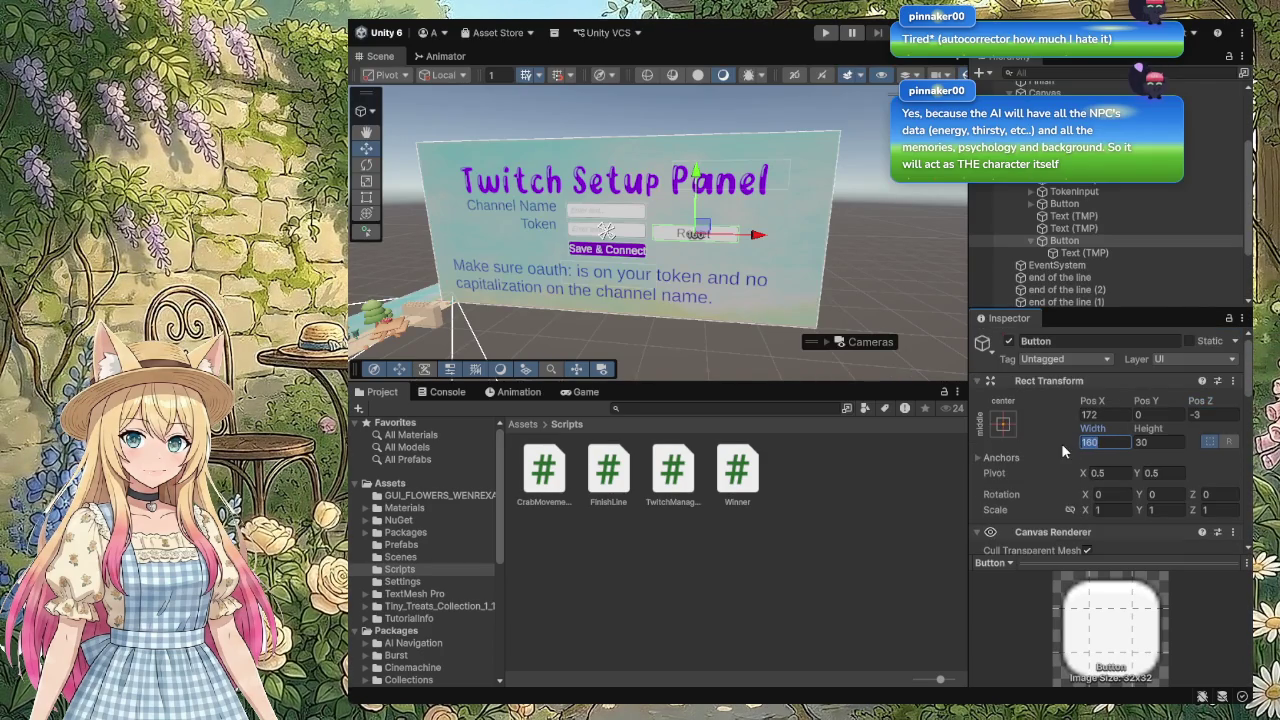
{"action": "left_click", "coordinate": [1094, 441]}
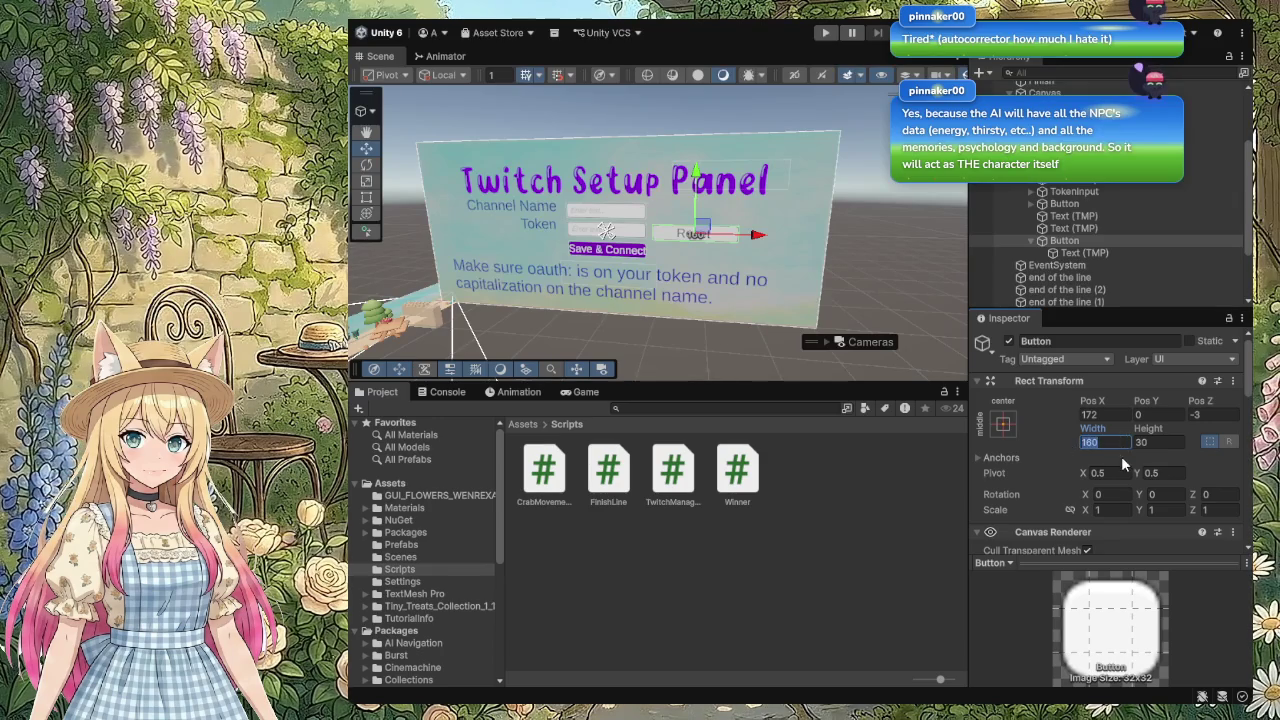
Step: Narrow the Reset button's width to about 81.17
{"action": "left_click", "coordinate": [1121, 456]}
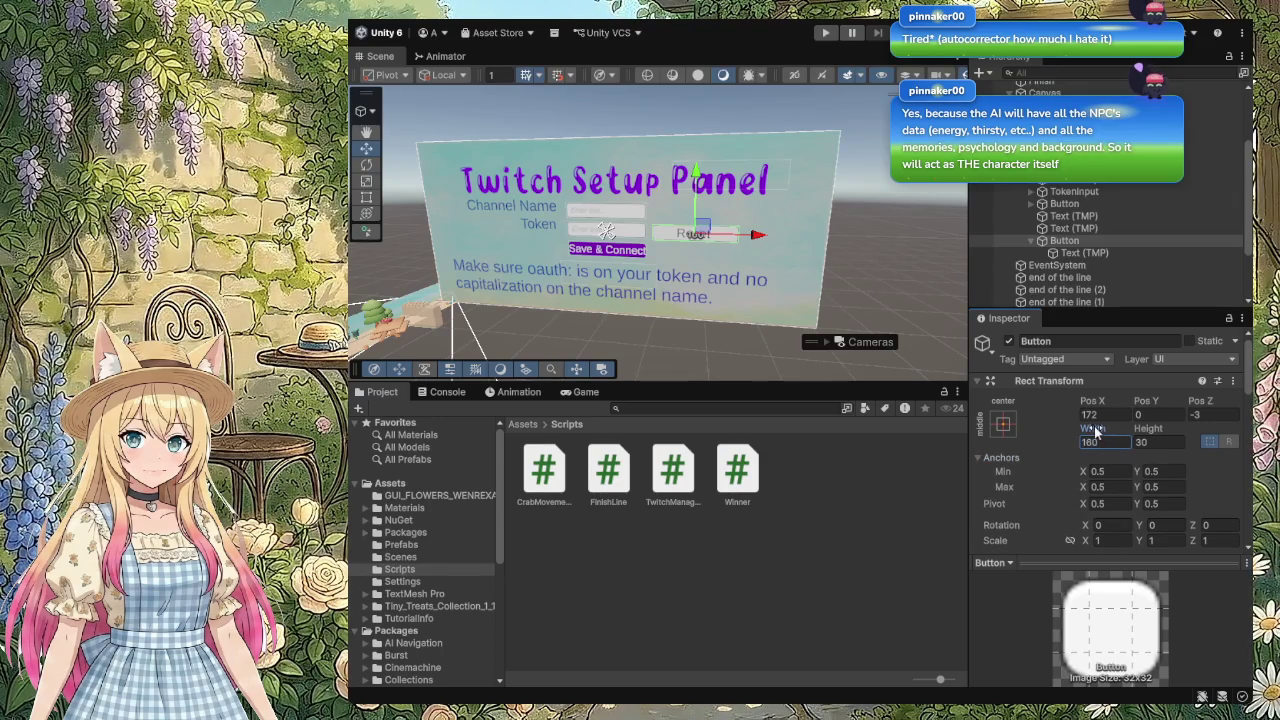
{"action": "left_click_drag", "start_coordinate": [1094, 430], "coordinate": [956, 426]}
{"action": "mouse_move", "coordinate": [466, 397]}
{"action": "left_mouse_down"}
{"action": "mouse_move", "coordinate": [360, 400]}
{"action": "mouse_move", "coordinate": [968, 270]}
{"action": "left_mouse_up"}
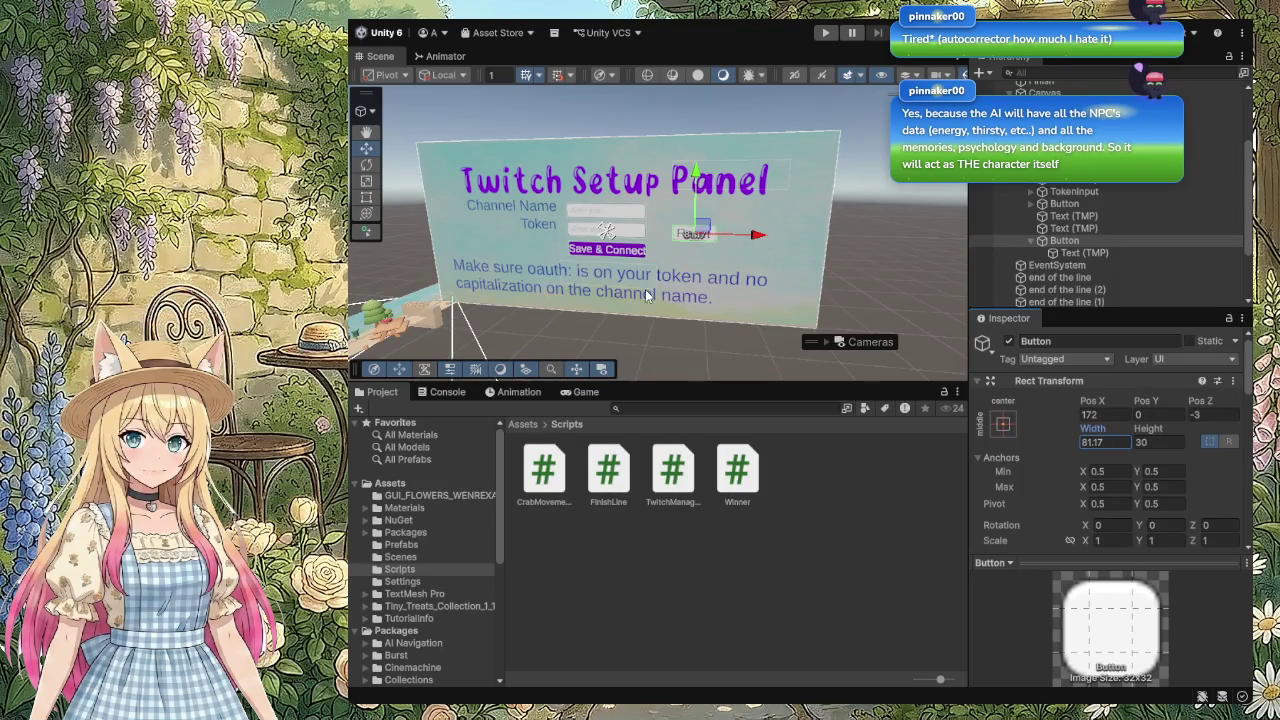
Step: Move the Reset button up and left so it sits beside the Token field
{"action": "left_click", "coordinate": [776, 213]}
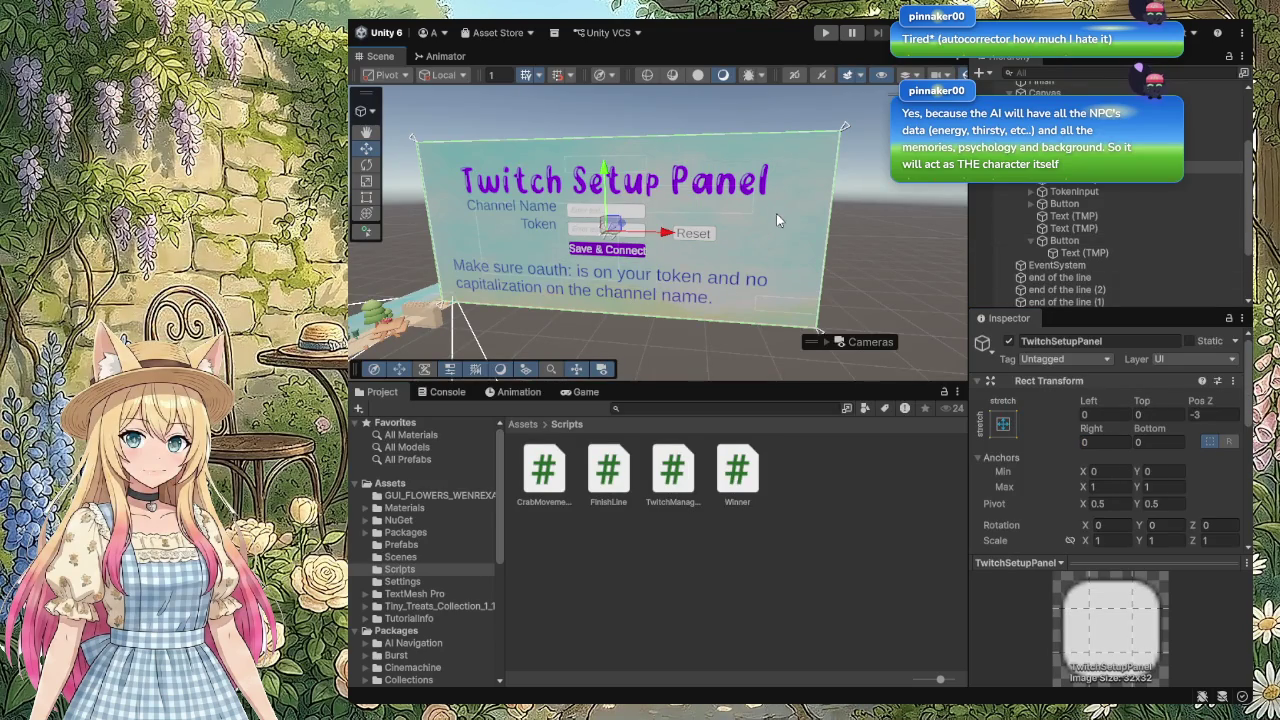
{"action": "left_click", "coordinate": [700, 238]}
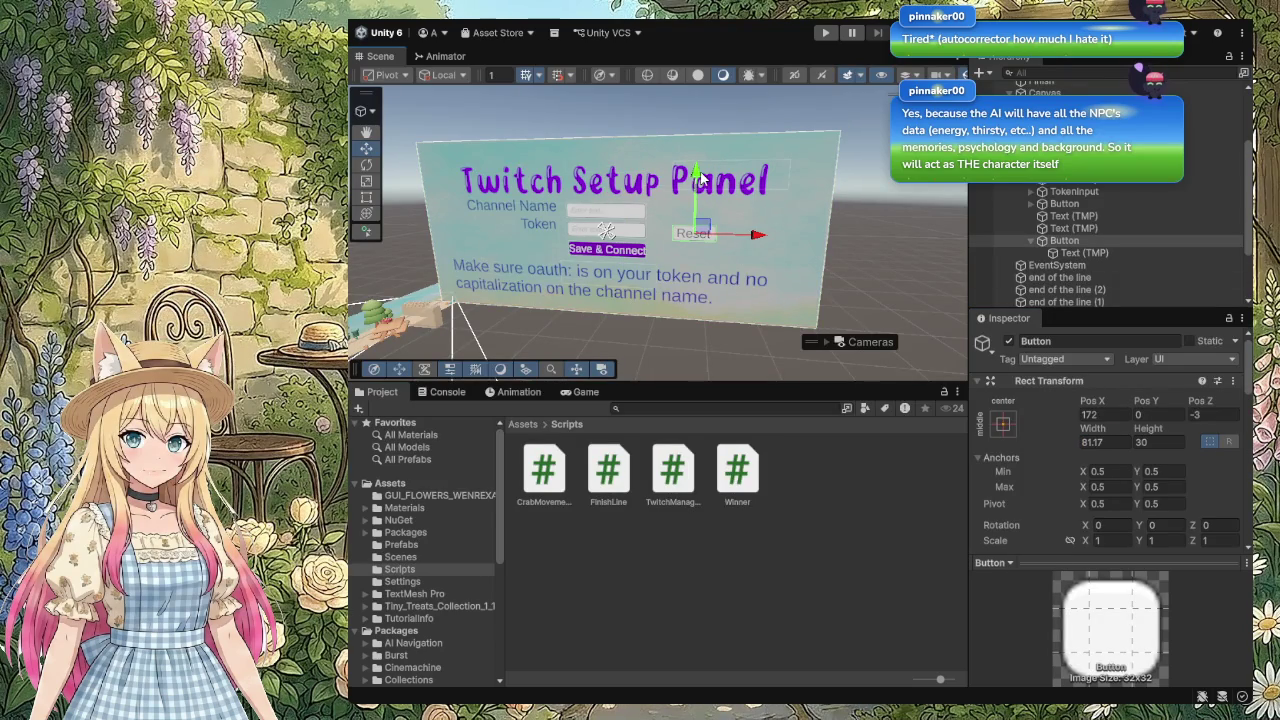
{"action": "left_click_drag", "start_coordinate": [700, 175], "coordinate": [700, 167]}
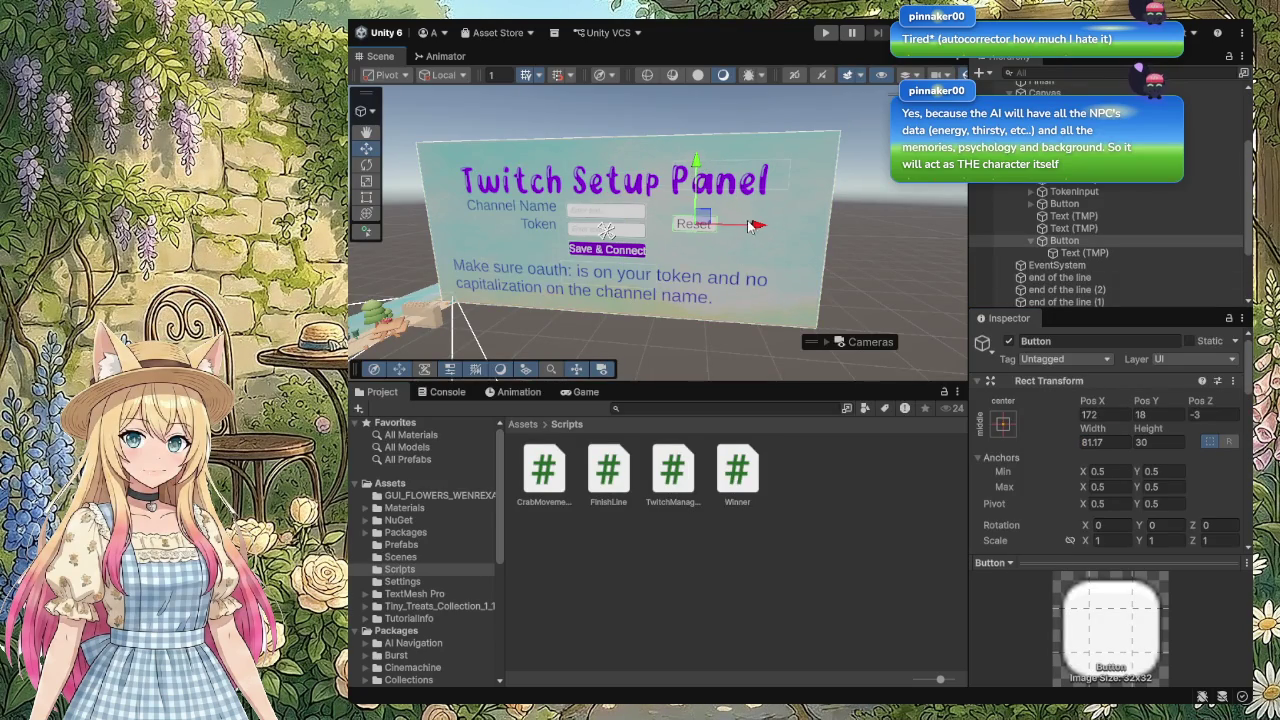
{"action": "left_click_drag", "start_coordinate": [758, 226], "coordinate": [739, 225]}
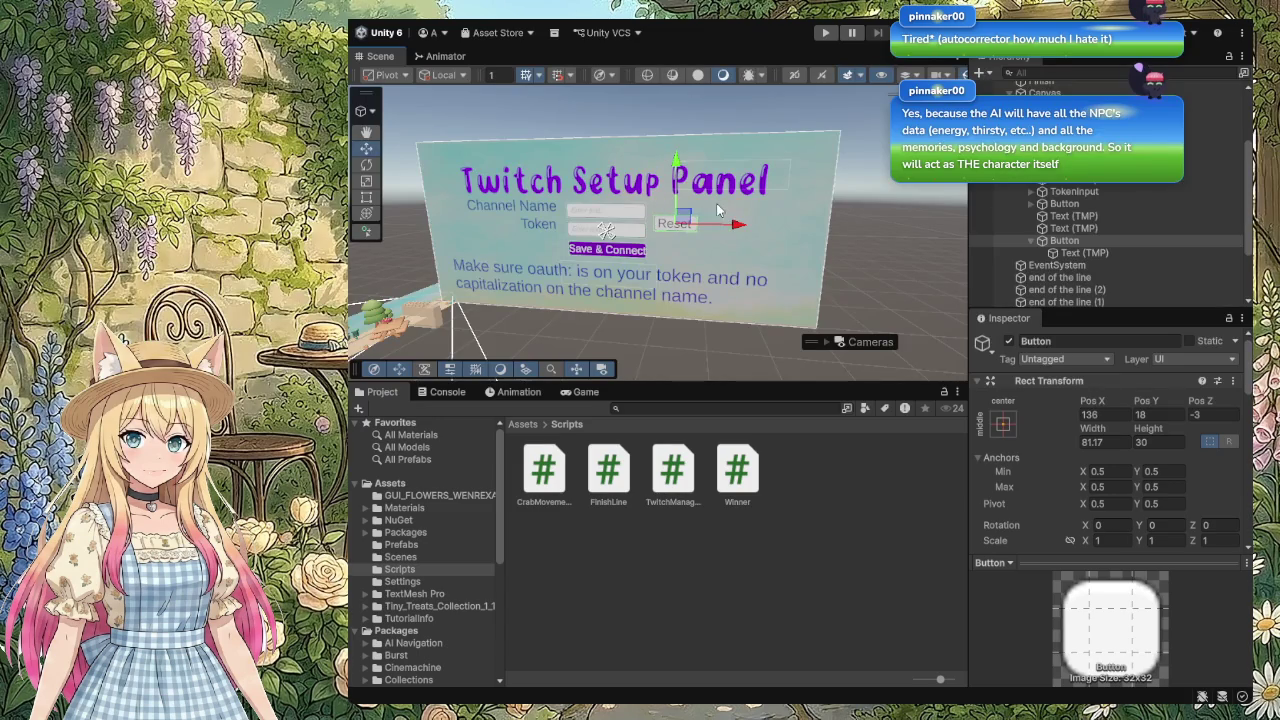
{"action": "left_click", "coordinate": [850, 236]}
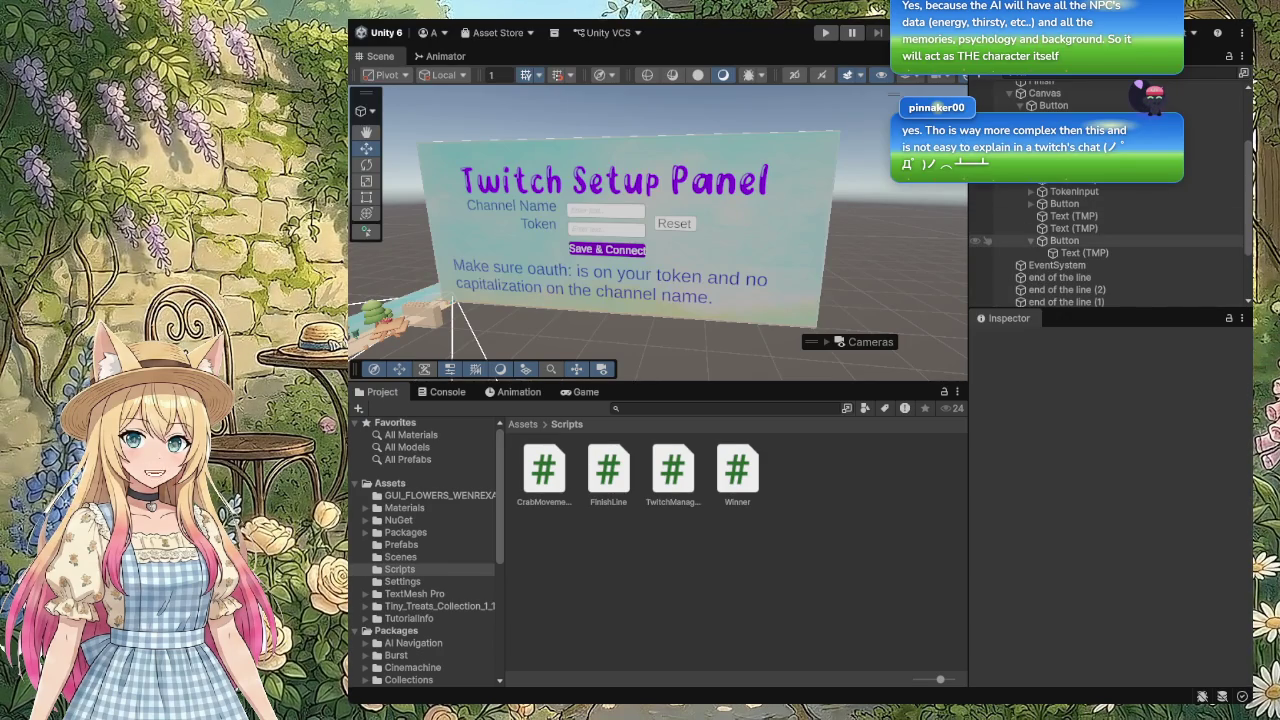
{"action": "left_click", "coordinate": [1120, 241]}
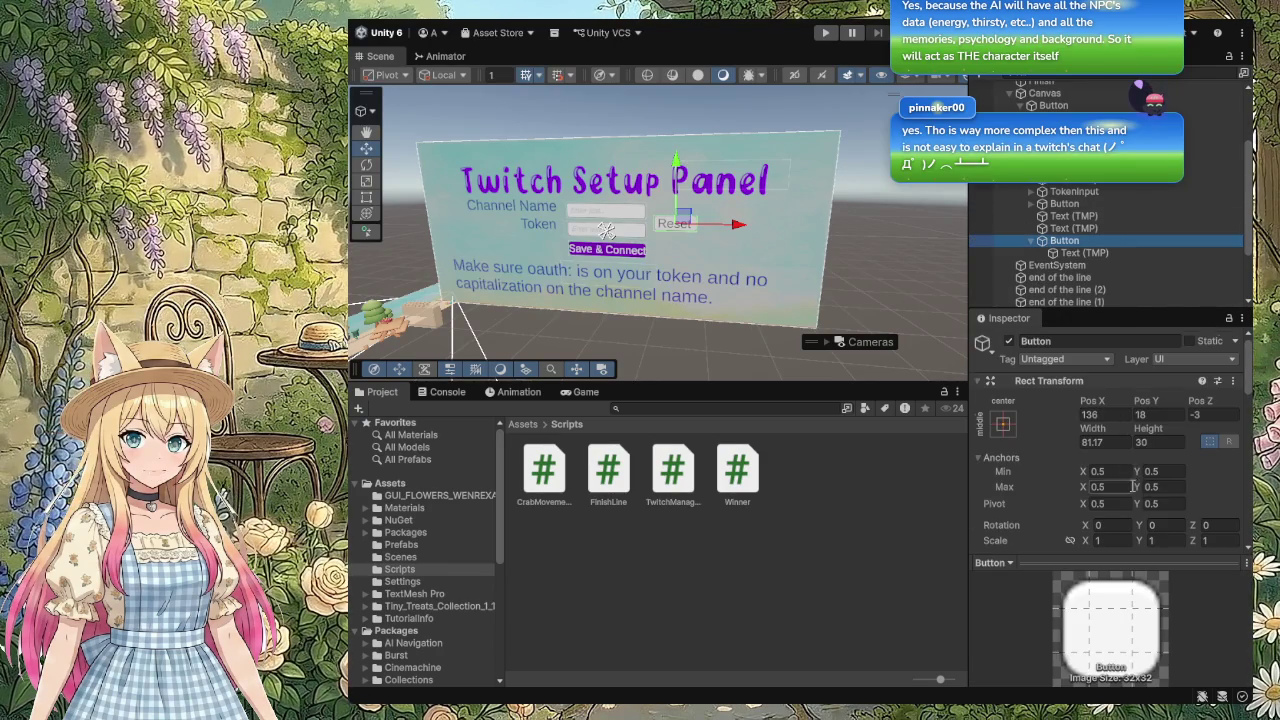
{"action": "scroll", "coordinate": [1060, 450], "scroll_direction": "down", "scroll_amount": 10}
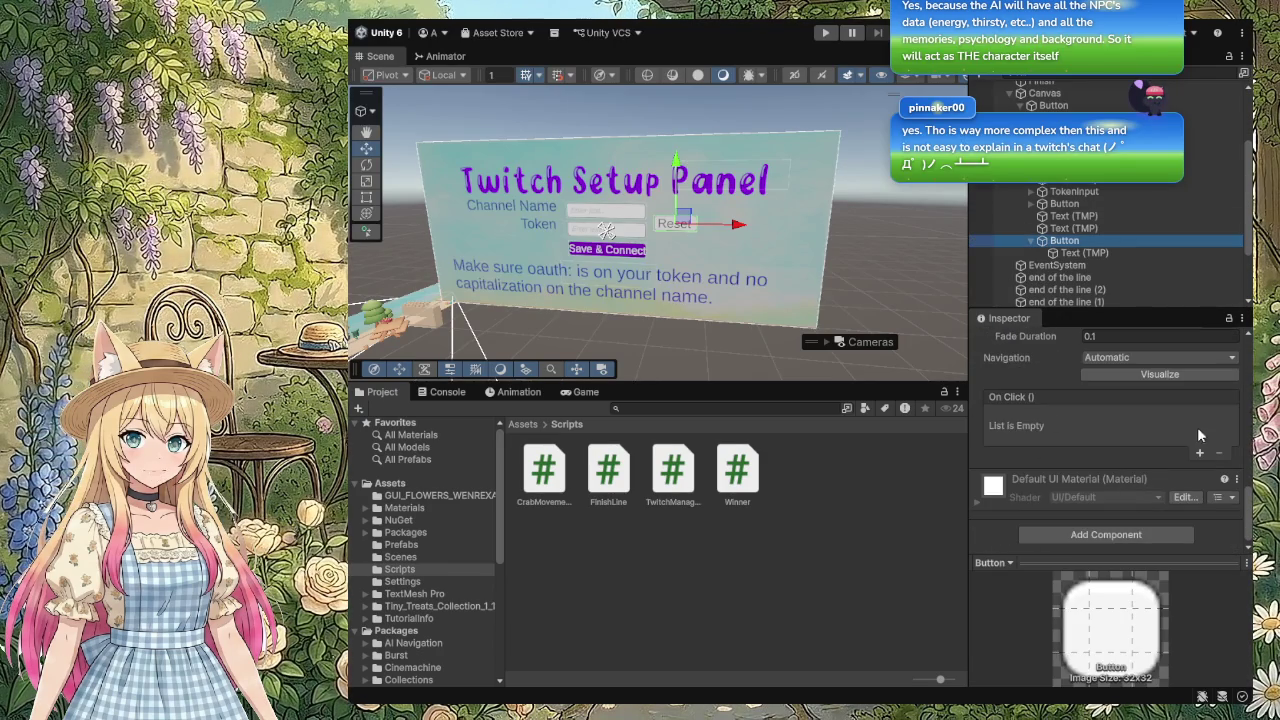
Step: Add a Reset On Click entry targeting the TwitchManager object with function ClearSavedCredentials
{"action": "left_click", "coordinate": [1200, 454]}
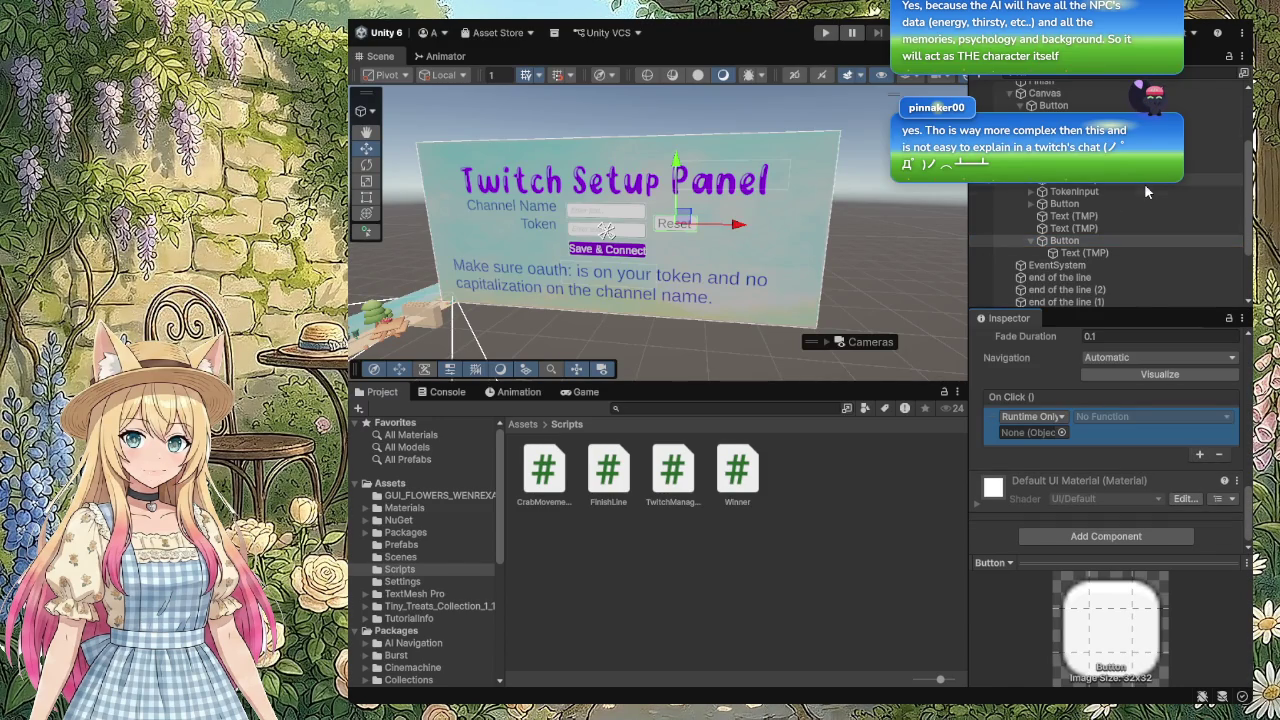
{"action": "scroll", "coordinate": [1147, 191], "scroll_direction": "up", "scroll_amount": 3}
{"action": "left_click", "coordinate": [1100, 136]}
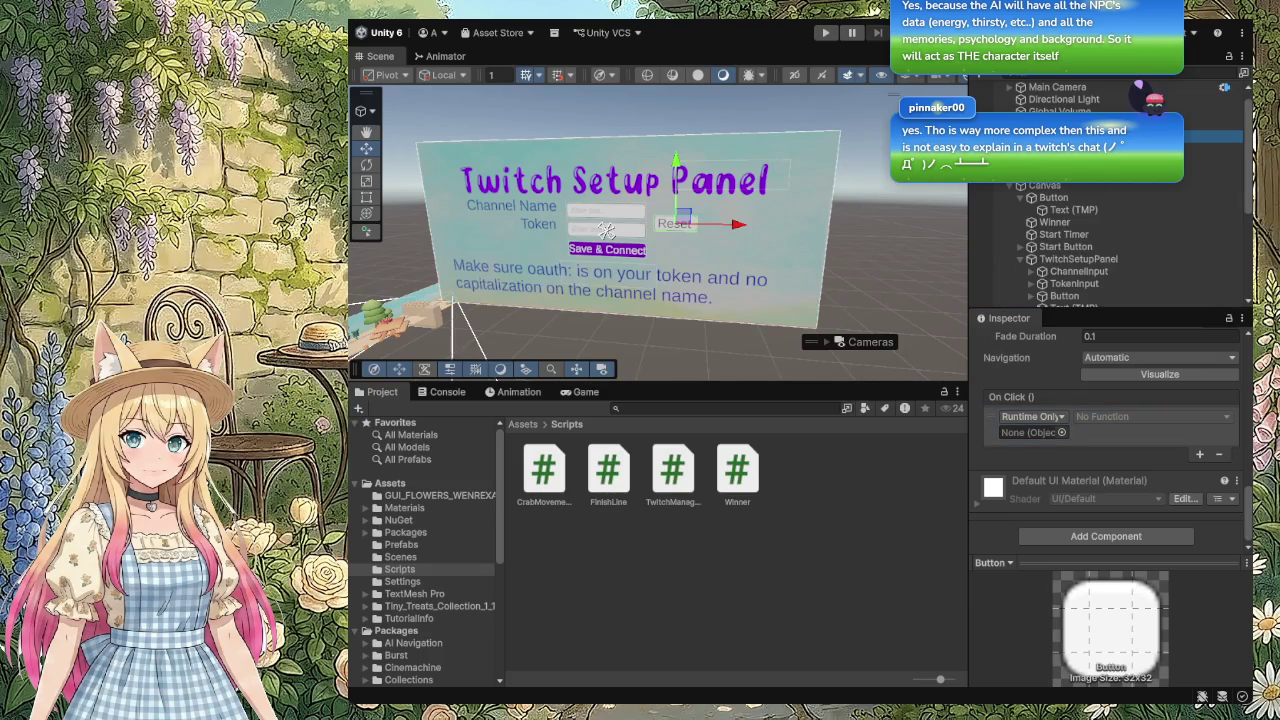
{"action": "mouse_move", "coordinate": [1100, 136]}
{"action": "left_mouse_down"}
{"action": "mouse_move", "coordinate": [1050, 410]}
{"action": "mouse_move", "coordinate": [1067, 551]}
{"action": "left_mouse_up"}
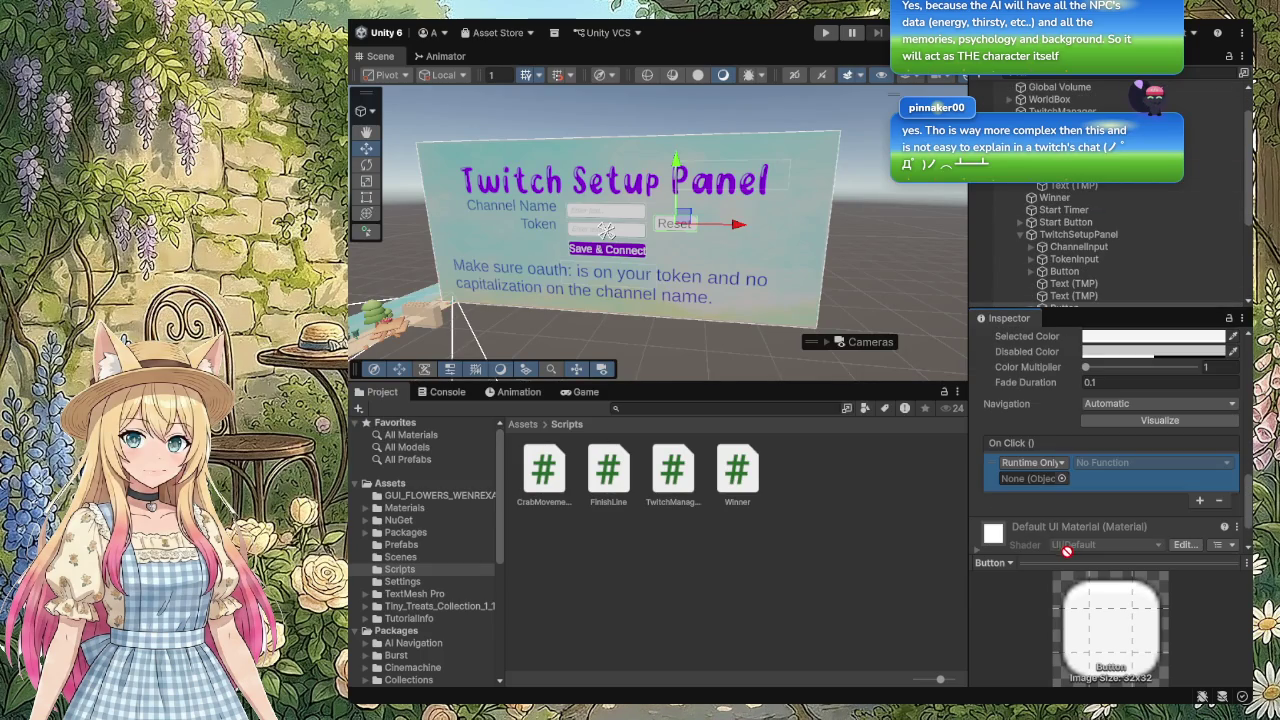
{"action": "left_click_drag", "start_coordinate": [1041, 478], "coordinate": [1040, 476]}
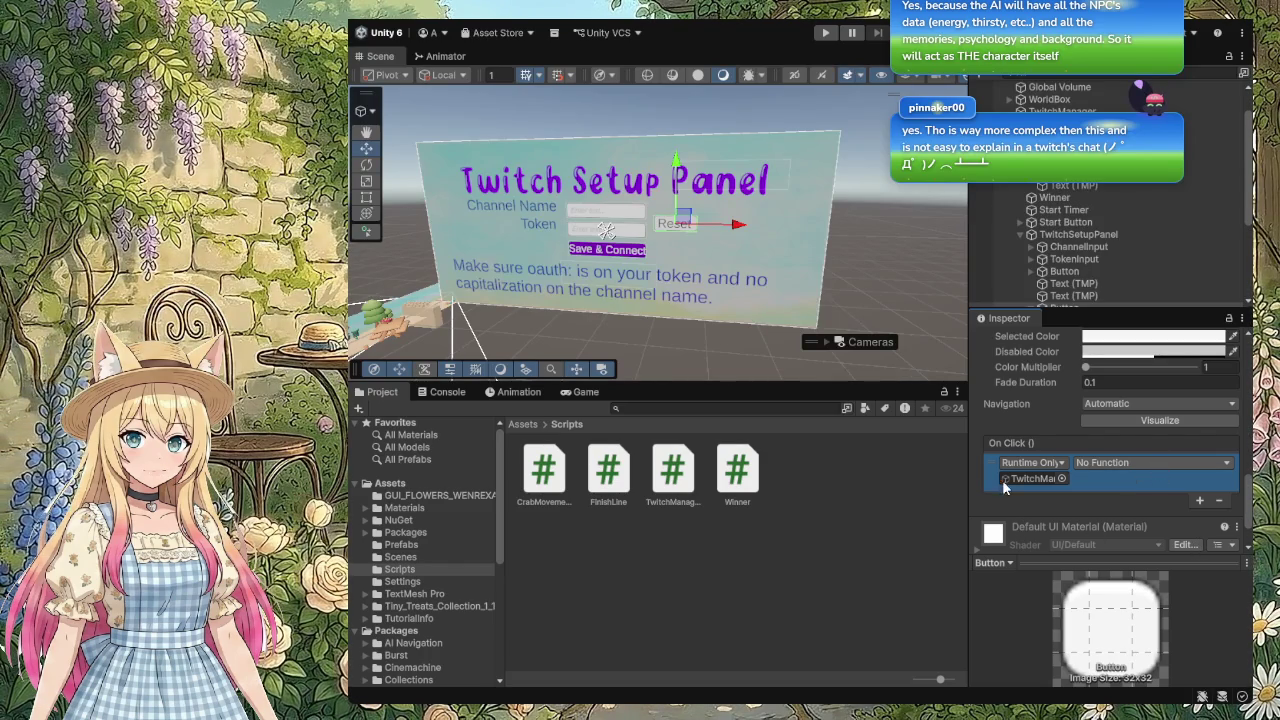
{"action": "left_click", "coordinate": [984, 403]}
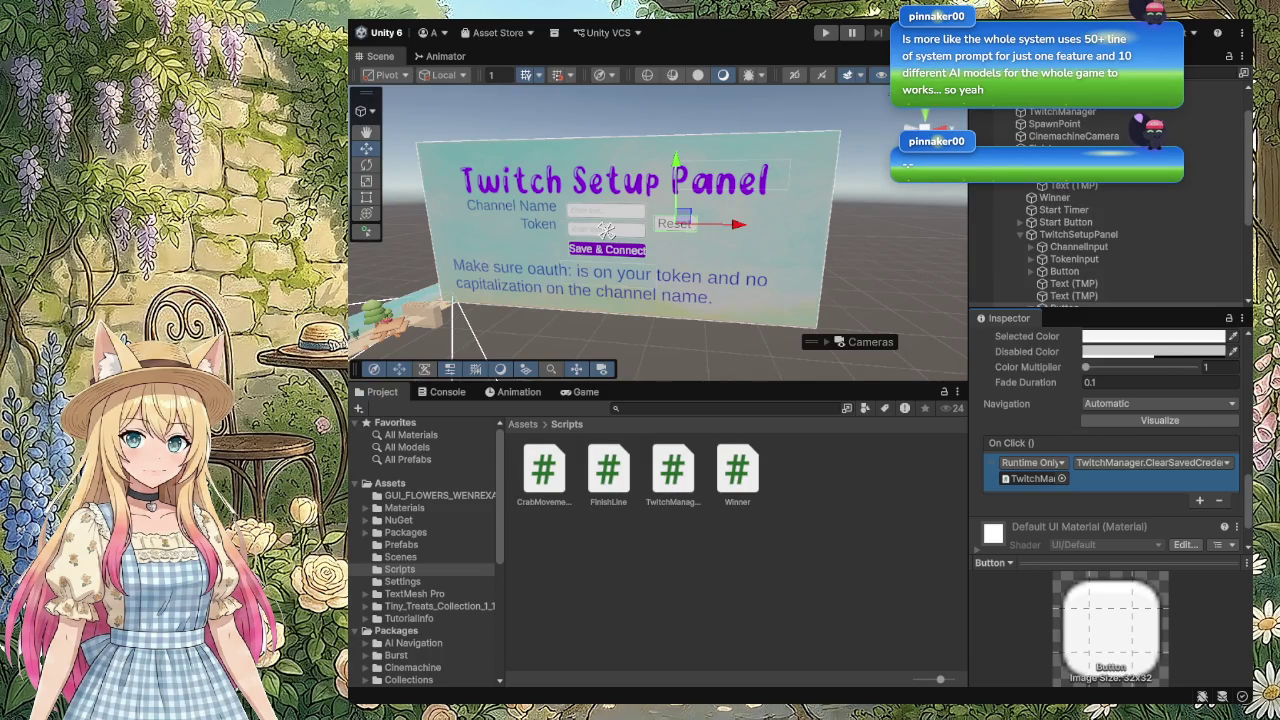
{"action": "left_click", "coordinate": [544, 227]}
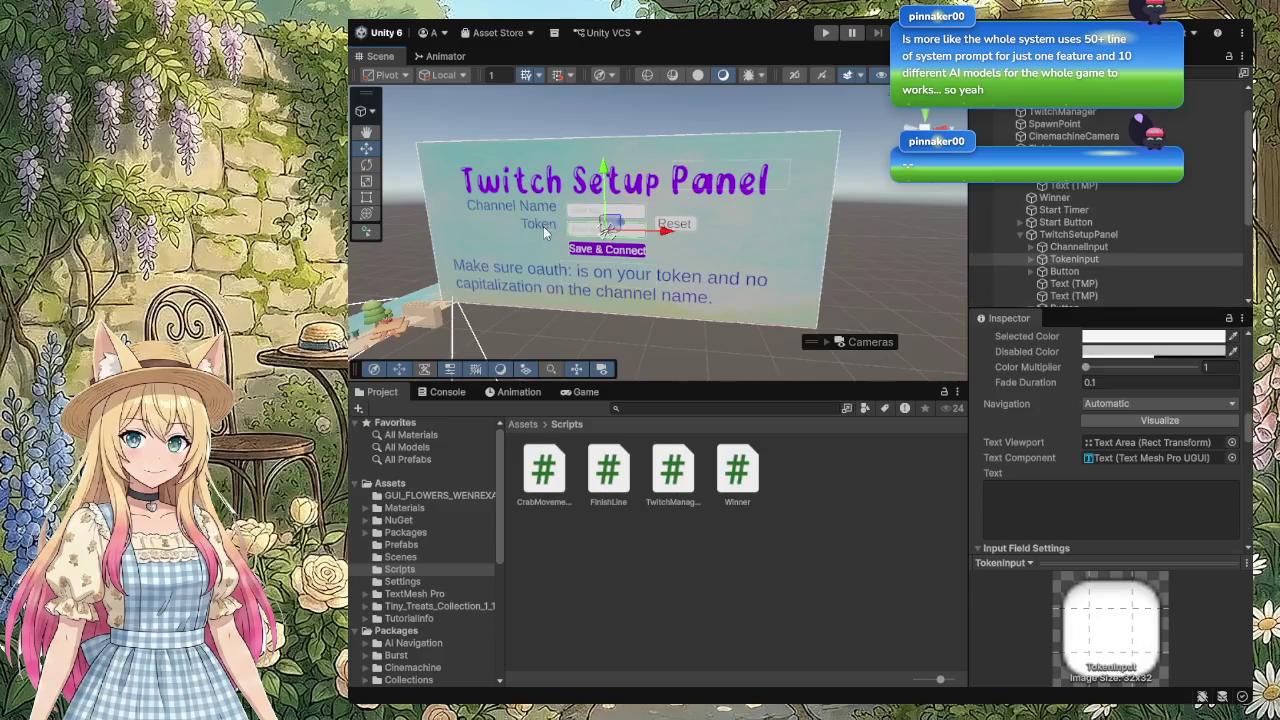
Step: Check the TokenInput settings: Password content type, Rich Text on, Read Only off
{"action": "scroll", "coordinate": [1180, 515], "scroll_direction": "up", "scroll_amount": 4}
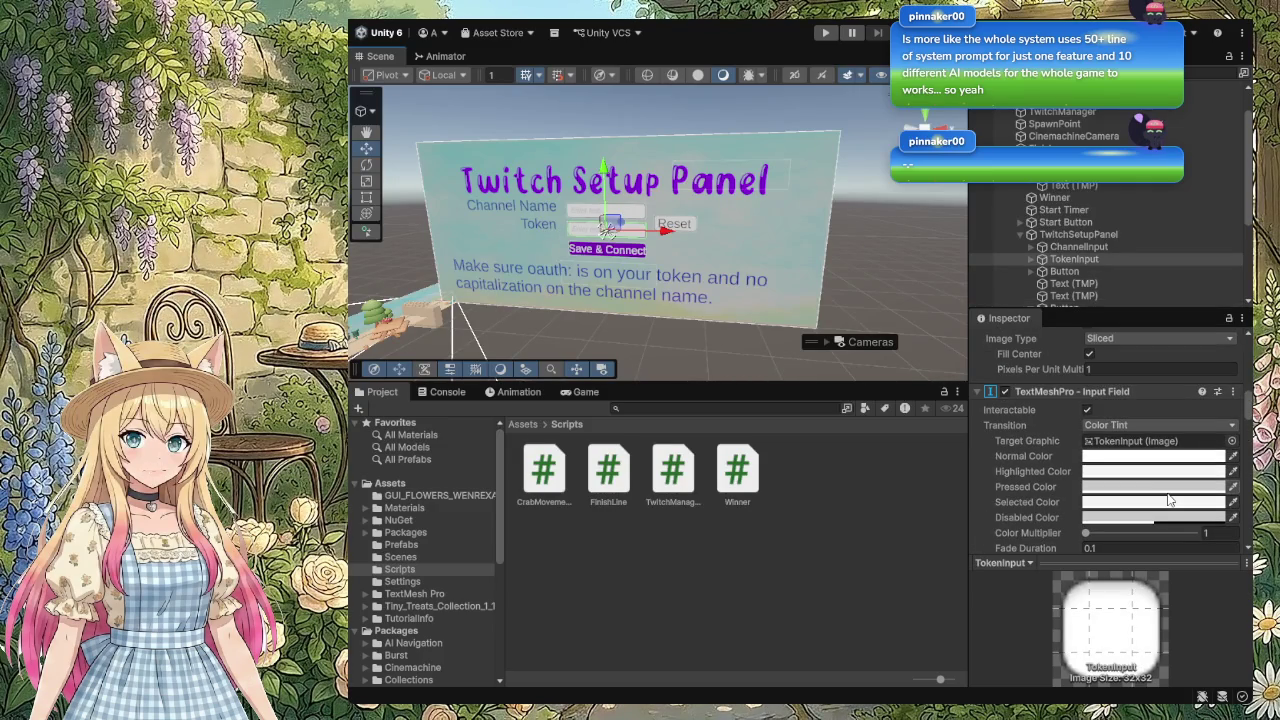
{"action": "scroll", "coordinate": [1170, 500], "scroll_direction": "up", "scroll_amount": 1}
{"action": "scroll", "coordinate": [1170, 500], "scroll_direction": "up", "scroll_amount": 1}
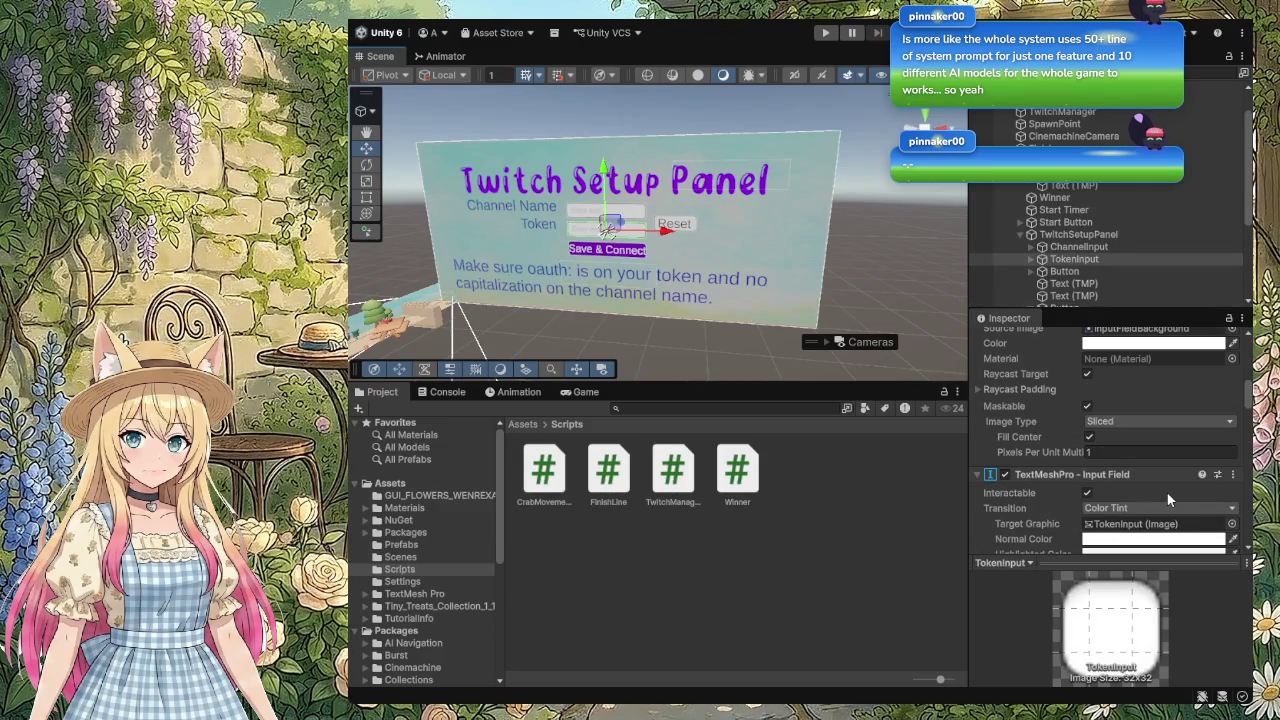
{"action": "scroll", "coordinate": [1170, 500], "scroll_direction": "up", "scroll_amount": 1}
{"action": "scroll", "coordinate": [1168, 493], "scroll_direction": "up", "scroll_amount": 4}
{"action": "scroll", "coordinate": [1166, 491], "scroll_direction": "down", "scroll_amount": 7}
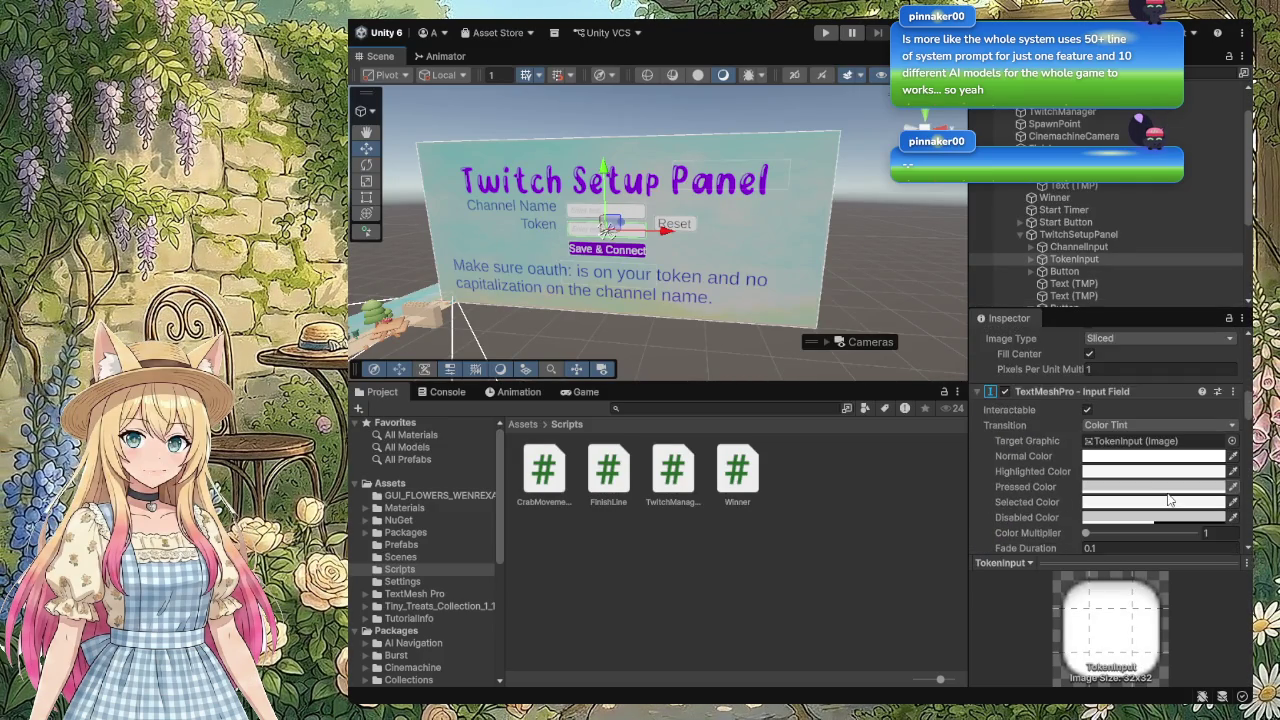
{"action": "scroll", "coordinate": [1168, 500], "scroll_direction": "down", "scroll_amount": 2}
{"action": "scroll", "coordinate": [1168, 498], "scroll_direction": "down", "scroll_amount": 5}
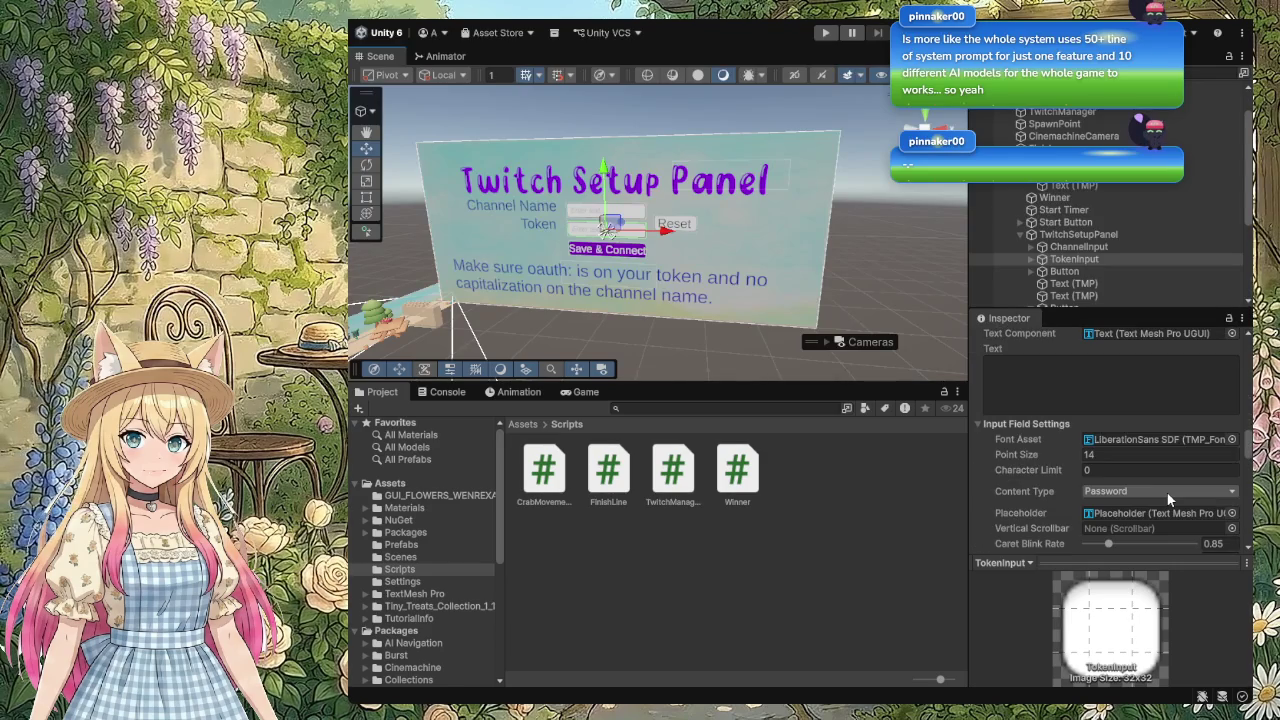
{"action": "scroll", "coordinate": [1168, 498], "scroll_direction": "down", "scroll_amount": 3}
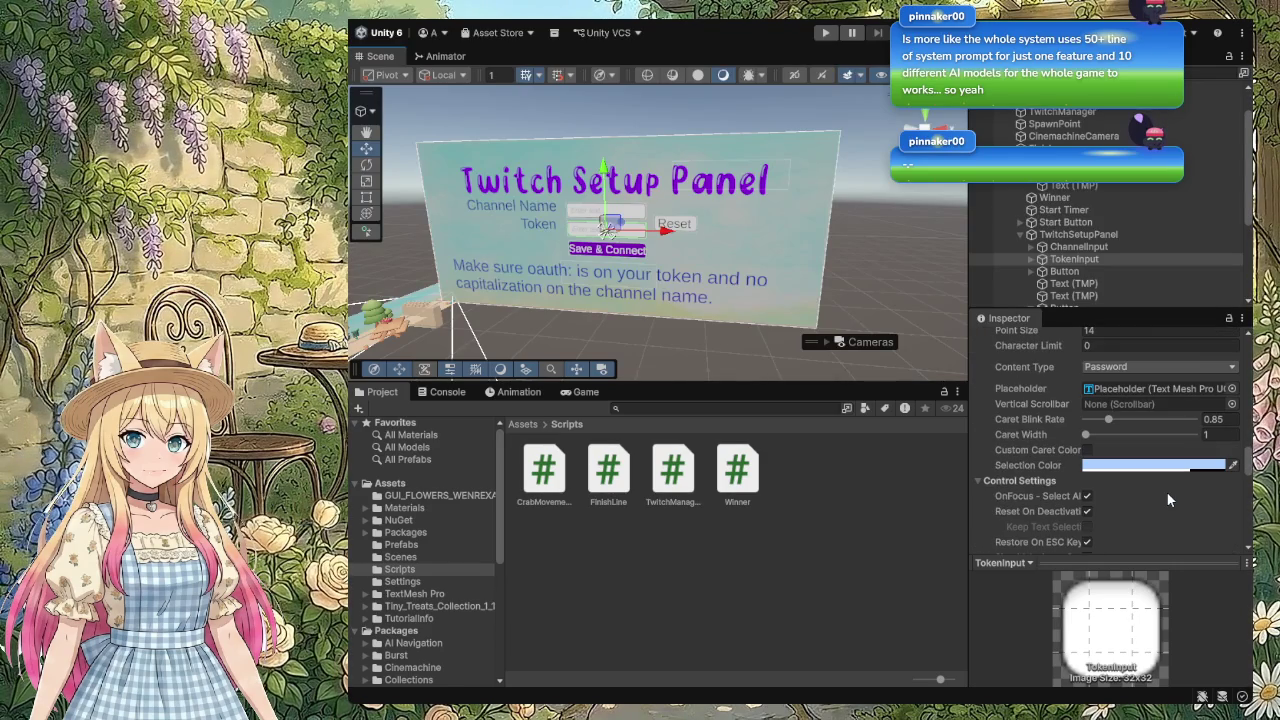
{"action": "scroll", "coordinate": [1168, 498], "scroll_direction": "down", "scroll_amount": 3}
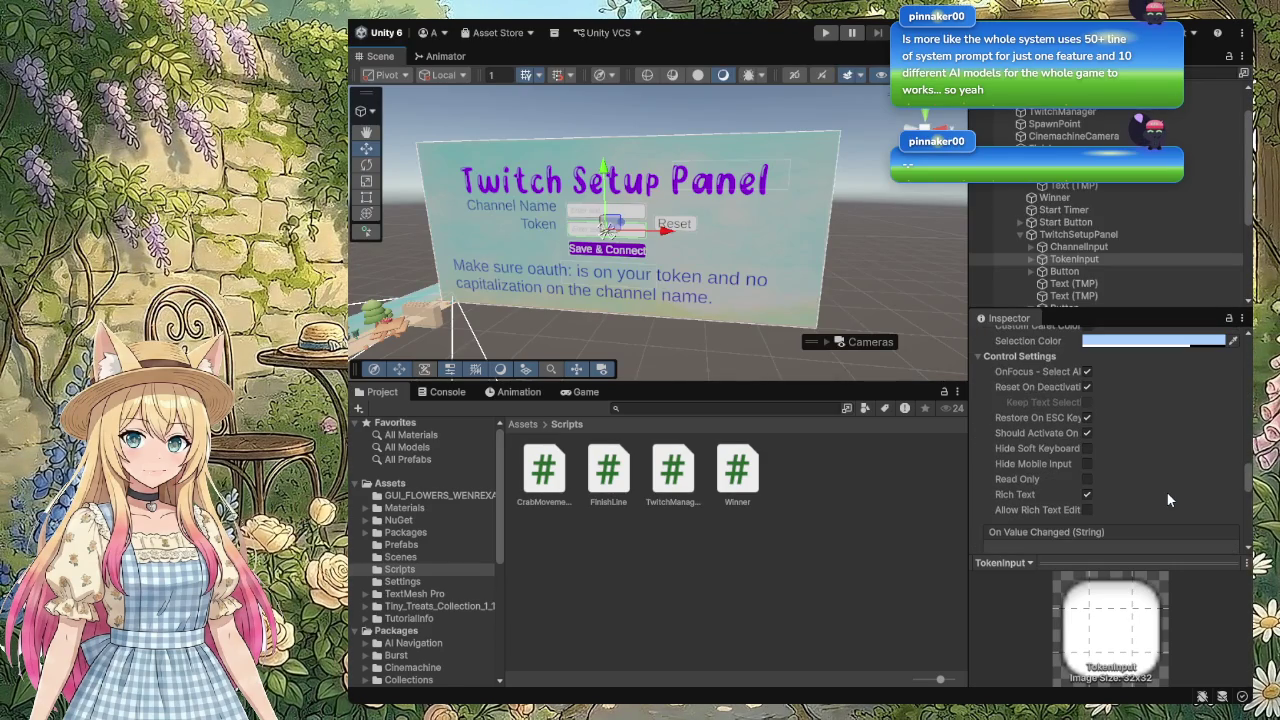
{"action": "scroll", "coordinate": [1168, 499], "scroll_direction": "down", "scroll_amount": 10}
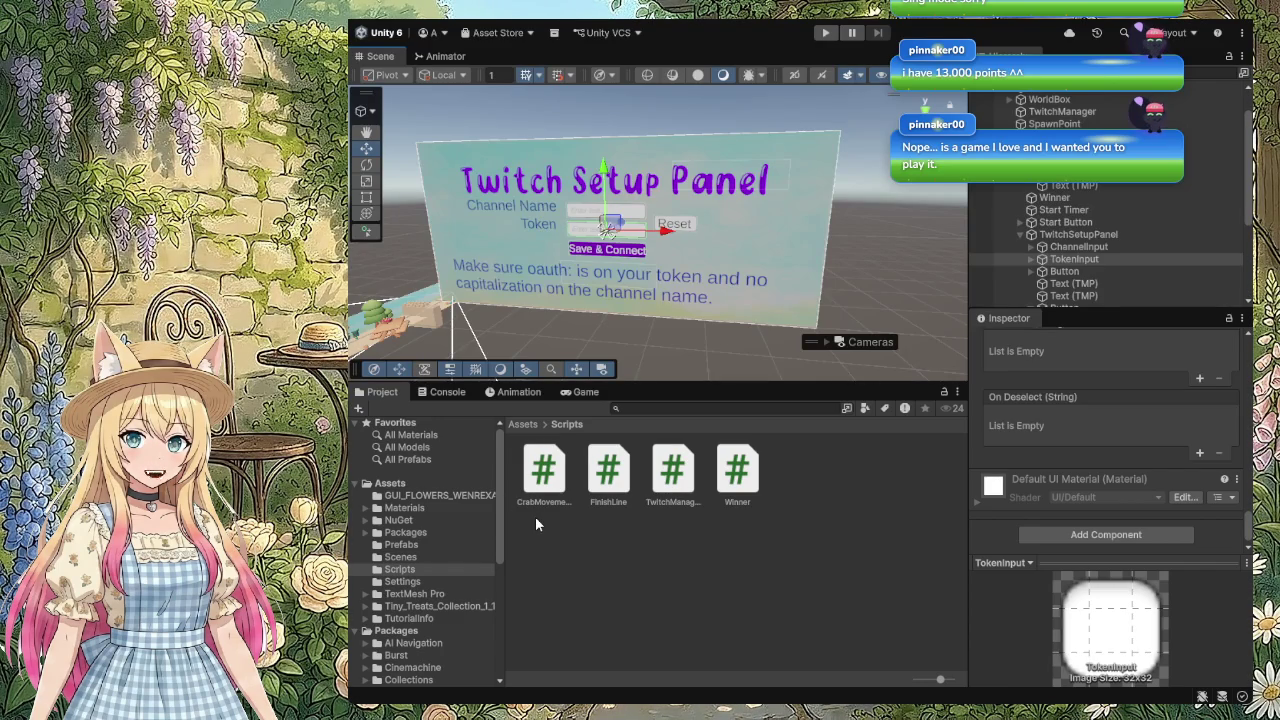
Step: Clear the current selection and open the Build Profiles window with Ctrl+Shift+B
{"action": "scroll", "coordinate": [783, 298], "scroll_direction": "up", "scroll_amount": 3}
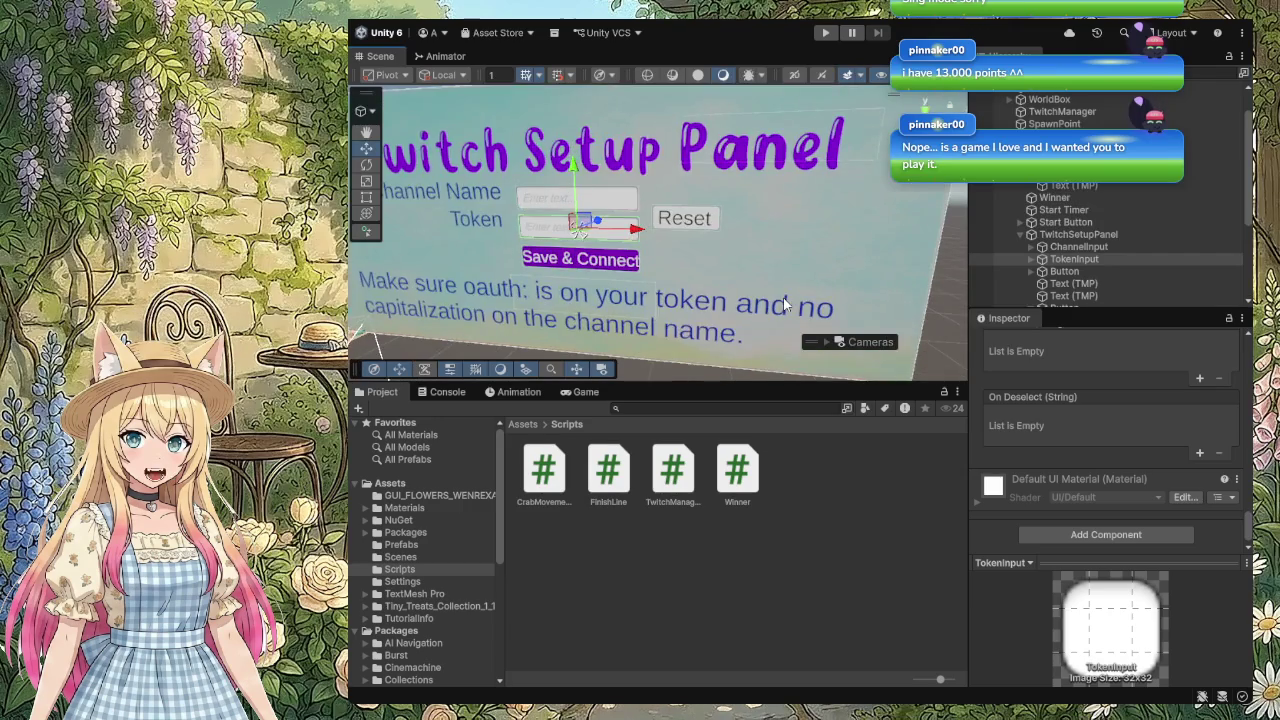
{"action": "scroll", "coordinate": [783, 298], "scroll_direction": "down", "scroll_amount": 3}
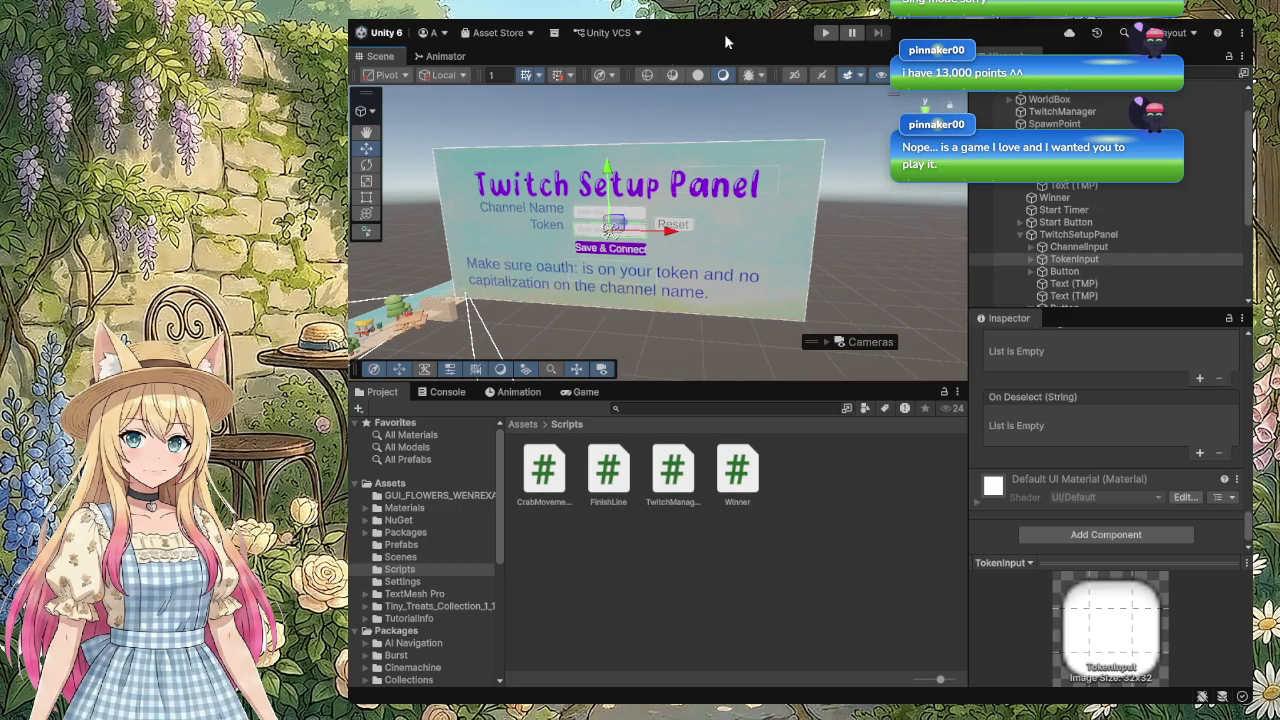
{"action": "left_click", "coordinate": [827, 620]}
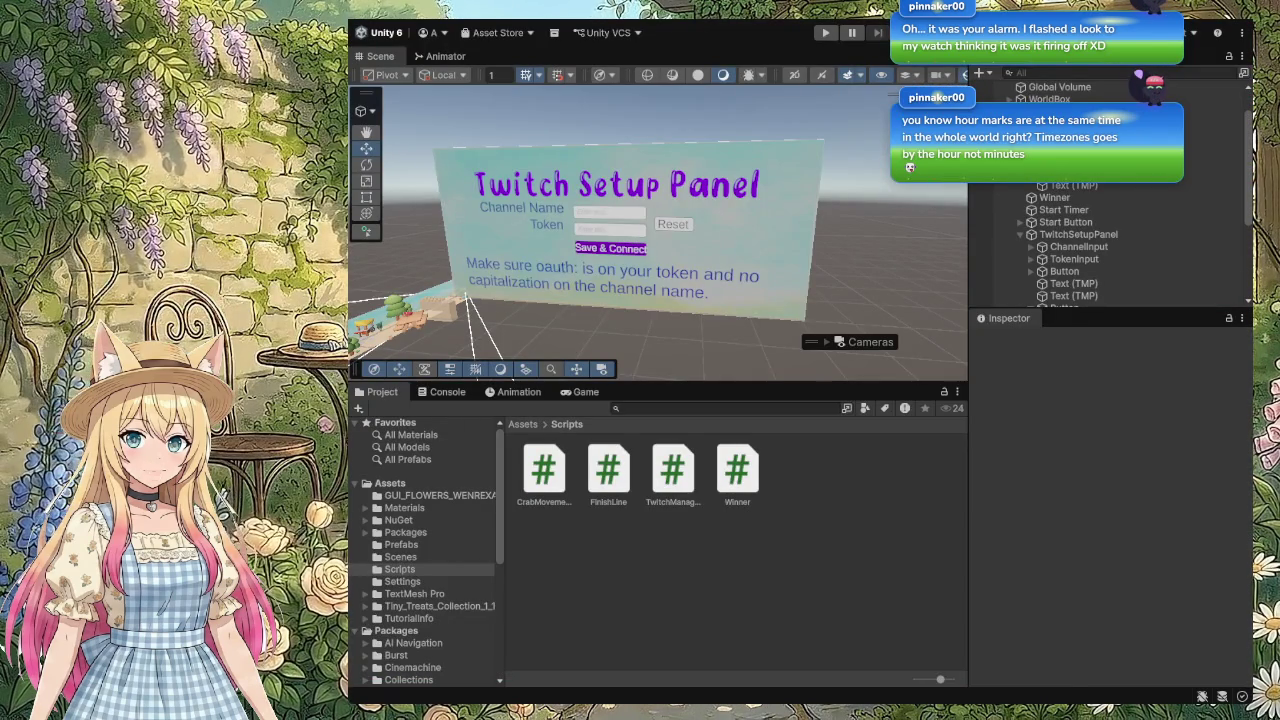
{"action": "key", "text": "ctrl+shift+b"}
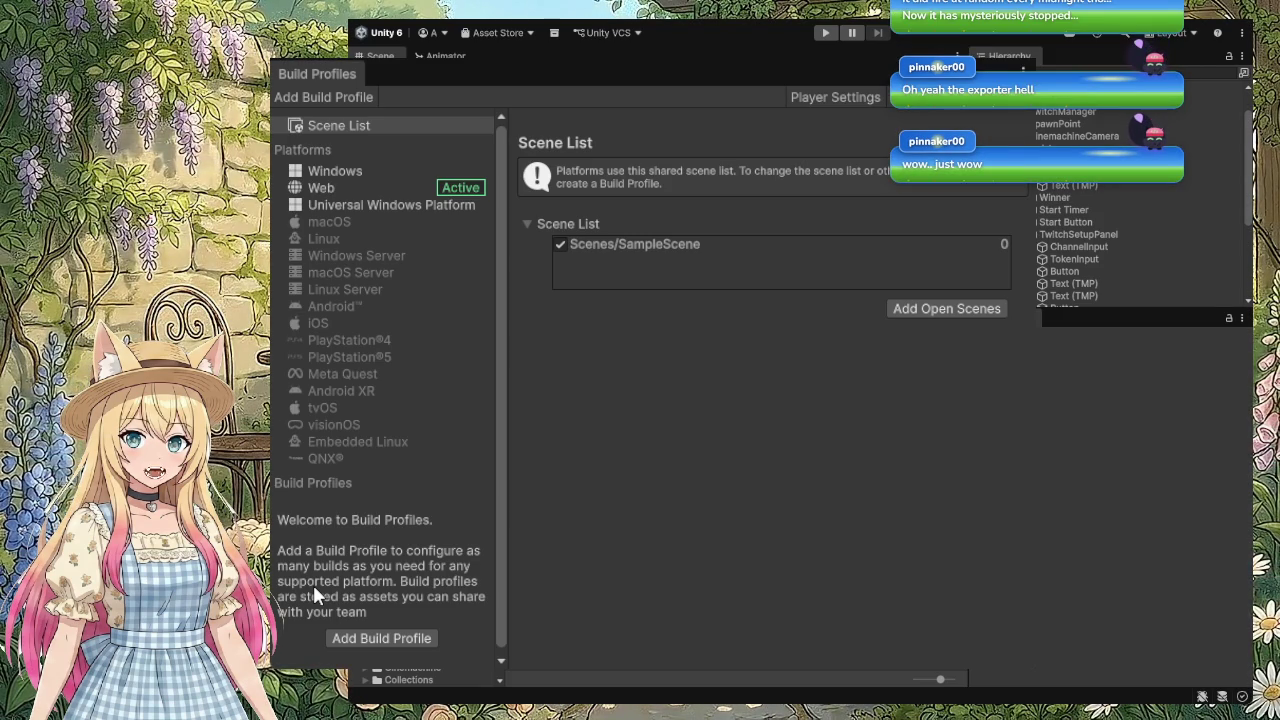
{"action": "key", "text": "Tab"}
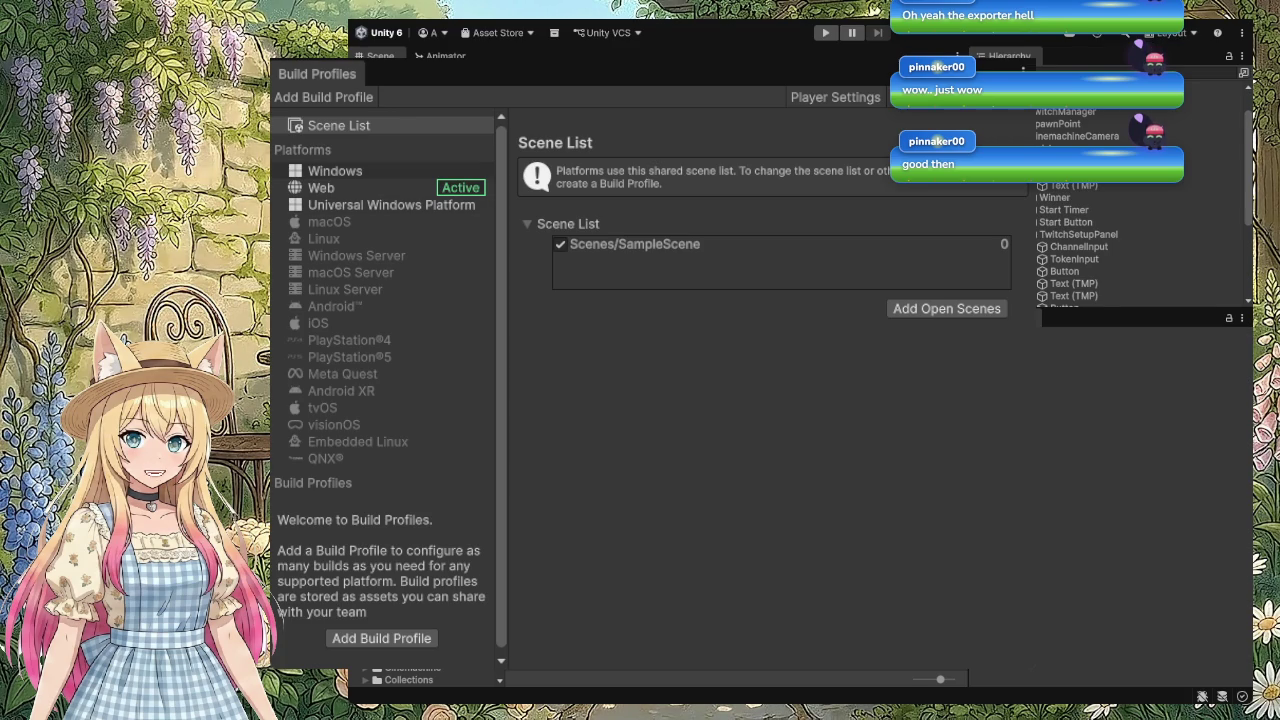
Step: Create a Windows build profile from the Windows platform, set to Intel 64-bit and Local Machine
{"action": "left_click", "coordinate": [342, 172]}
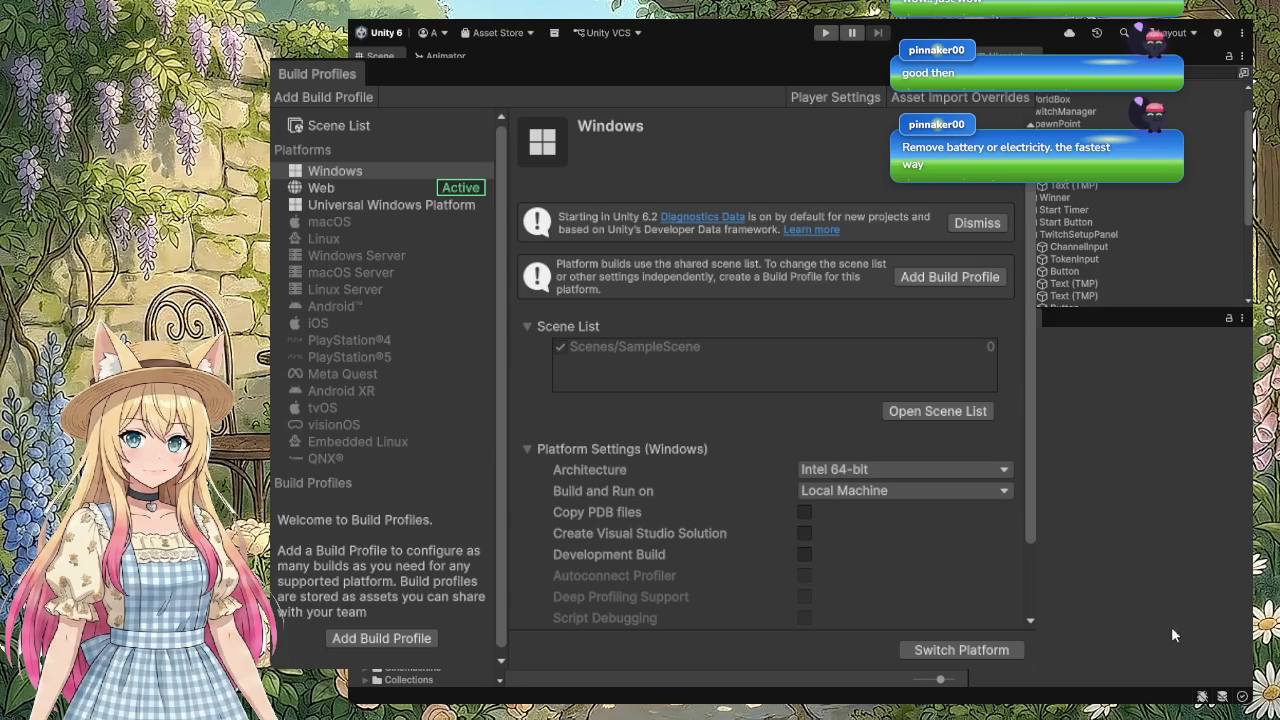
{"action": "left_click", "coordinate": [949, 277]}
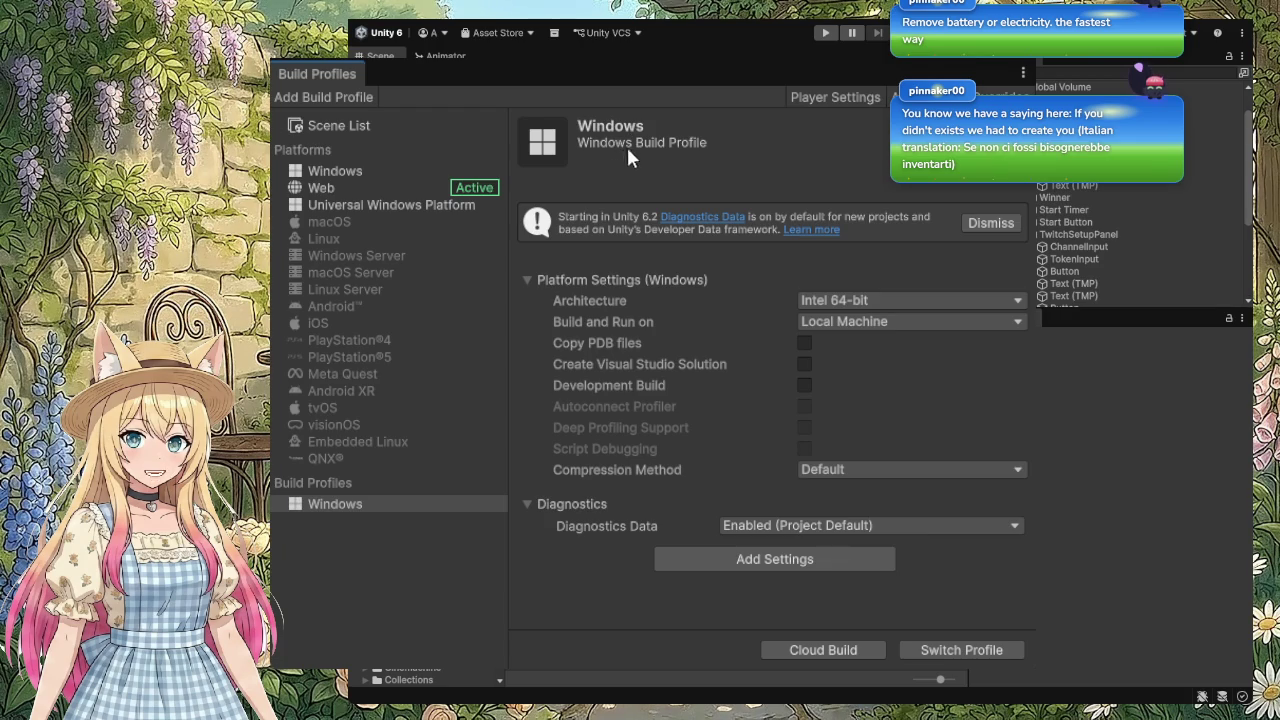
Step: Review the shared Windows platform settings and scene list, then select the Windows Build Profile
{"action": "left_click", "coordinate": [364, 172]}
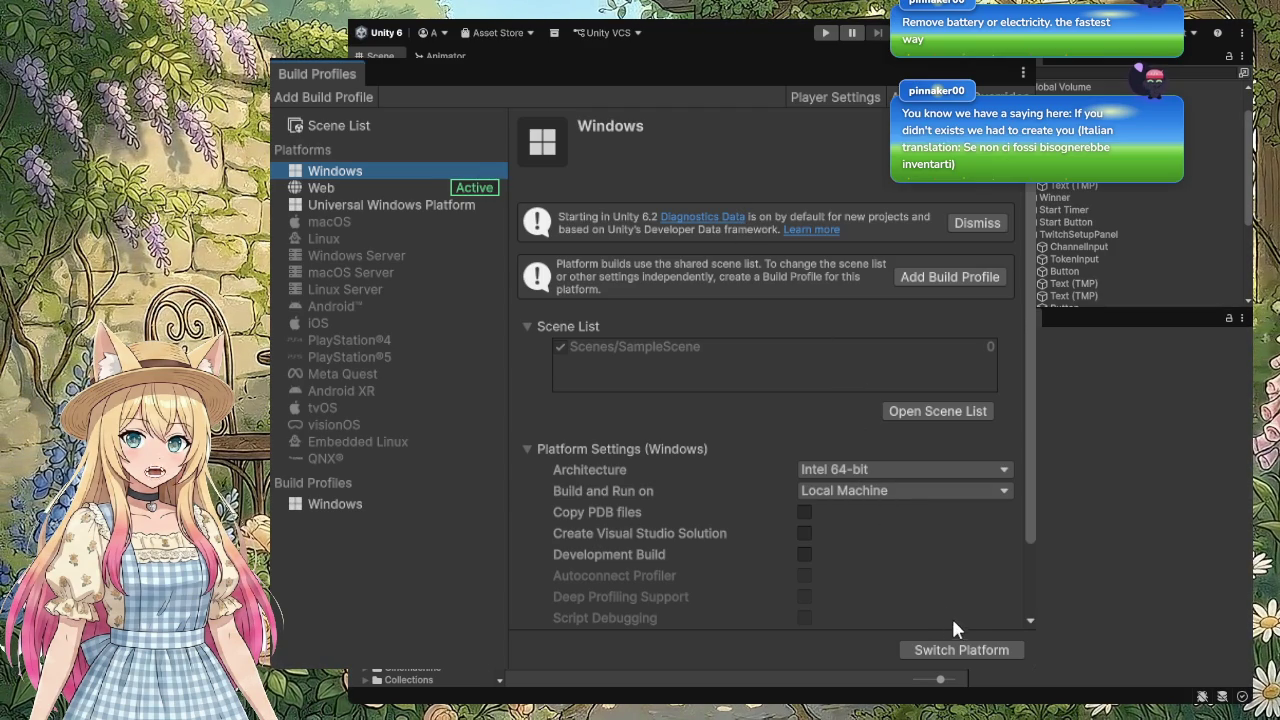
{"action": "scroll", "coordinate": [949, 595], "scroll_direction": "down", "scroll_amount": 2}
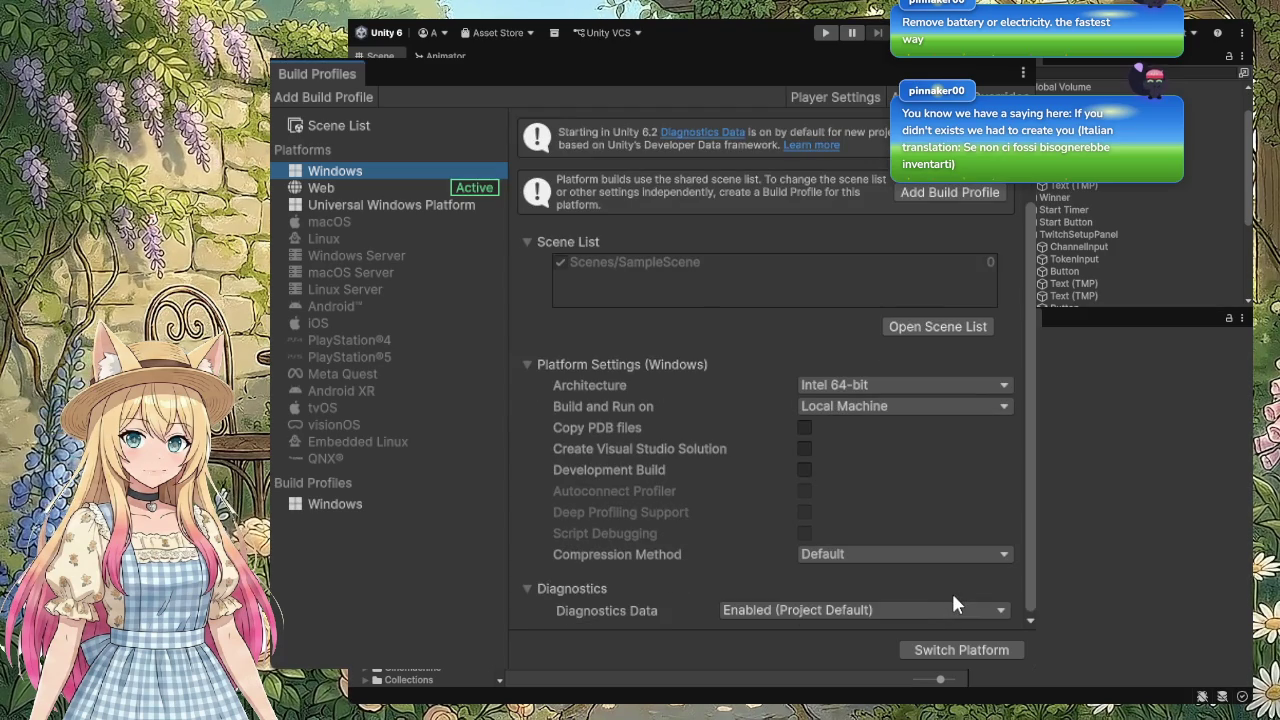
{"action": "scroll", "coordinate": [952, 600], "scroll_direction": "up", "scroll_amount": 2}
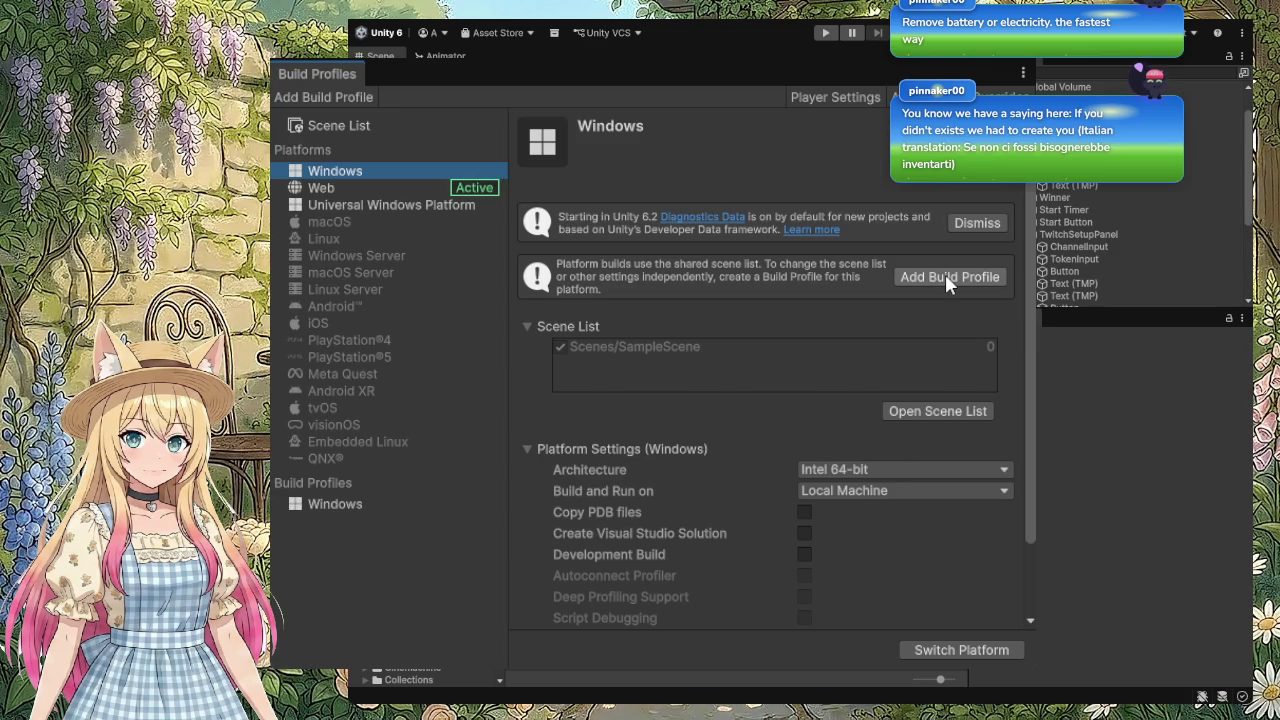
{"action": "left_click", "coordinate": [352, 503]}
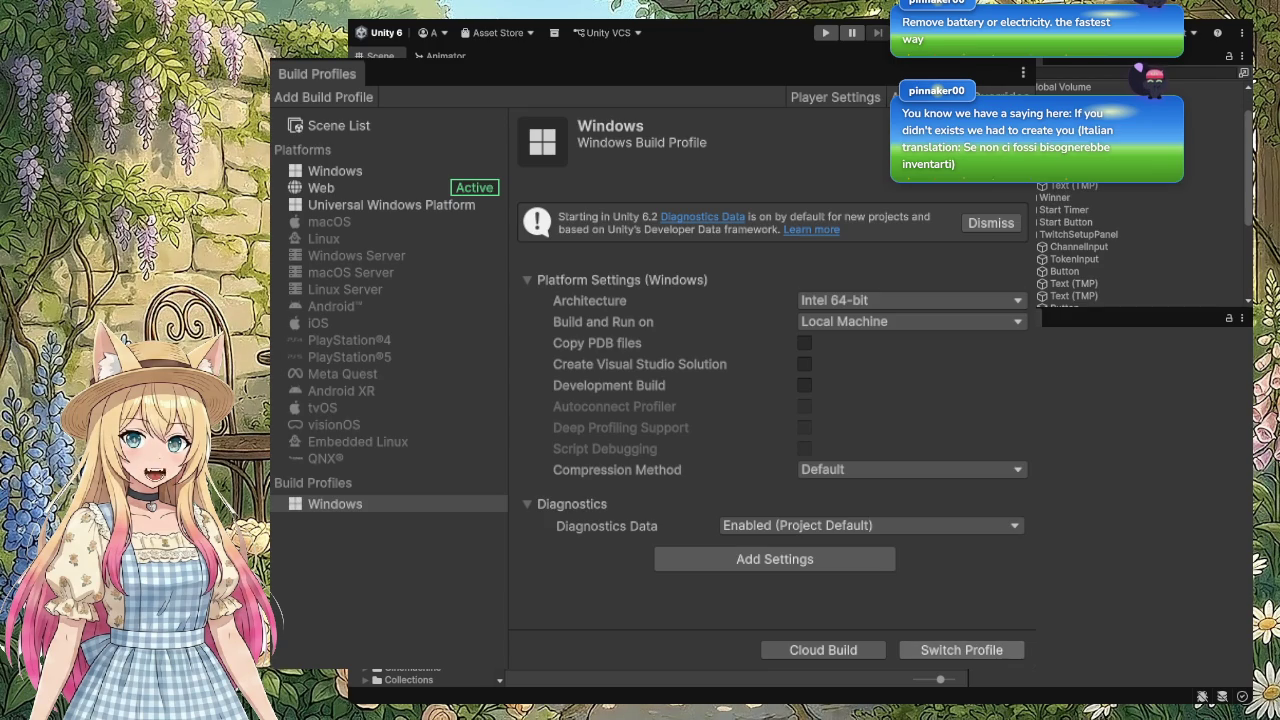
Step: Switch the active build profile from Web to the Windows build profile
{"action": "left_click", "coordinate": [961, 650]}
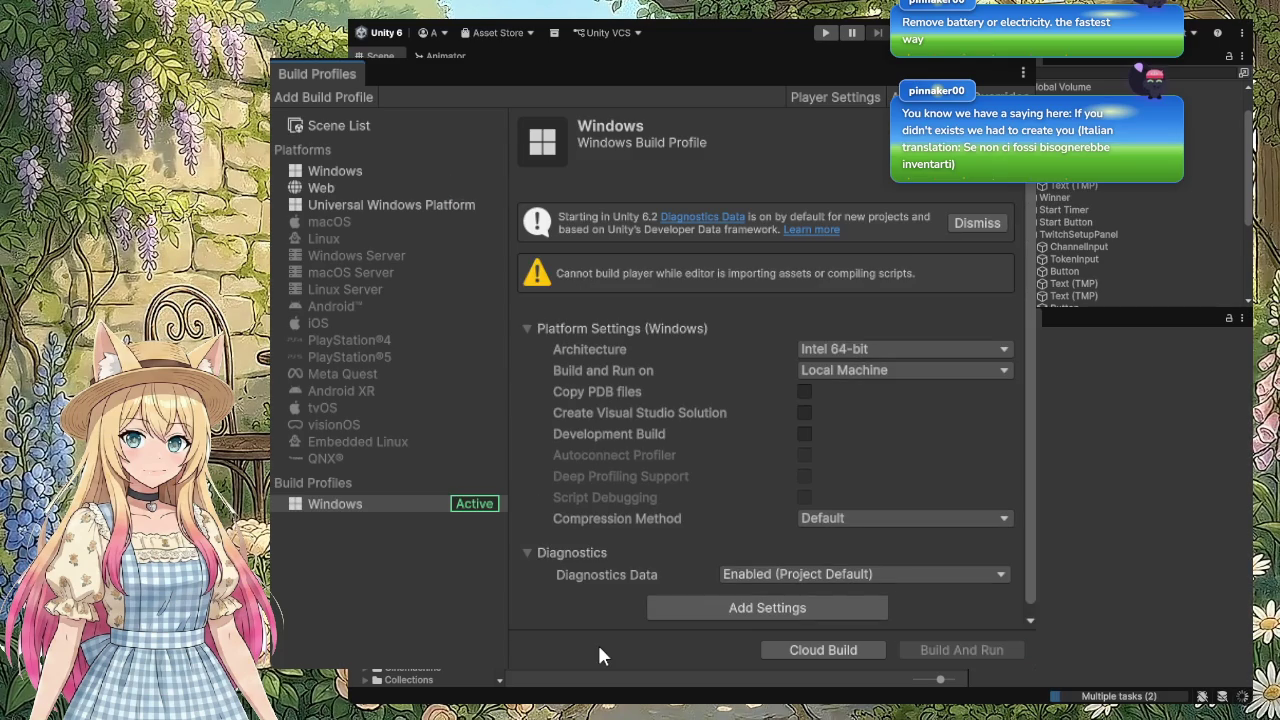
Step: Confirm the Windows Build Profile is Active with Intel 64-bit, Local Machine and Default compression
{"action": "left_click", "coordinate": [381, 502]}
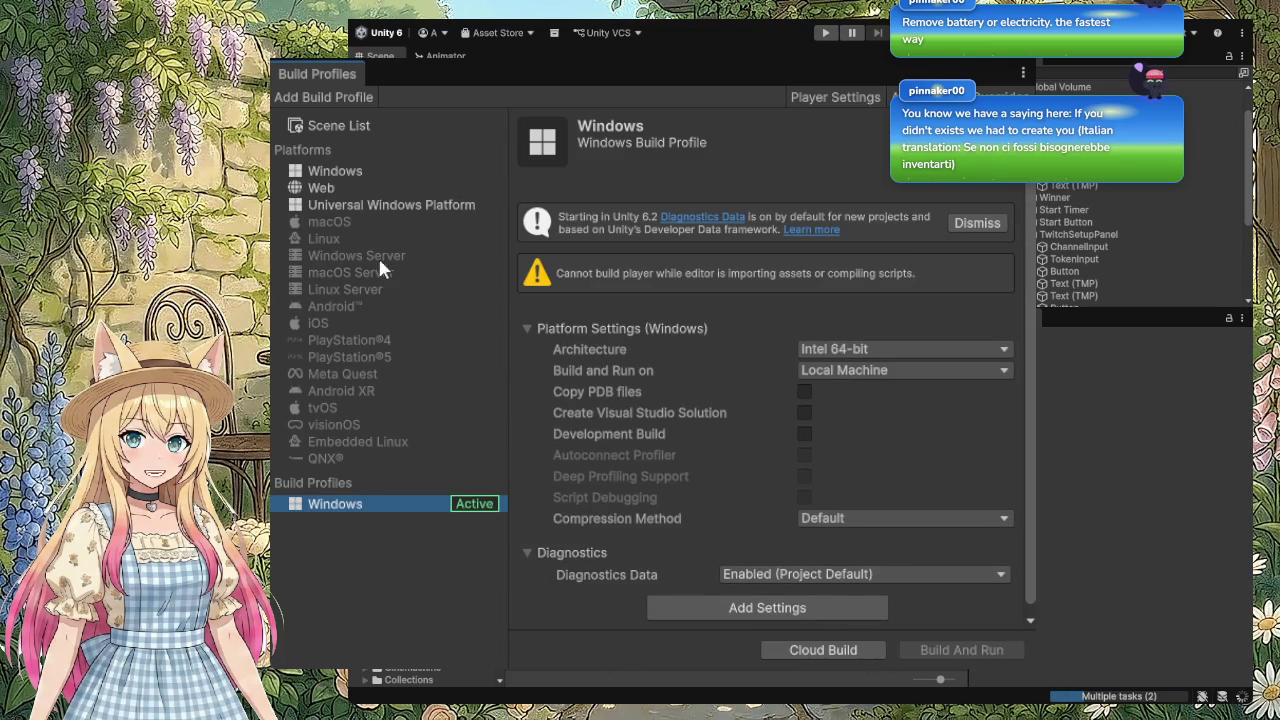
{"action": "left_click", "coordinate": [349, 170]}
{"action": "left_click", "coordinate": [366, 507]}
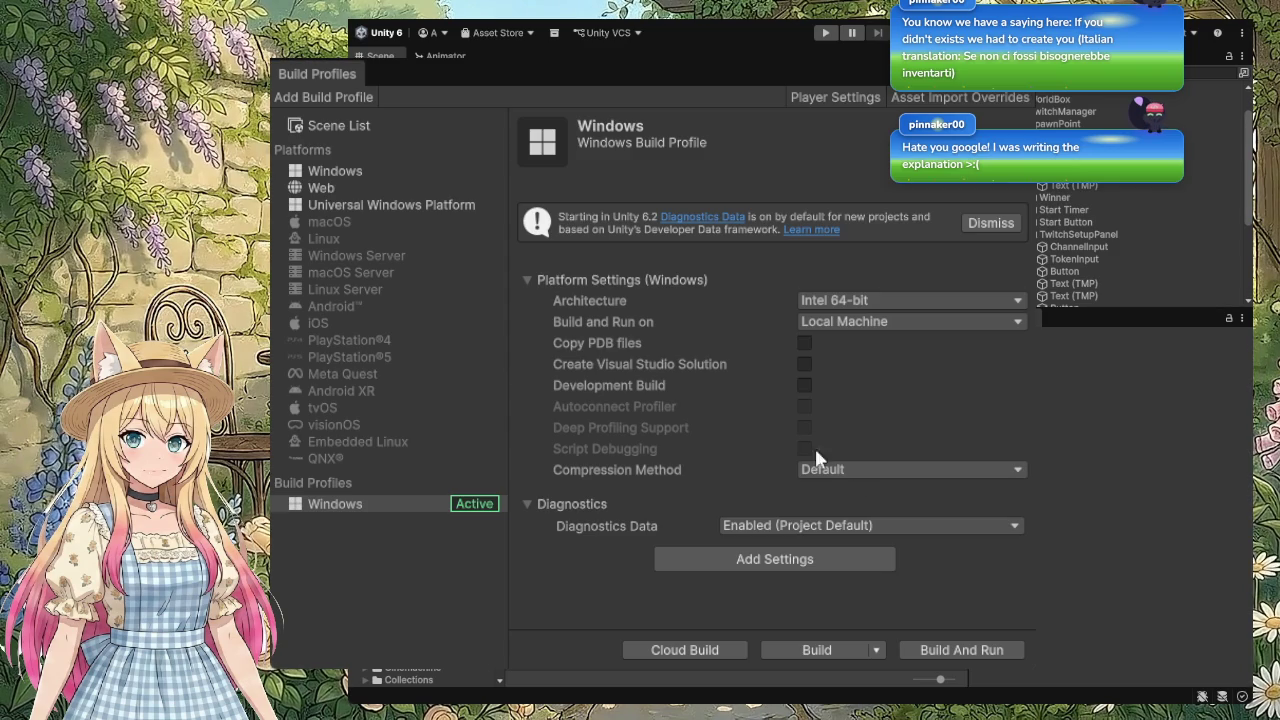
{"action": "left_click", "coordinate": [820, 652]}
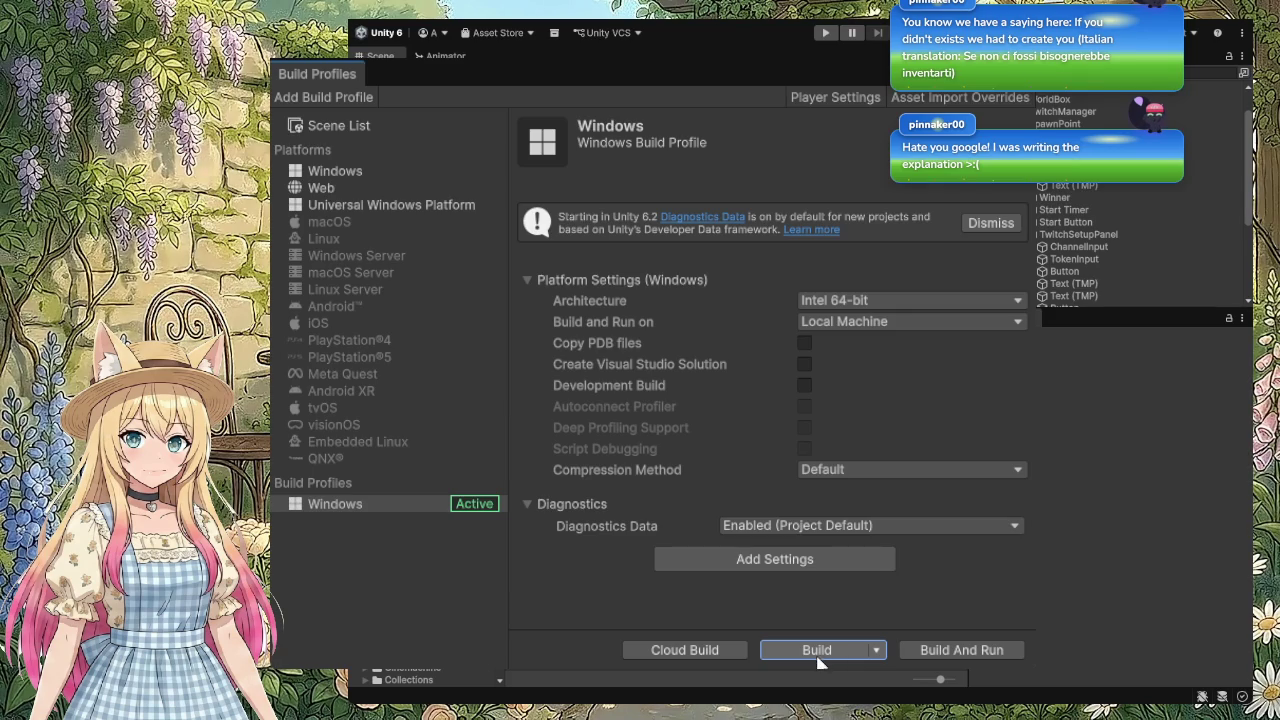
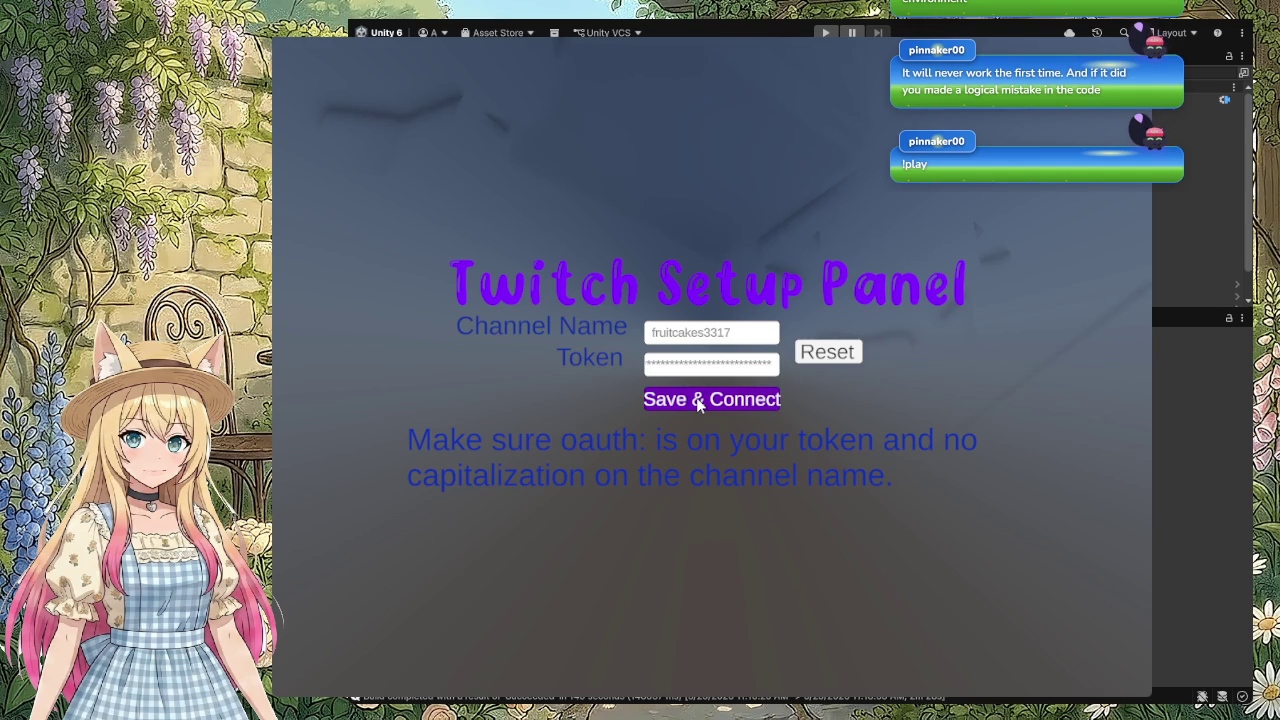
Step: Reset the Twitch setup panel, then enter the channel name and paste the access token
{"action": "left_click", "coordinate": [835, 351]}
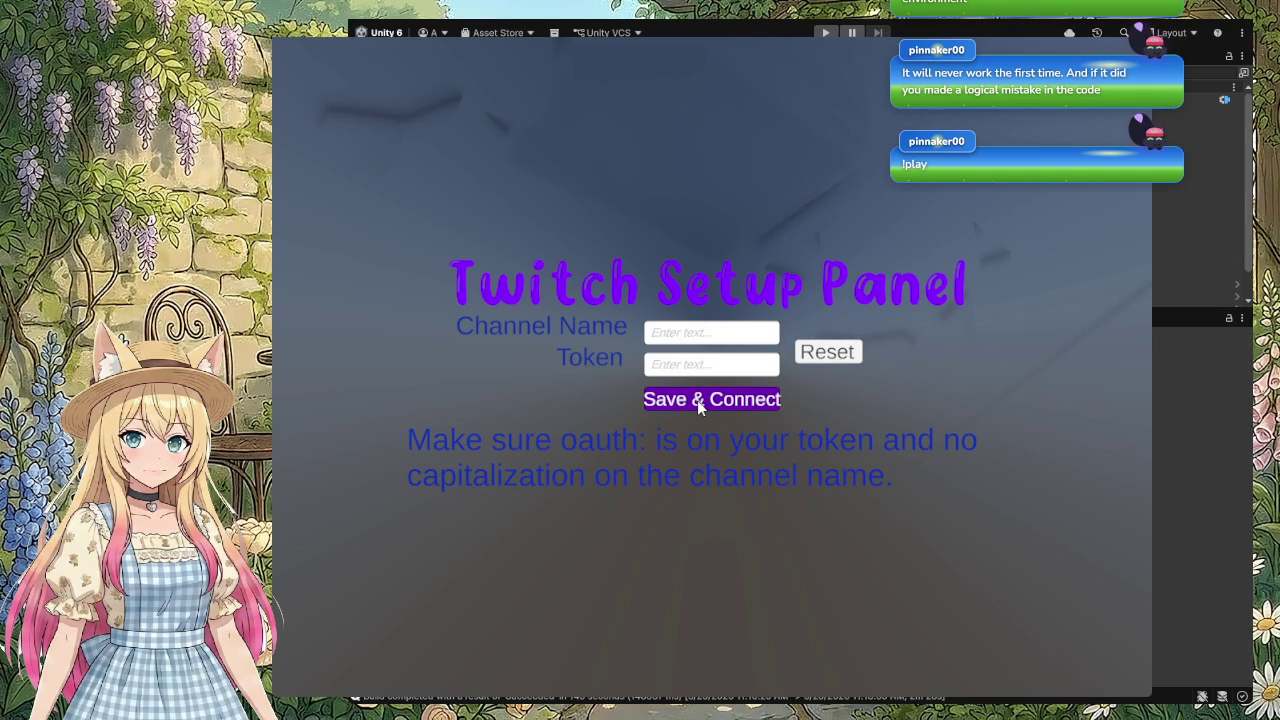
{"action": "left_click", "coordinate": [674, 338]}
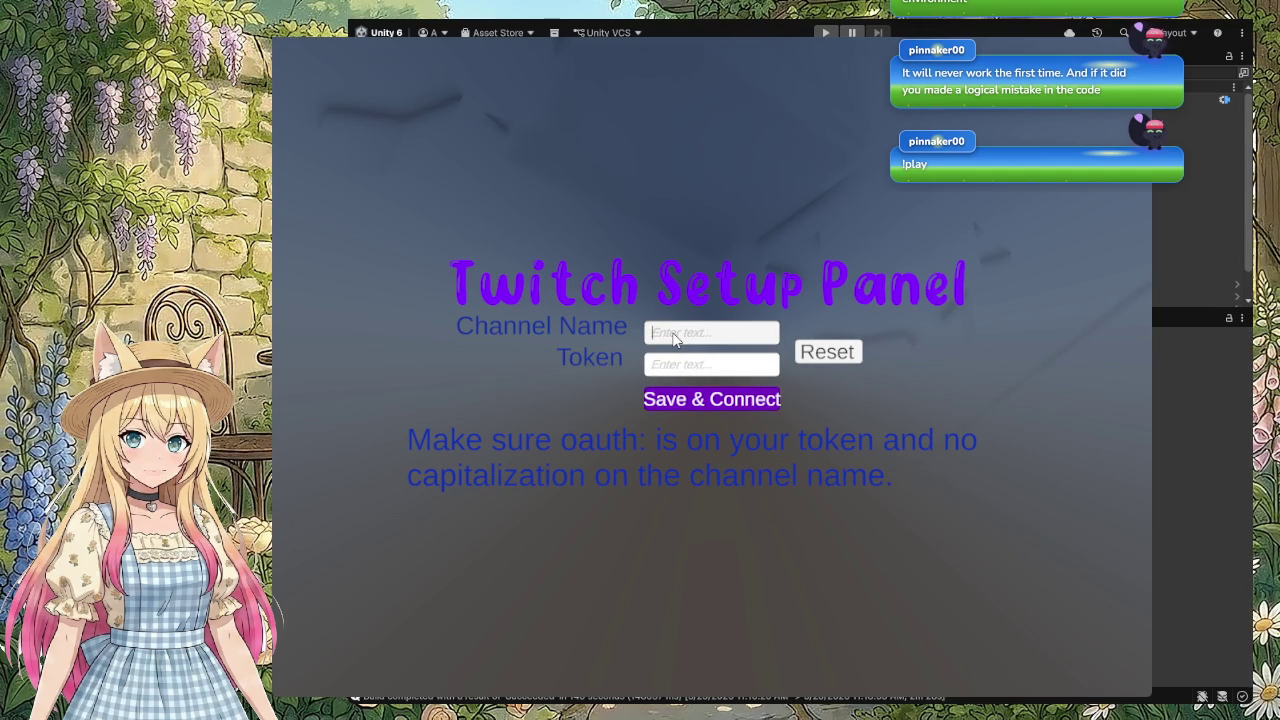
{"action": "type", "text": "fruit"}
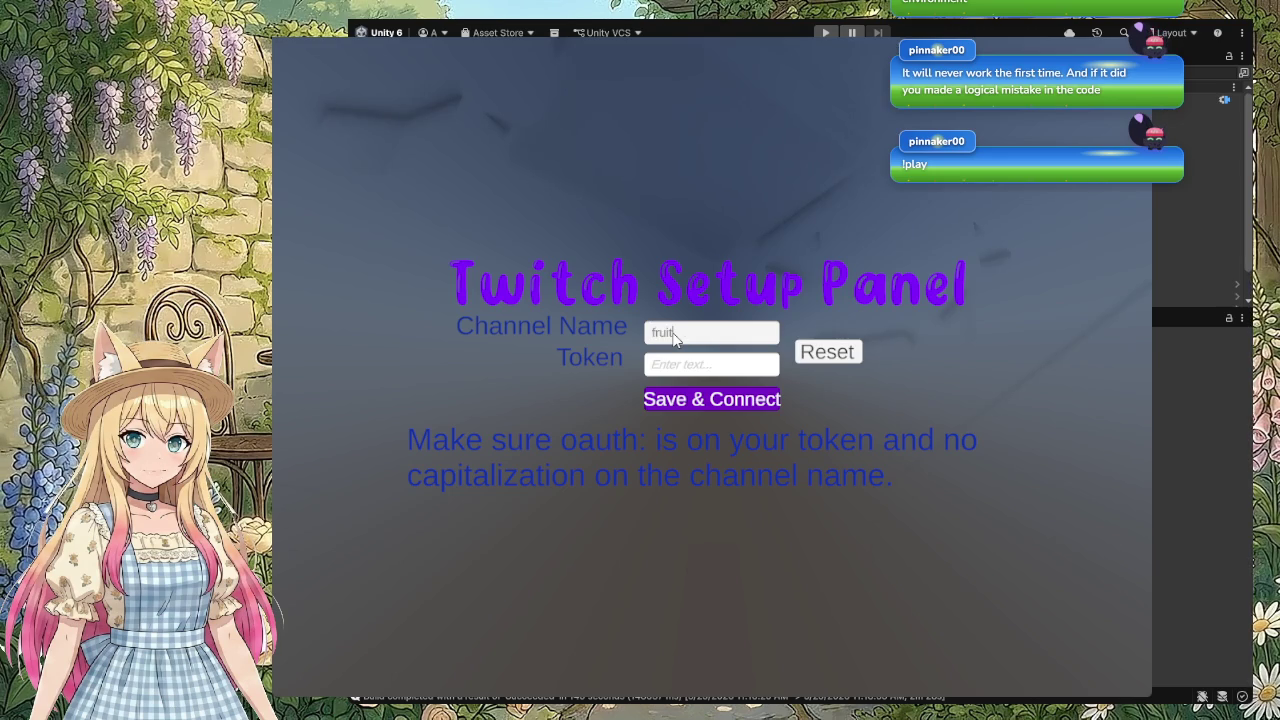
{"action": "type", "text": "cak"}
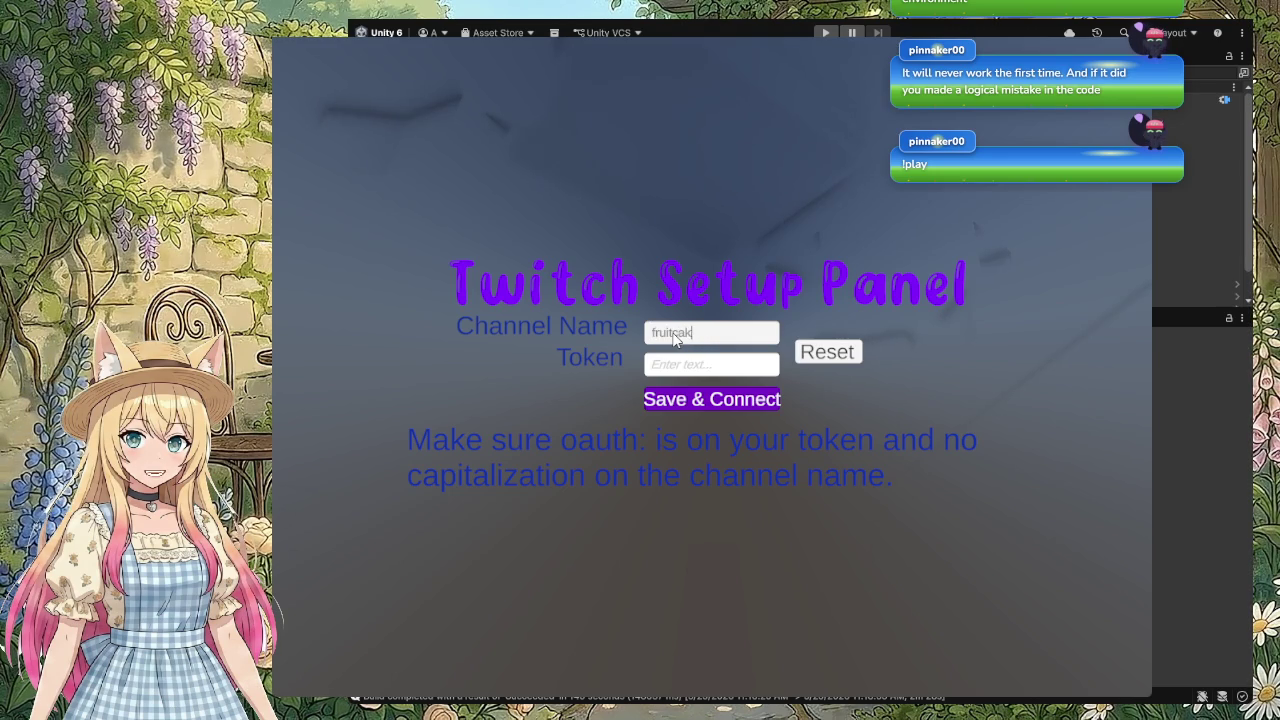
{"action": "type", "text": "es3317"}
{"action": "left_click", "coordinate": [668, 367]}
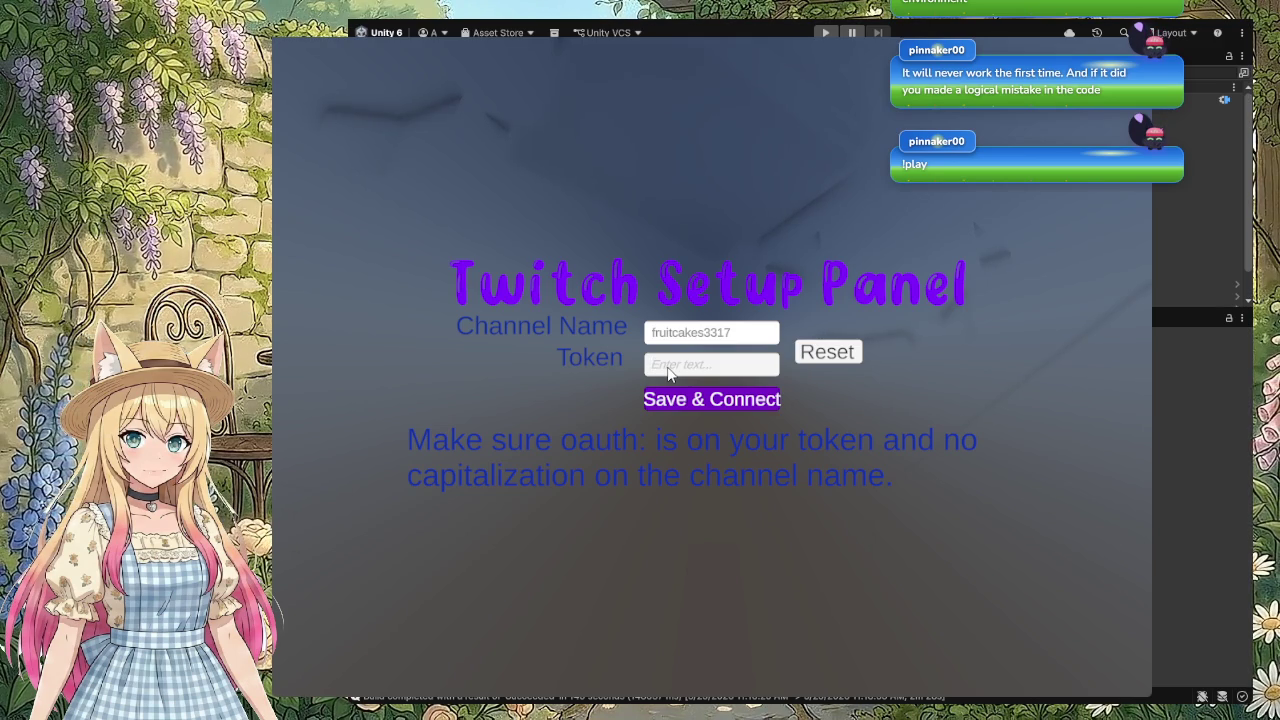
{"action": "type", "text": "o"}
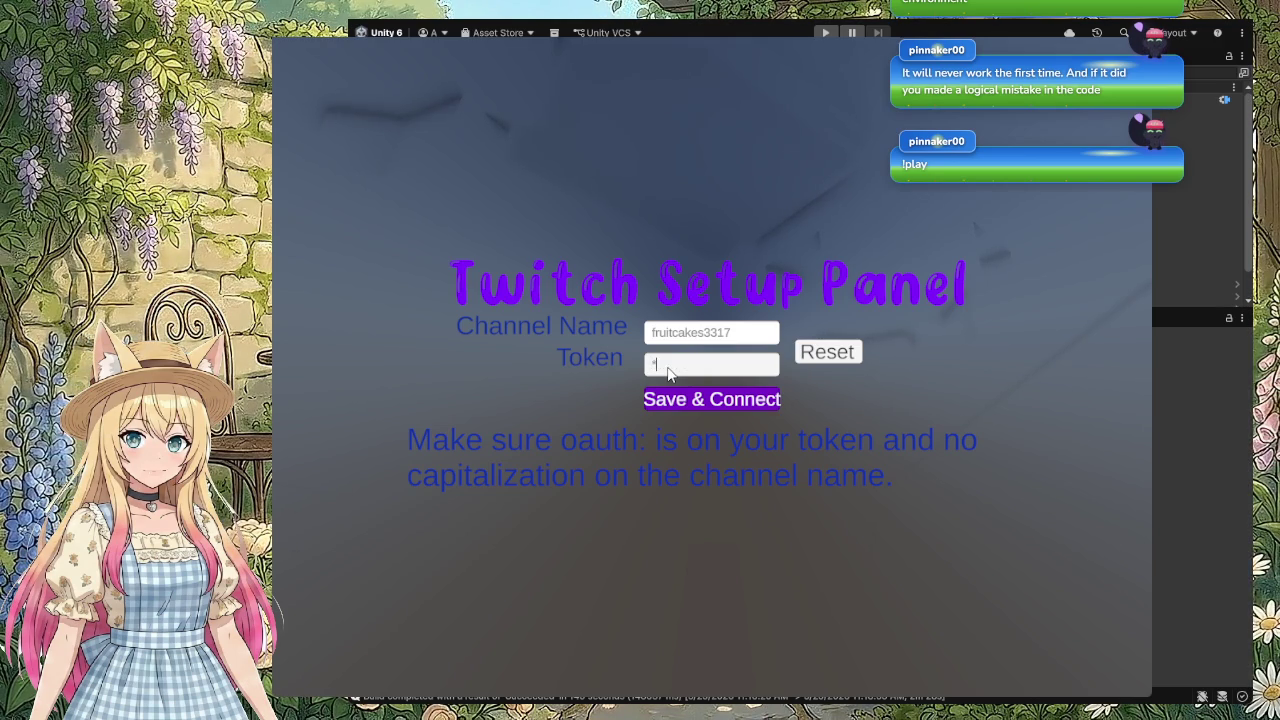
{"action": "type", "text": ":"}
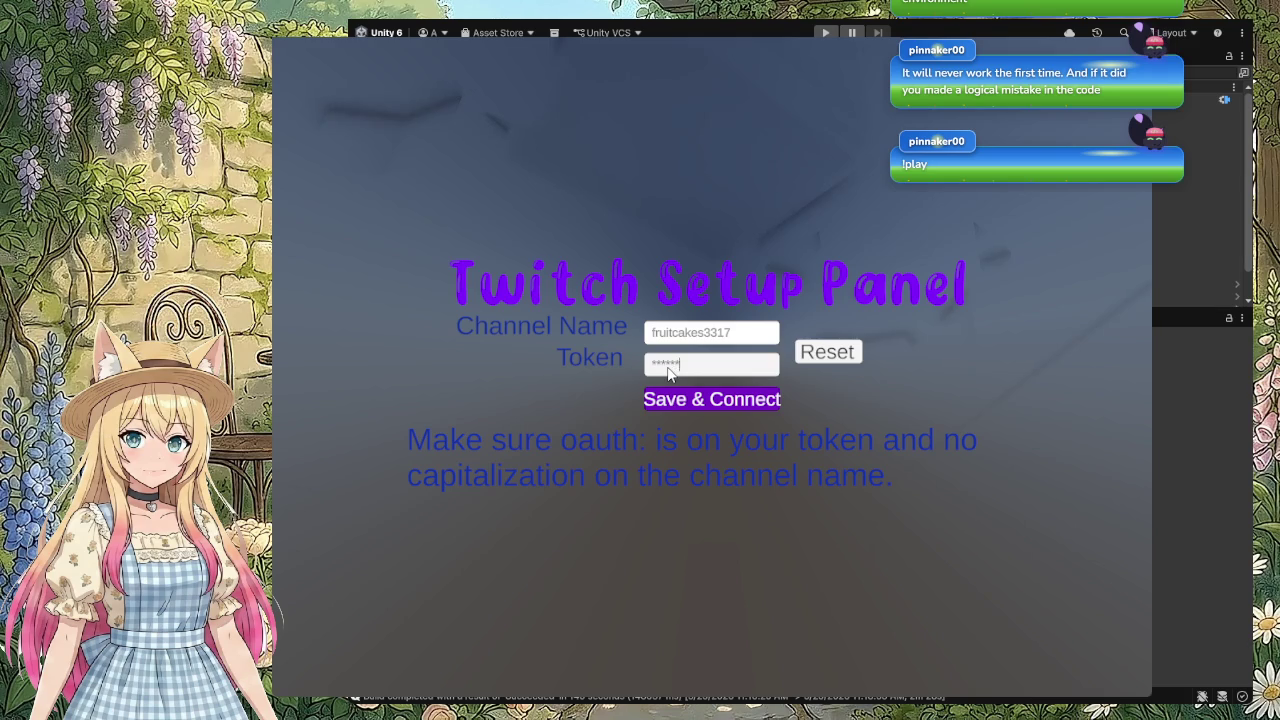
{"action": "key", "text": "ctrl+v"}
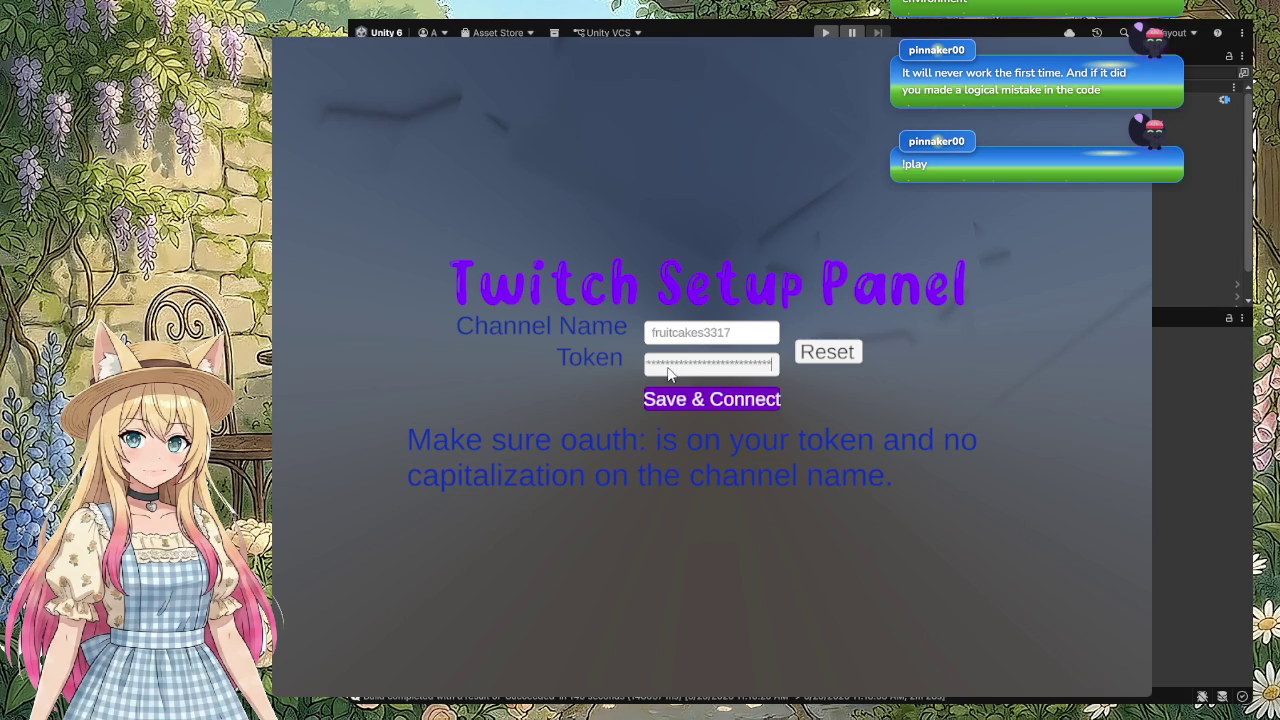
Step: Submit with Save & Connect, clear both fields again, and stop play mode
{"action": "left_click", "coordinate": [707, 399]}
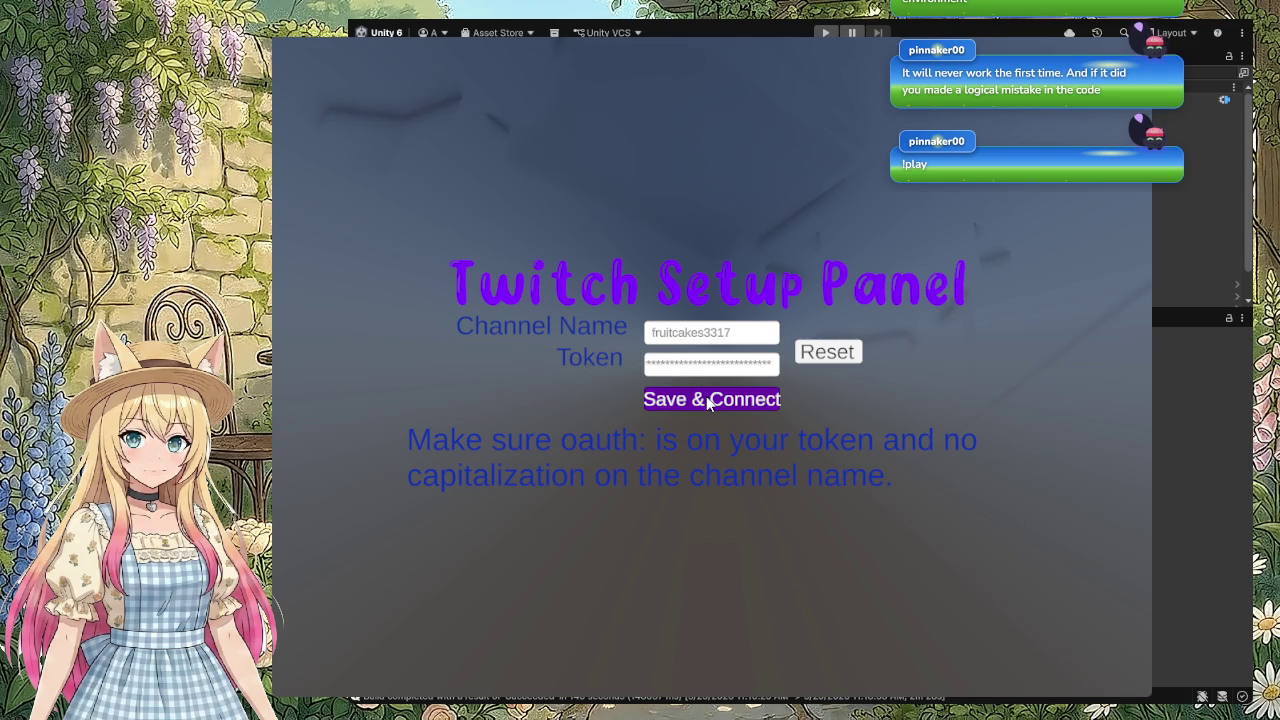
{"action": "left_click", "coordinate": [850, 360]}
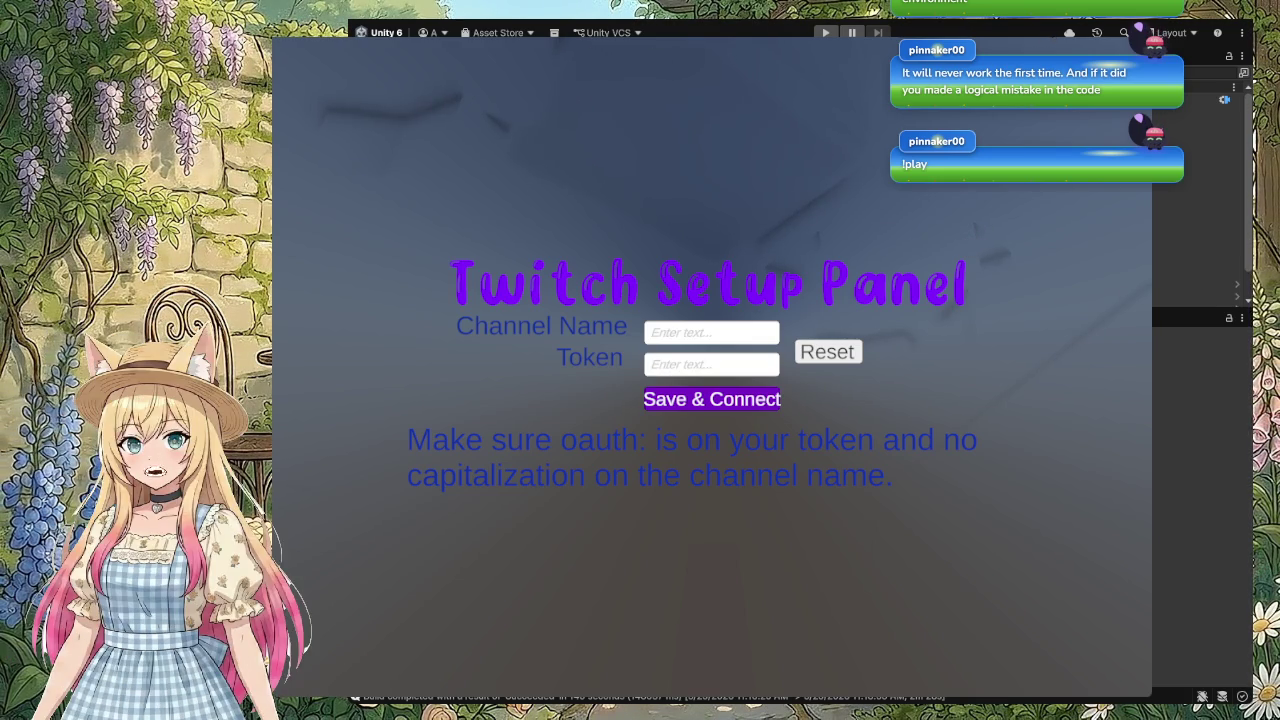
{"action": "key", "text": "ctrl+p"}
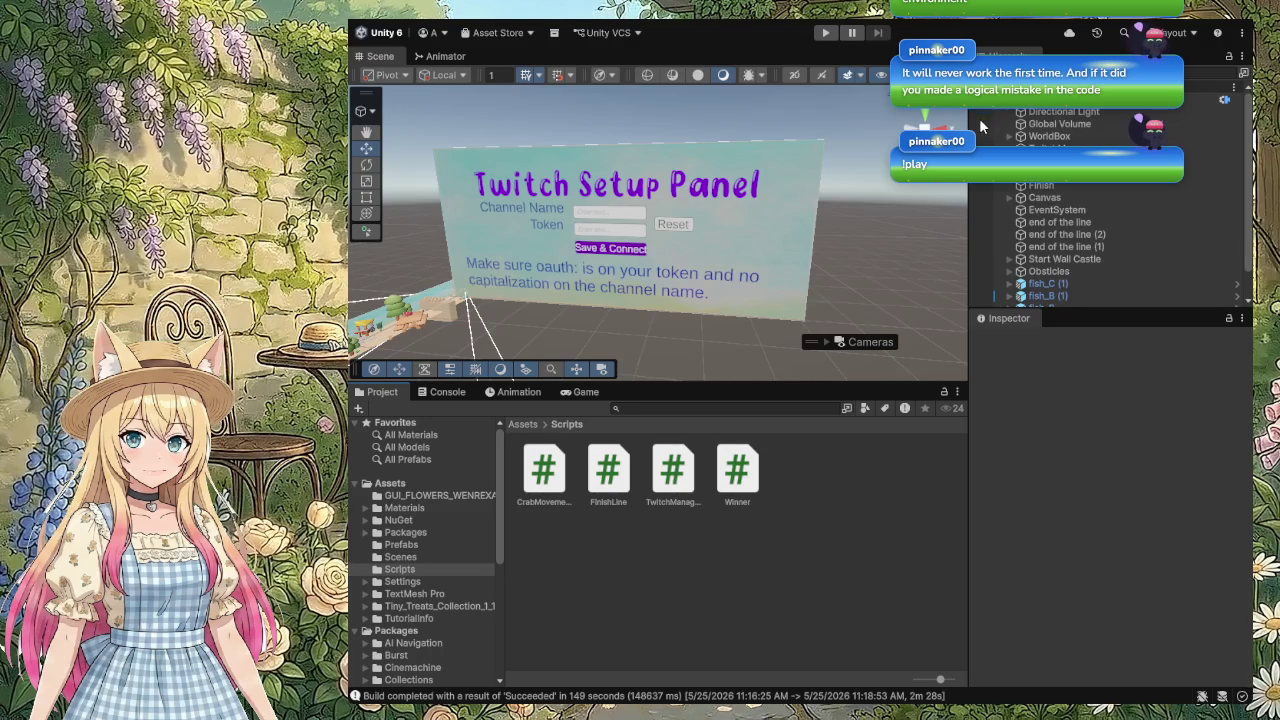
Step: Widen the Scene view and select the Save & Connect Button object under TwitchSetupPanel
{"action": "left_click_drag", "start_coordinate": [968, 374], "coordinate": [1140, 374]}
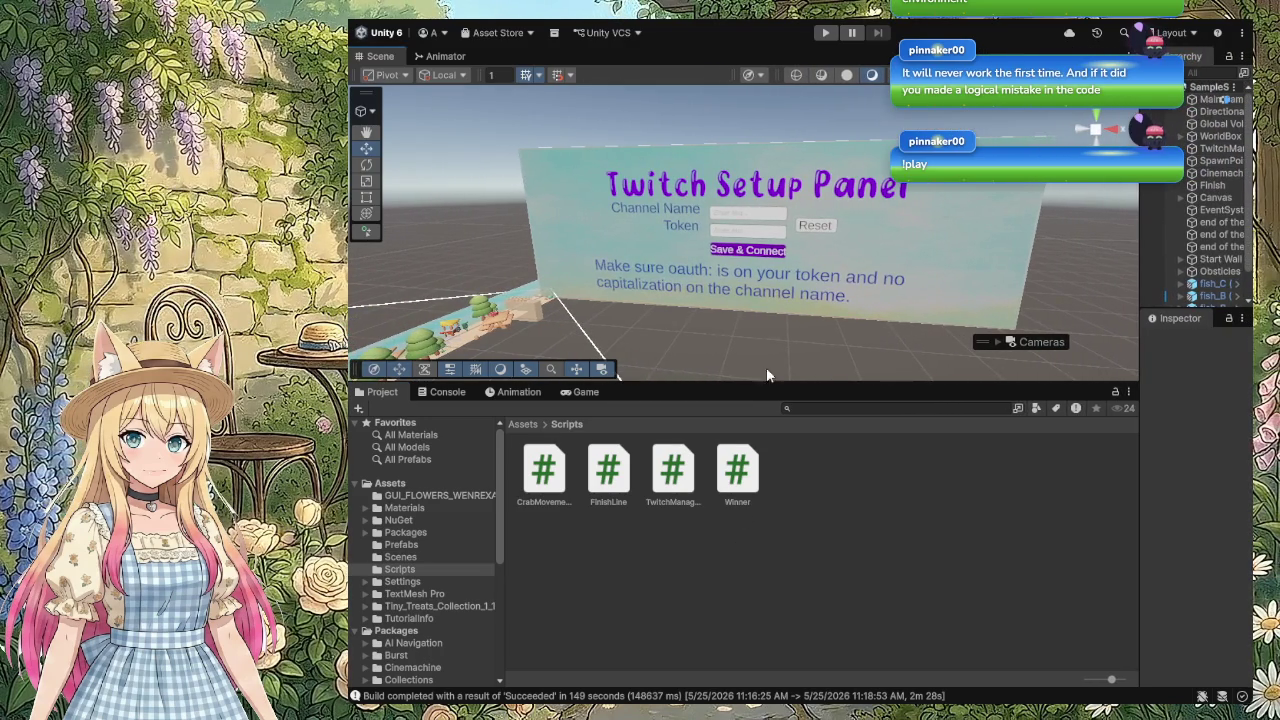
{"action": "left_click", "coordinate": [761, 251]}
{"action": "left_click", "coordinate": [761, 252]}
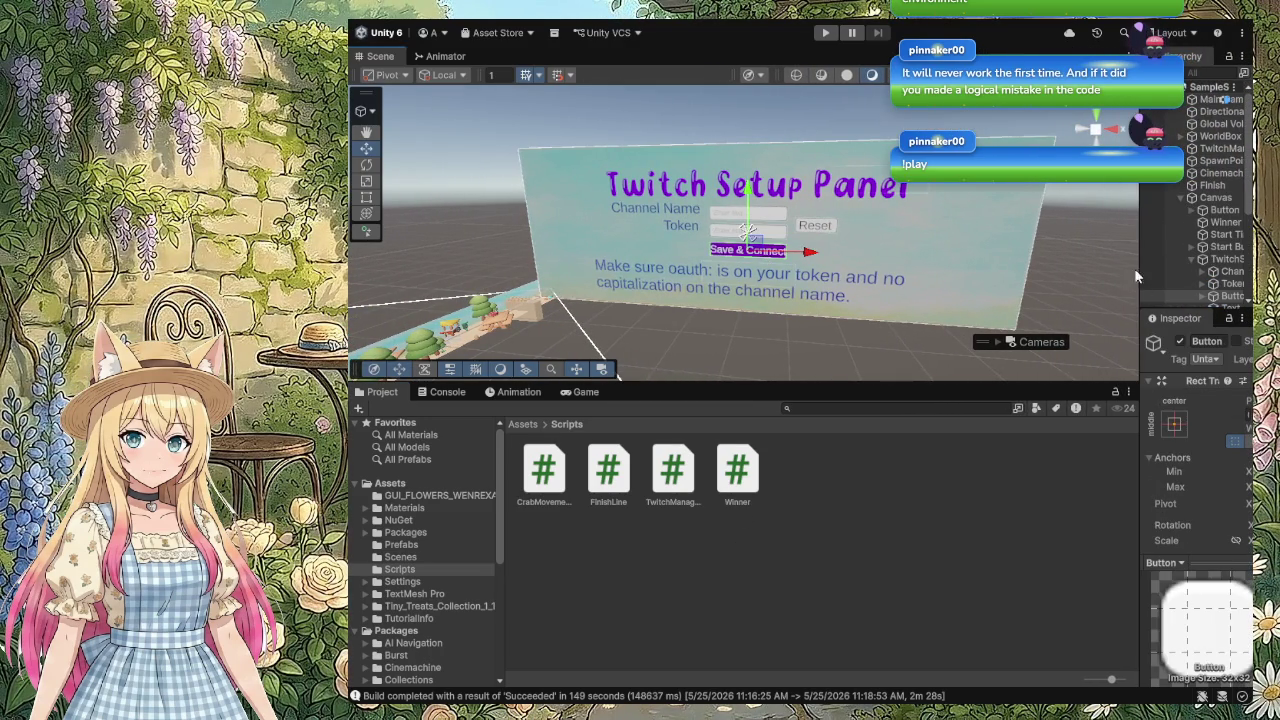
{"action": "left_click_drag", "start_coordinate": [1139, 260], "coordinate": [933, 262]}
{"action": "scroll", "coordinate": [1087, 283], "scroll_direction": "down", "scroll_amount": 2}
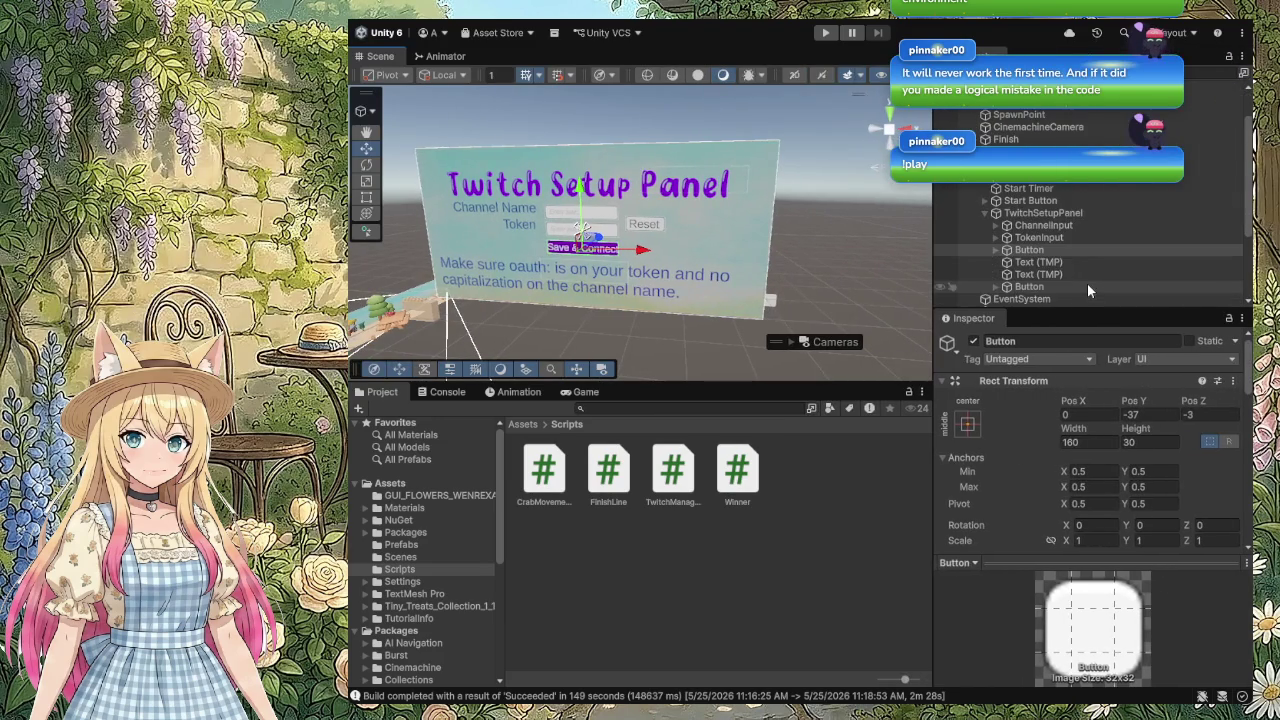
{"action": "left_click", "coordinate": [1038, 252]}
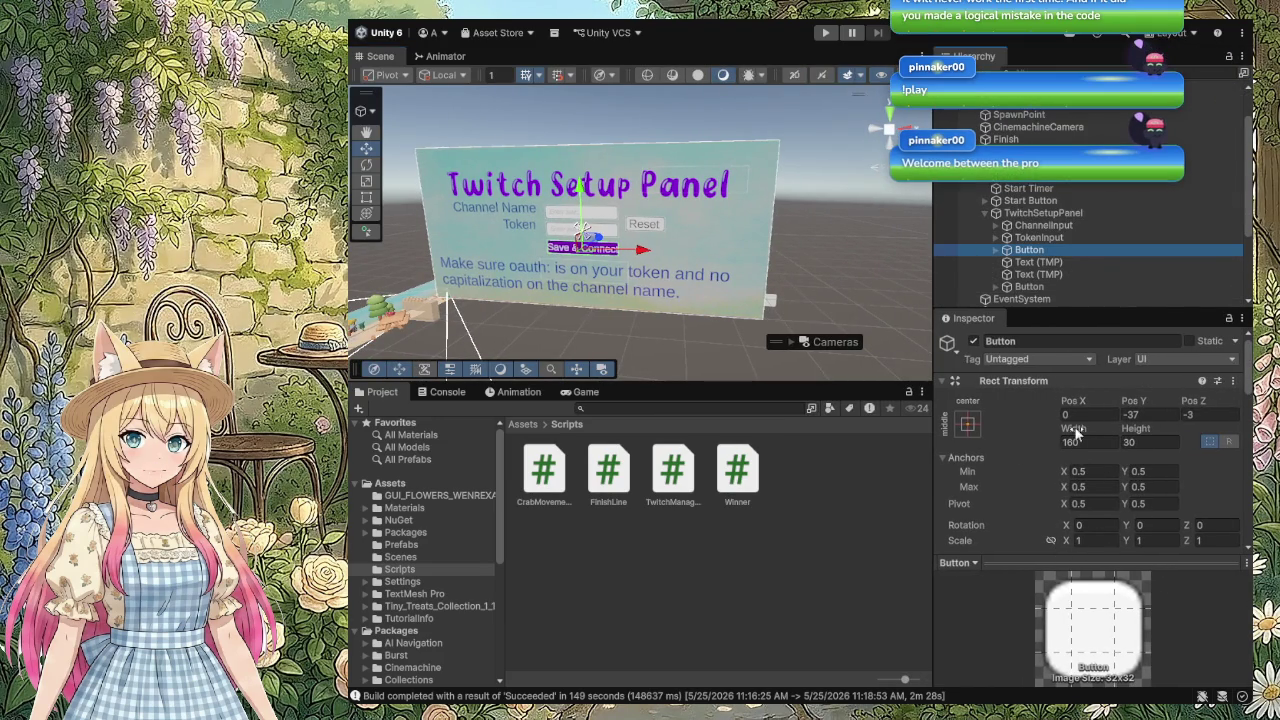
Step: Scroll the Button's Inspector to review its colours and the On Click link to TwitchManager
{"action": "scroll", "coordinate": [1076, 433], "scroll_direction": "down", "scroll_amount": 5}
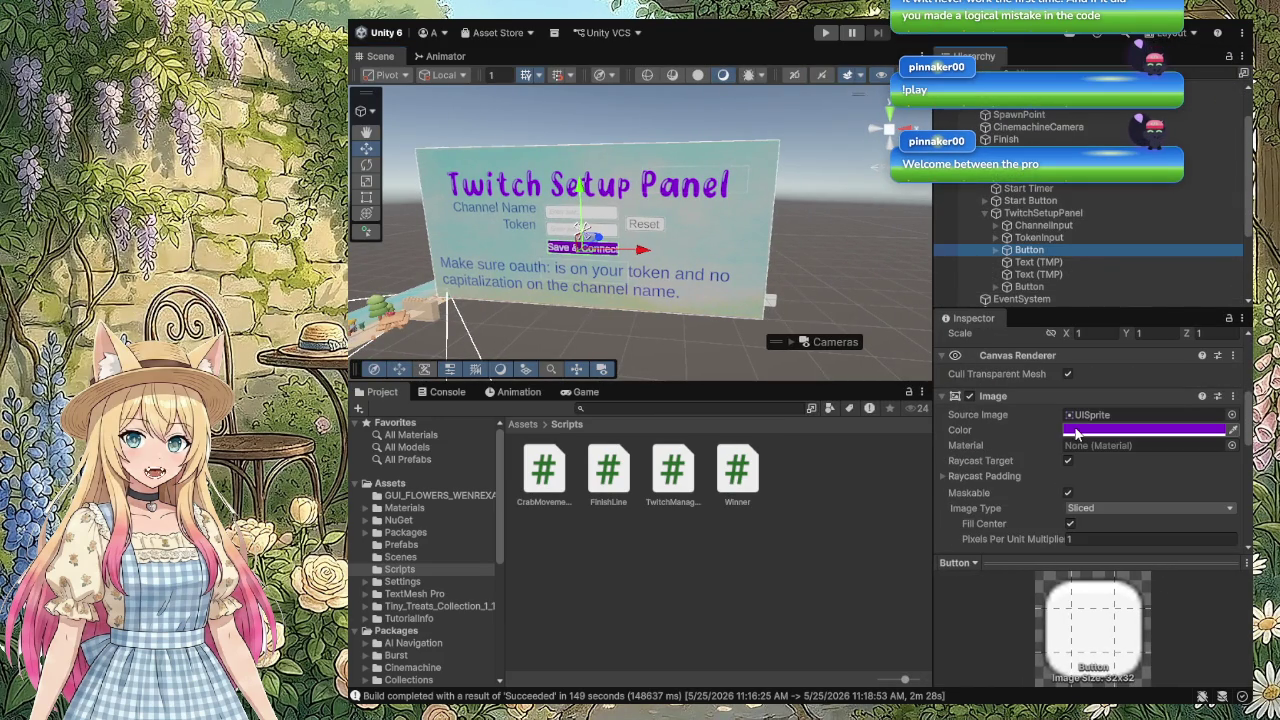
{"action": "scroll", "coordinate": [1076, 433], "scroll_direction": "down", "scroll_amount": 2}
{"action": "scroll", "coordinate": [1074, 426], "scroll_direction": "down", "scroll_amount": 10}
{"action": "scroll", "coordinate": [1074, 426], "scroll_direction": "down", "scroll_amount": 2}
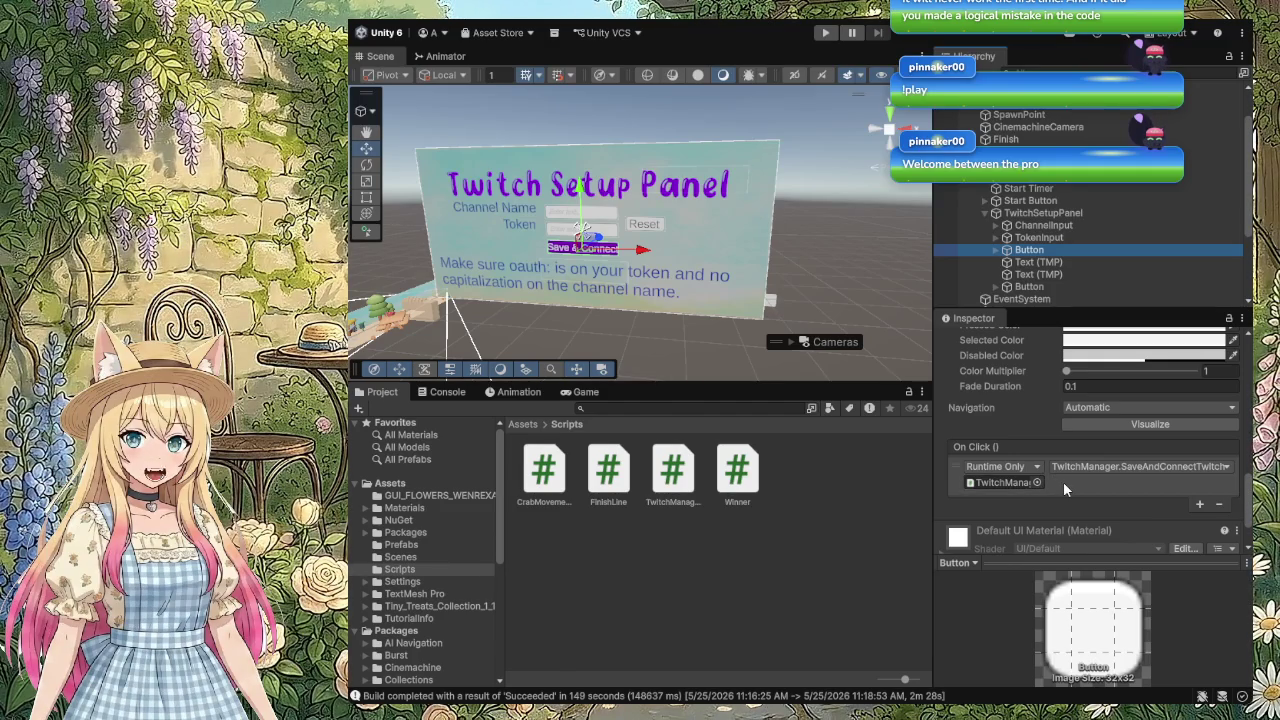
{"action": "scroll", "coordinate": [1063, 481], "scroll_direction": "down", "scroll_amount": 2}
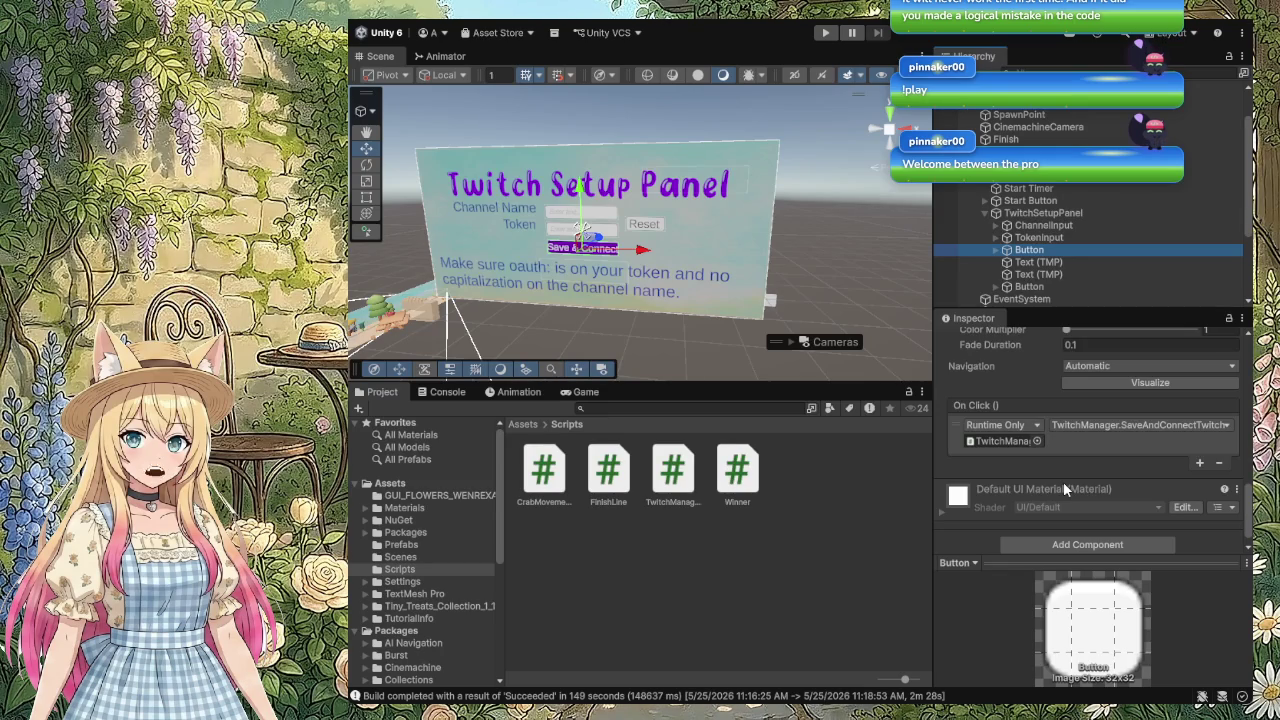
{"action": "scroll", "coordinate": [1071, 479], "scroll_direction": "up", "scroll_amount": 3}
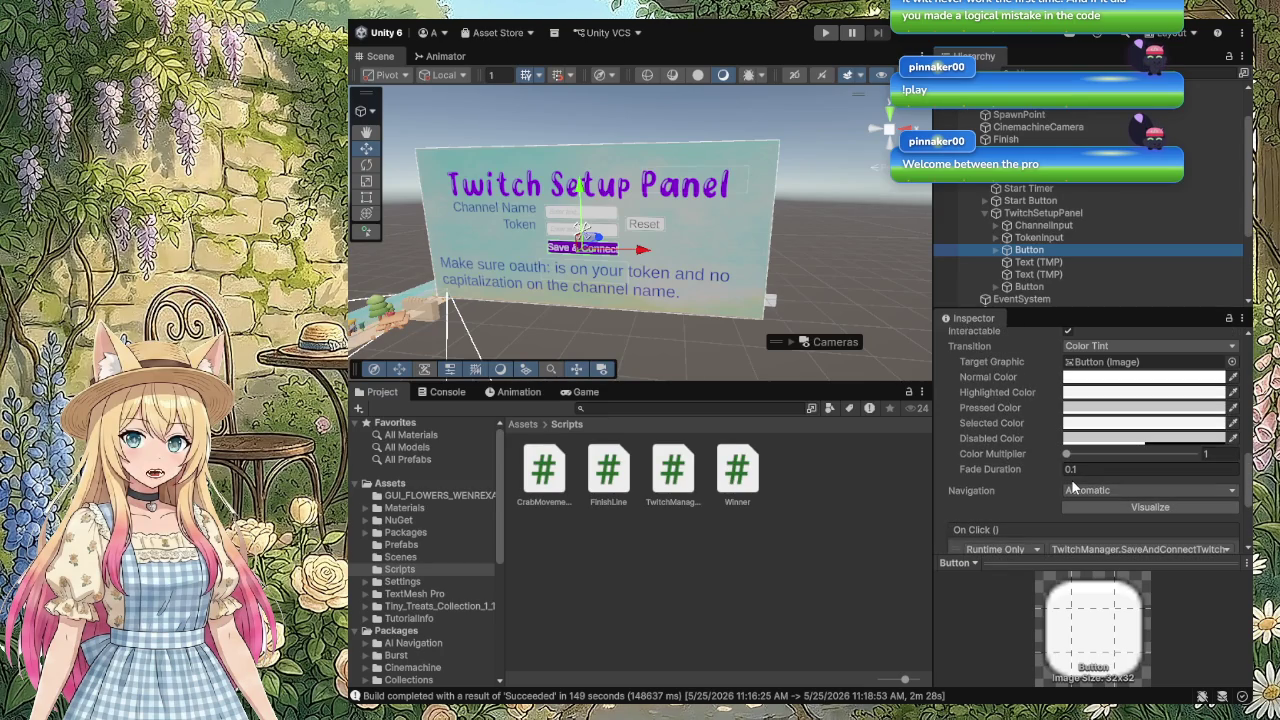
{"action": "scroll", "coordinate": [1073, 485], "scroll_direction": "up", "scroll_amount": 2}
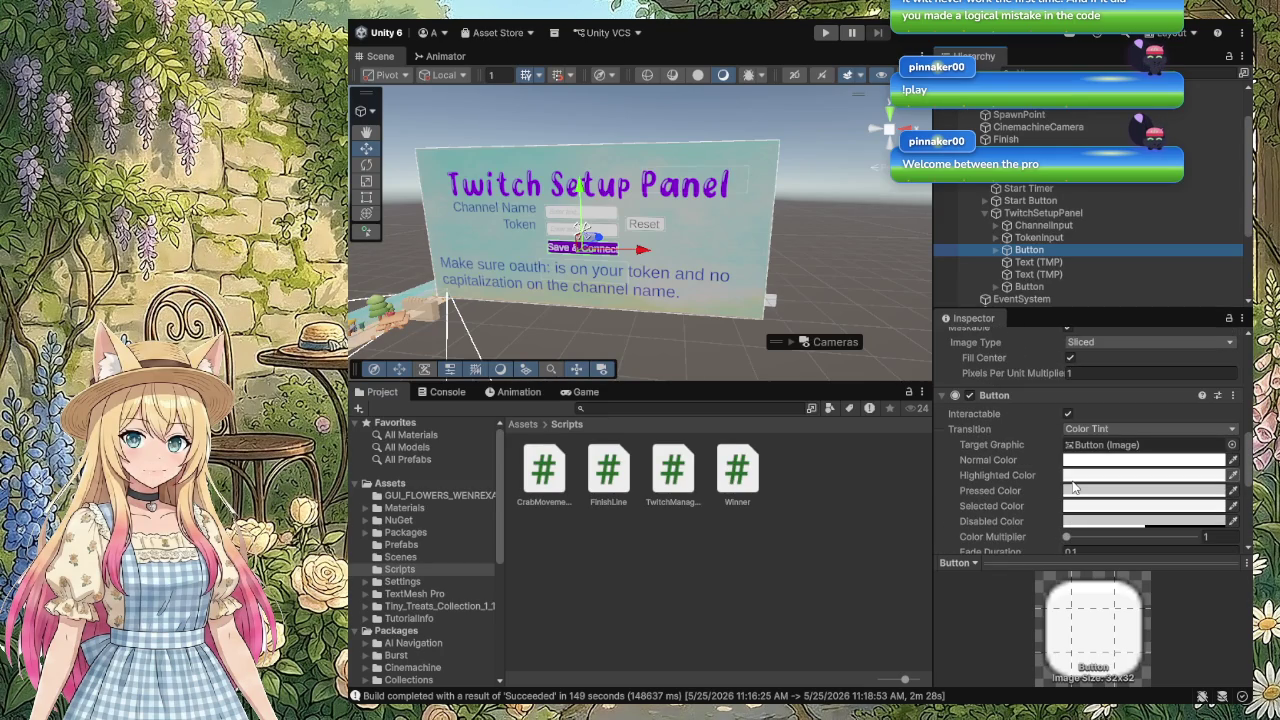
{"action": "scroll", "coordinate": [1073, 487], "scroll_direction": "up", "scroll_amount": 2}
{"action": "scroll", "coordinate": [1072, 487], "scroll_direction": "down", "scroll_amount": 7}
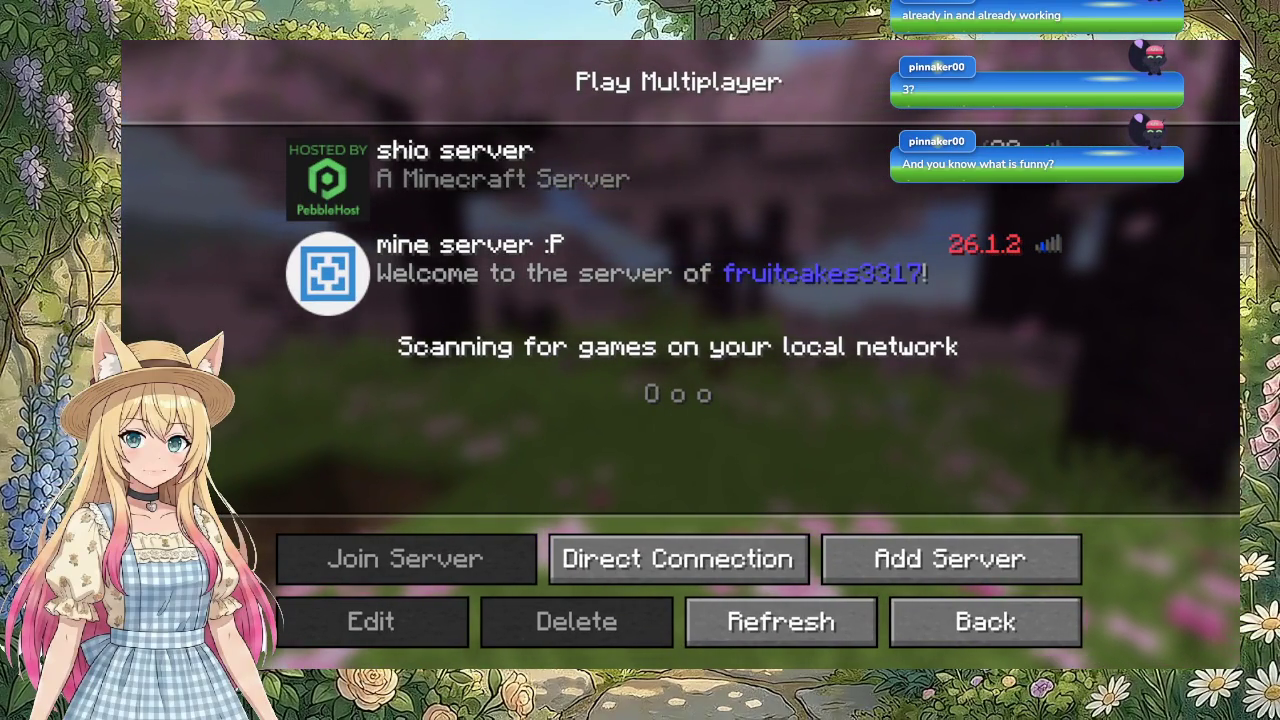
Step: Join the 'mine server :P' world from the multiplayer list, then open the inventory once inside
{"action": "left_click", "coordinate": [432, 262]}
{"action": "double_click", "coordinate": [440, 258]}
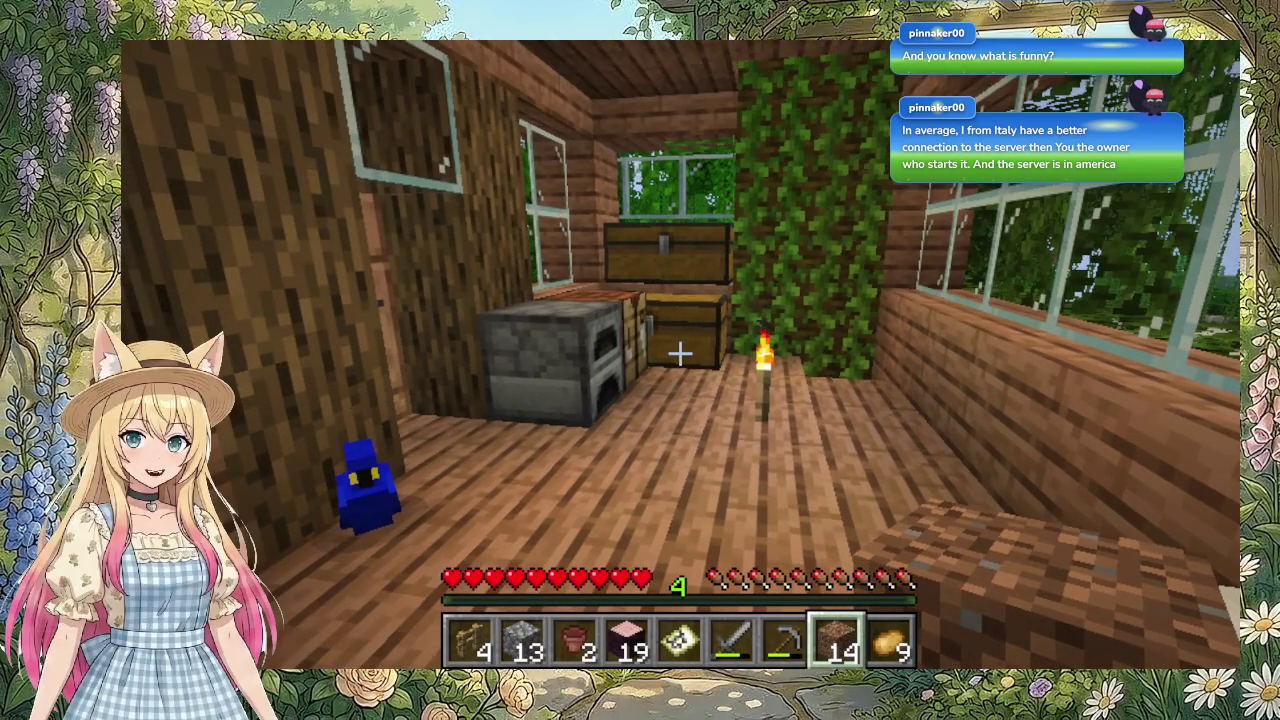
{"action": "key", "text": "e"}
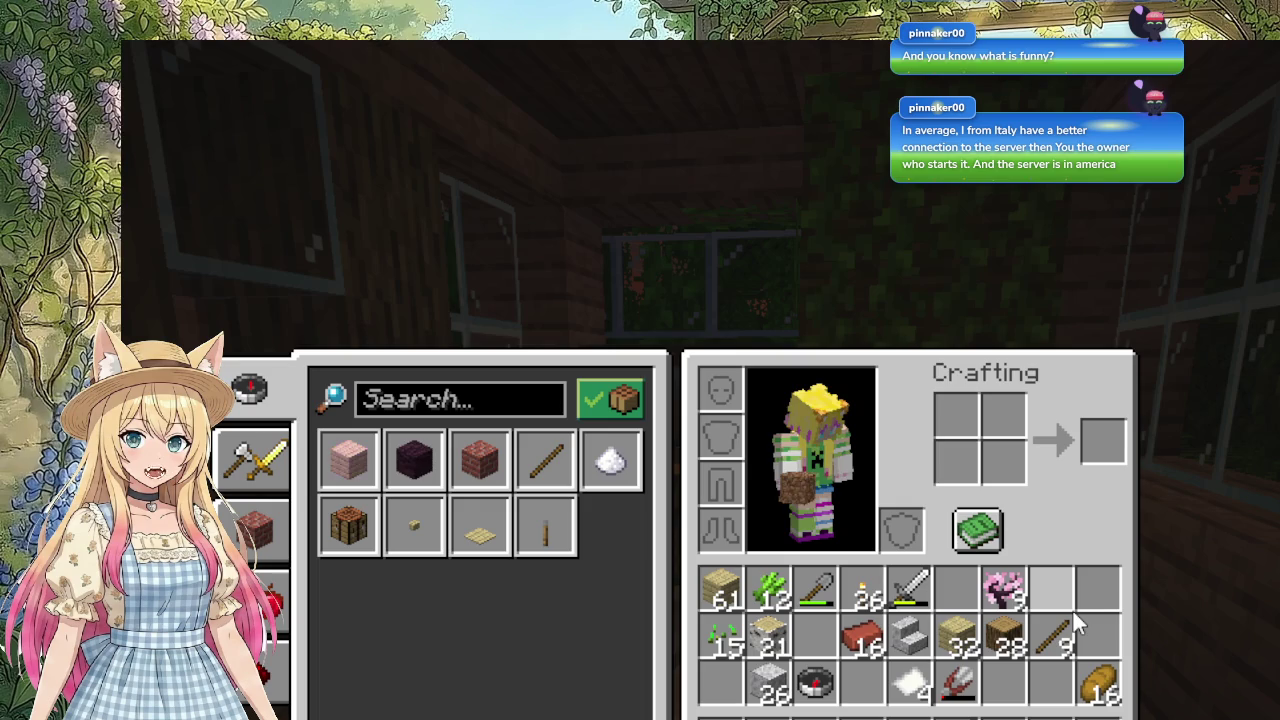
{"action": "key", "text": "e"}
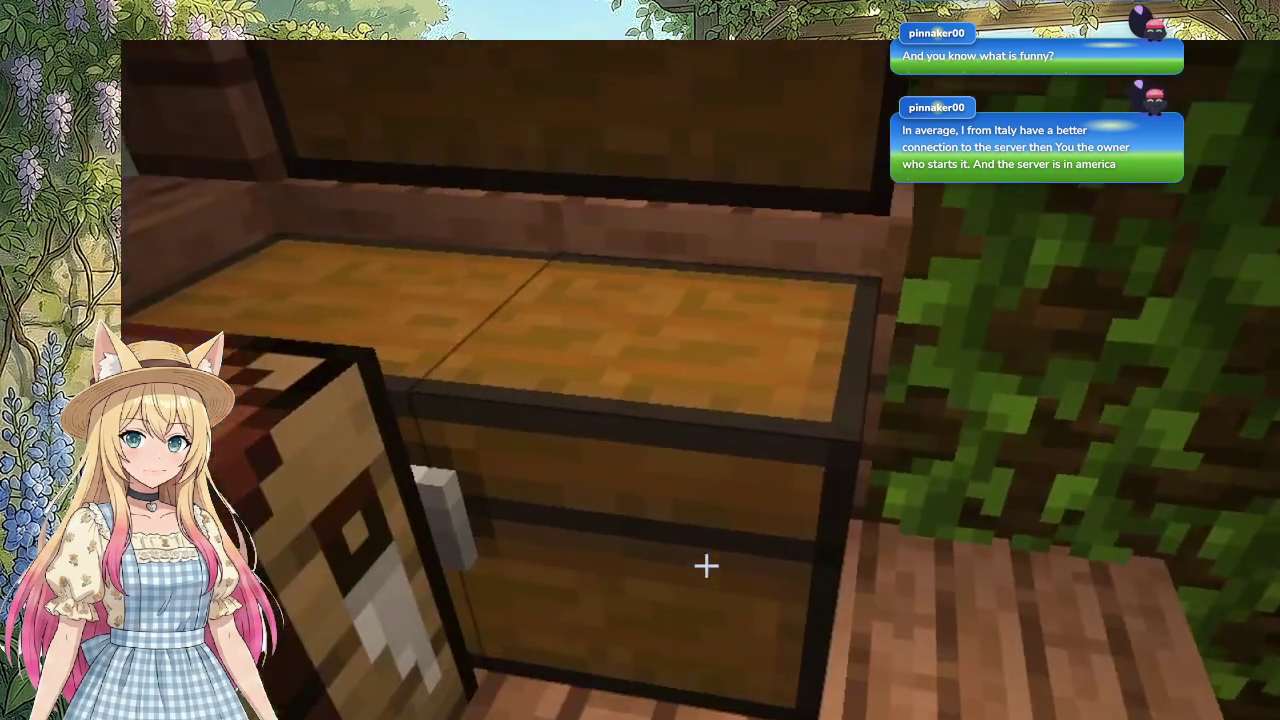
{"action": "right_click", "coordinate": [706, 566]}
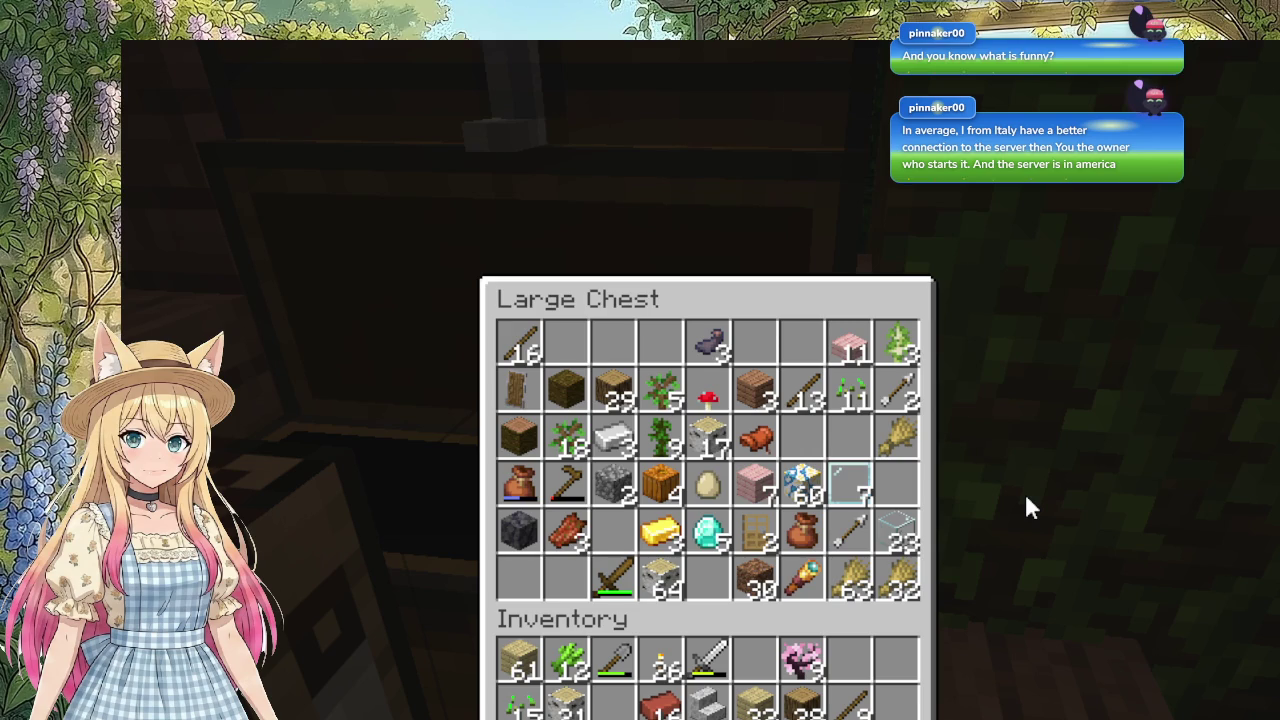
{"action": "key", "text": "Escape"}
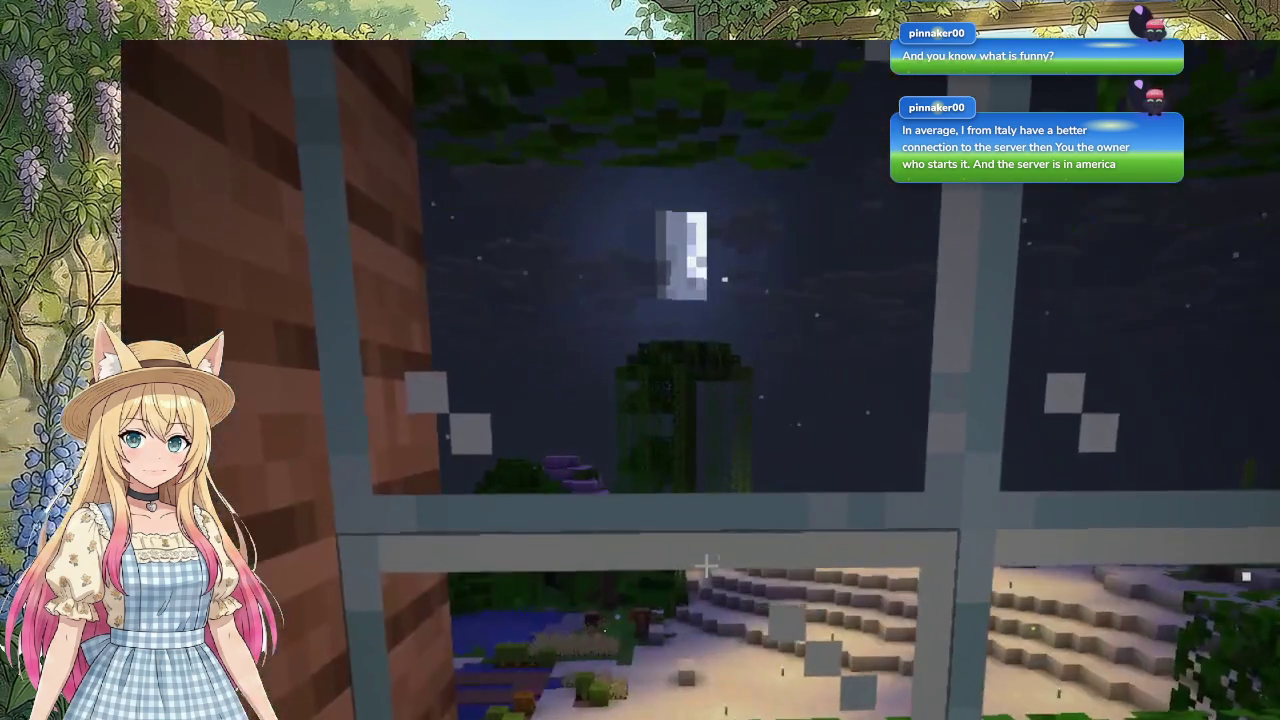
{"action": "key", "text": "w"}
{"action": "mouse_move", "coordinate": [706, 566]}
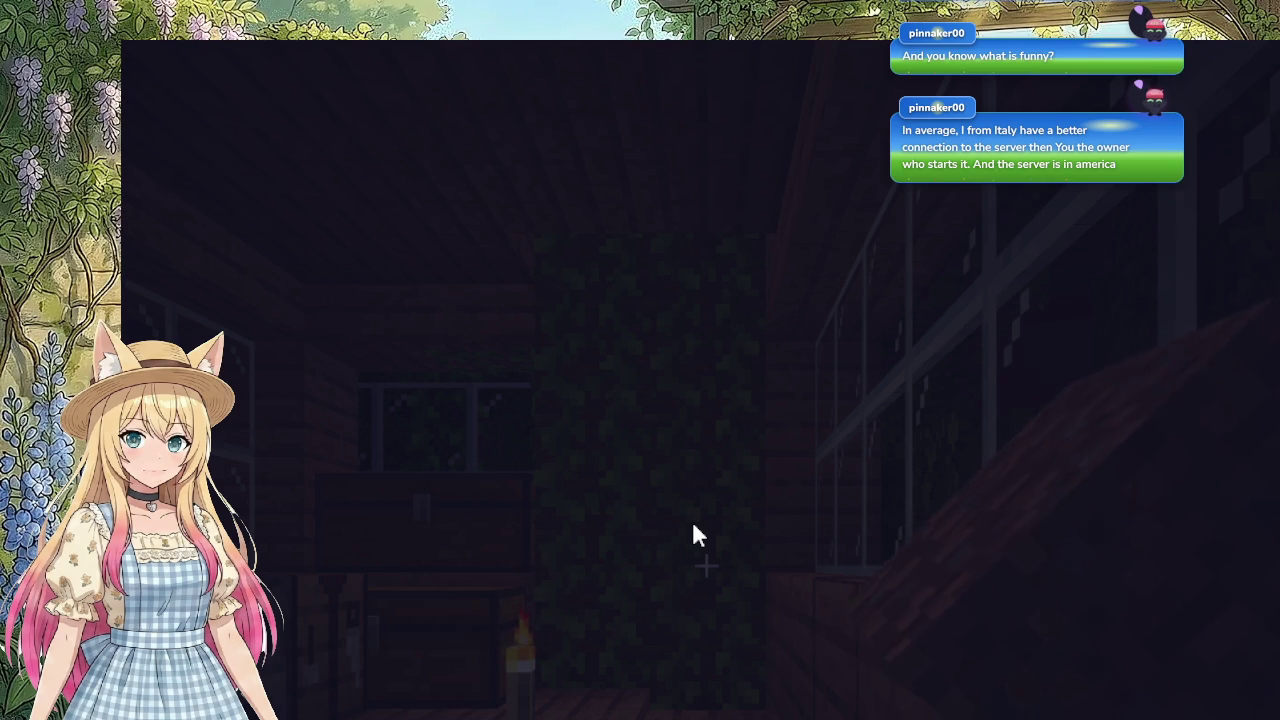
{"action": "left_click", "coordinate": [693, 527]}
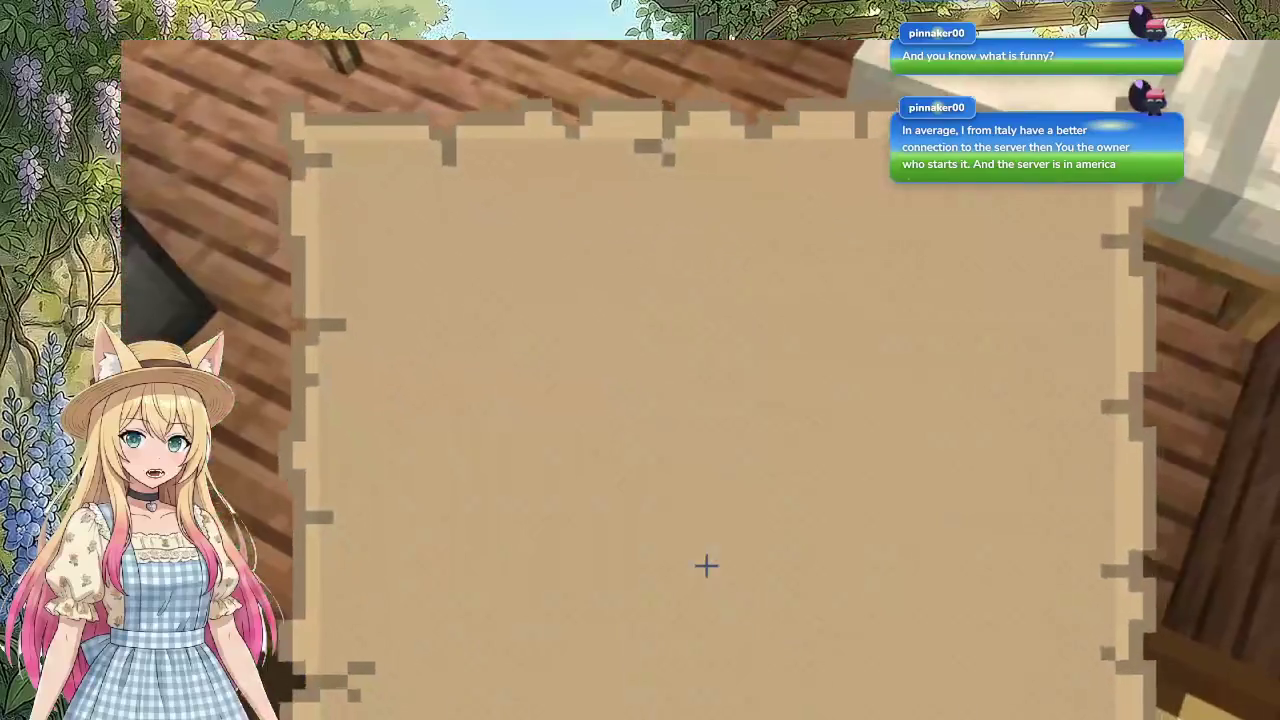
Step: Check the empty map, then pick up the map from the inventory and face the storage chests
{"action": "key", "text": "e"}
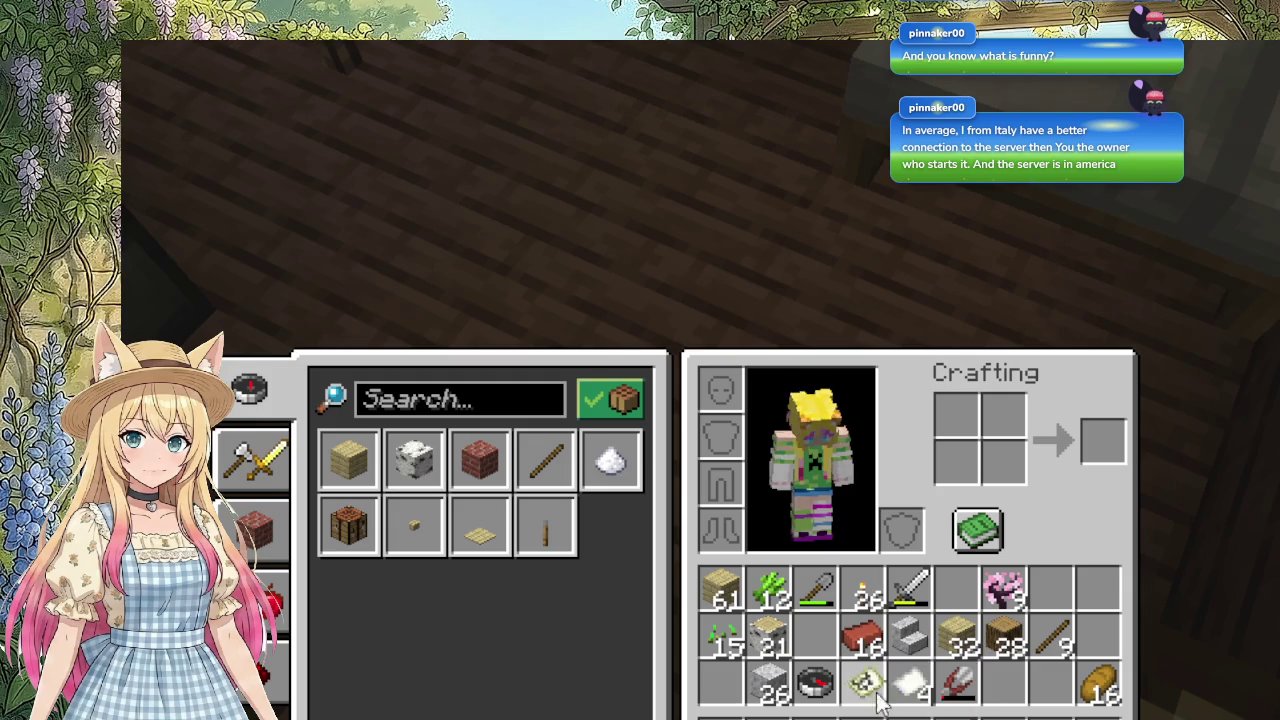
{"action": "key", "text": "e"}
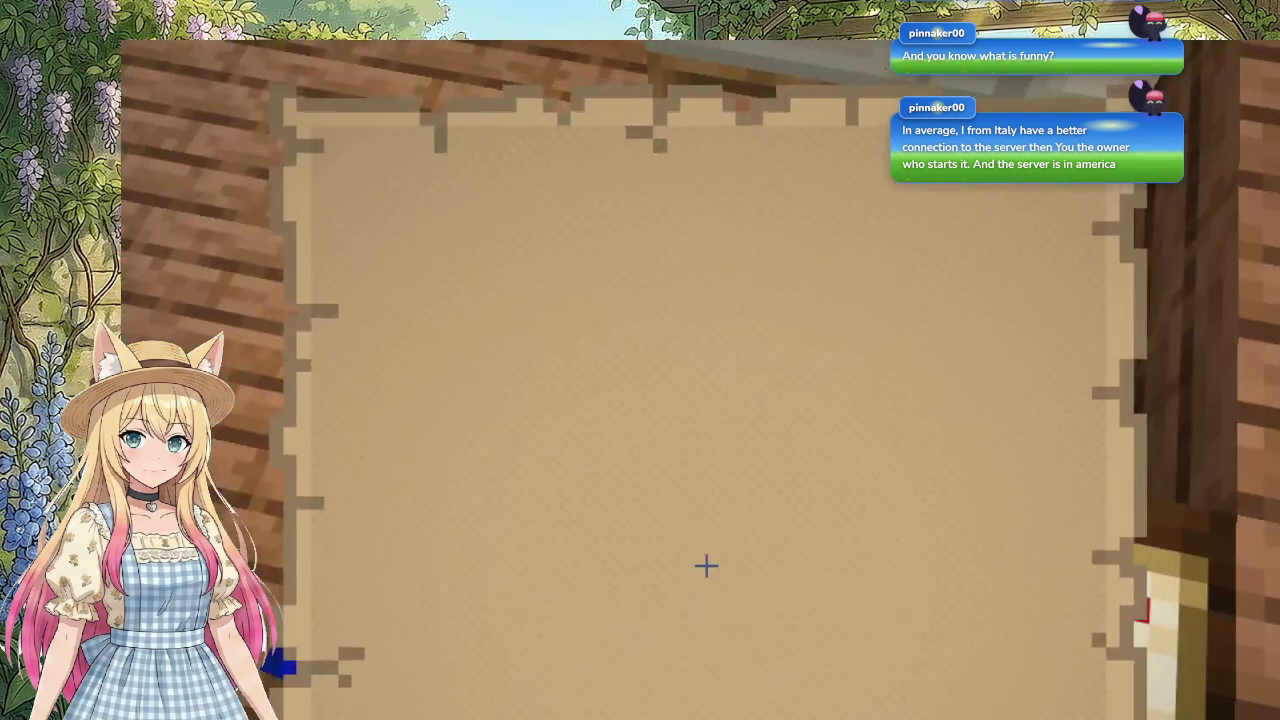
{"action": "key", "text": "e"}
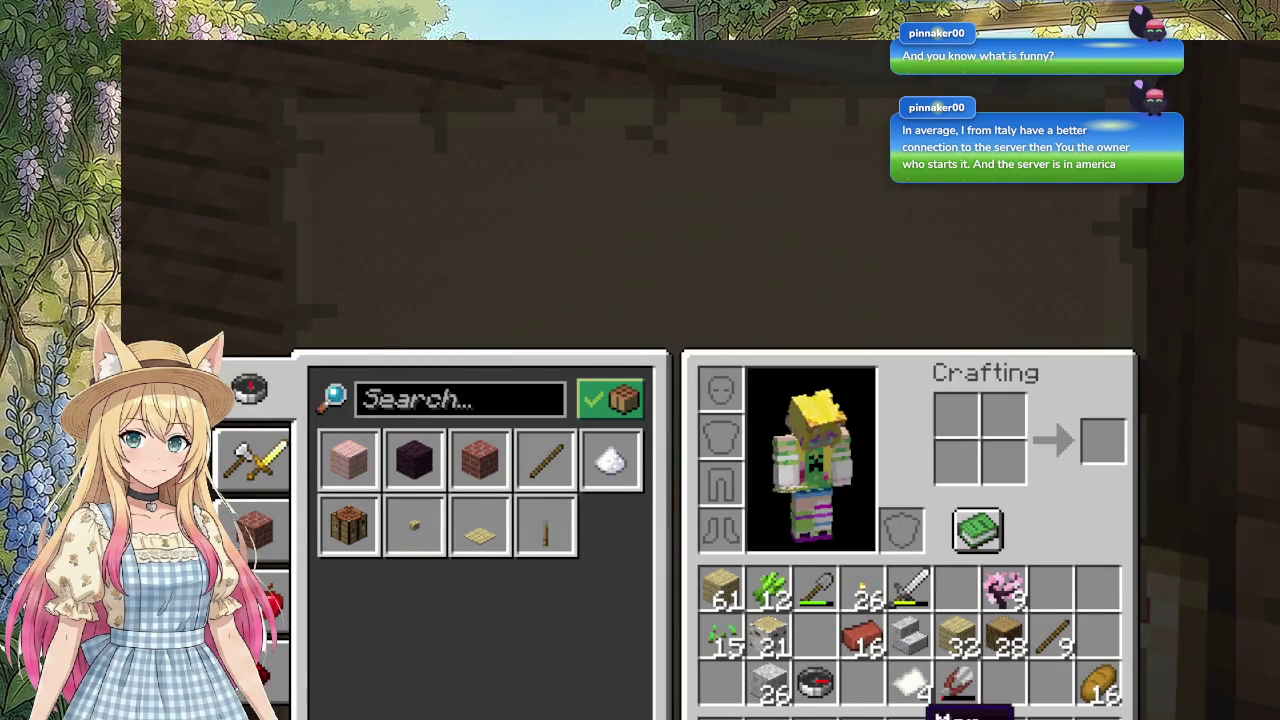
{"action": "left_click", "coordinate": [920, 716]}
{"action": "key", "text": "e"}
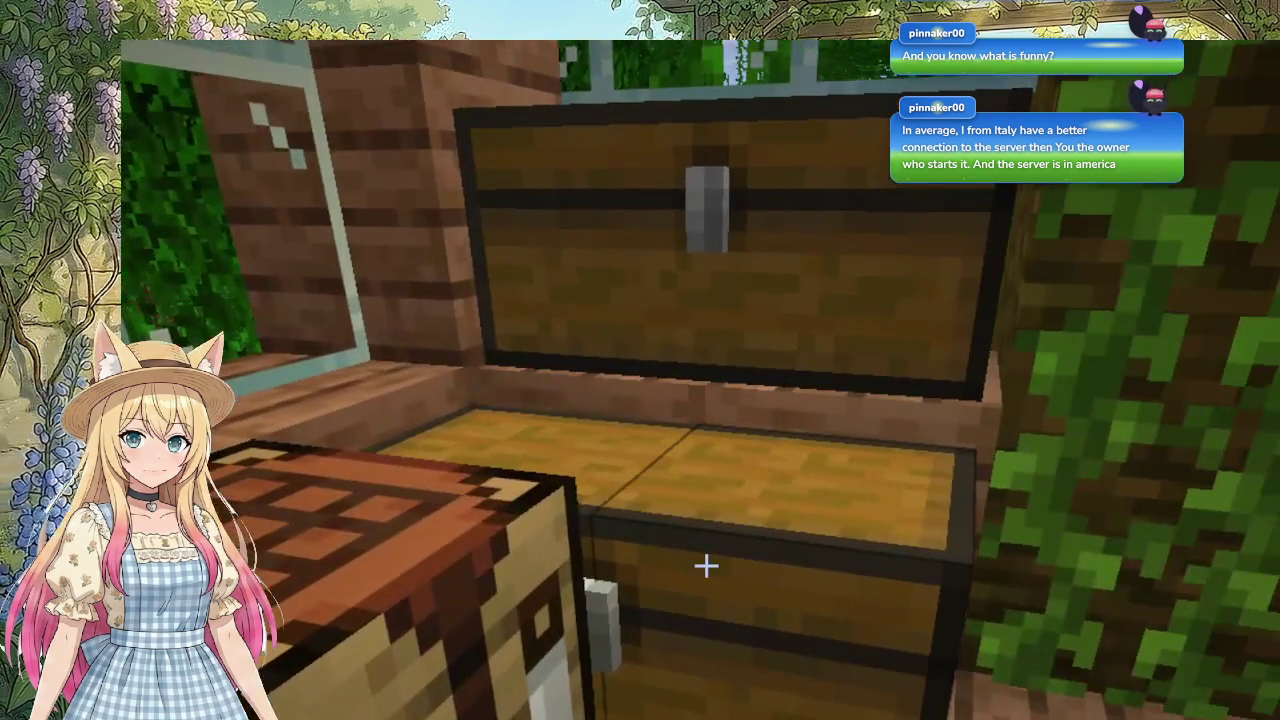
Step: Look through the three large chests by the window in the wooden house
{"action": "right_click", "coordinate": [706, 566]}
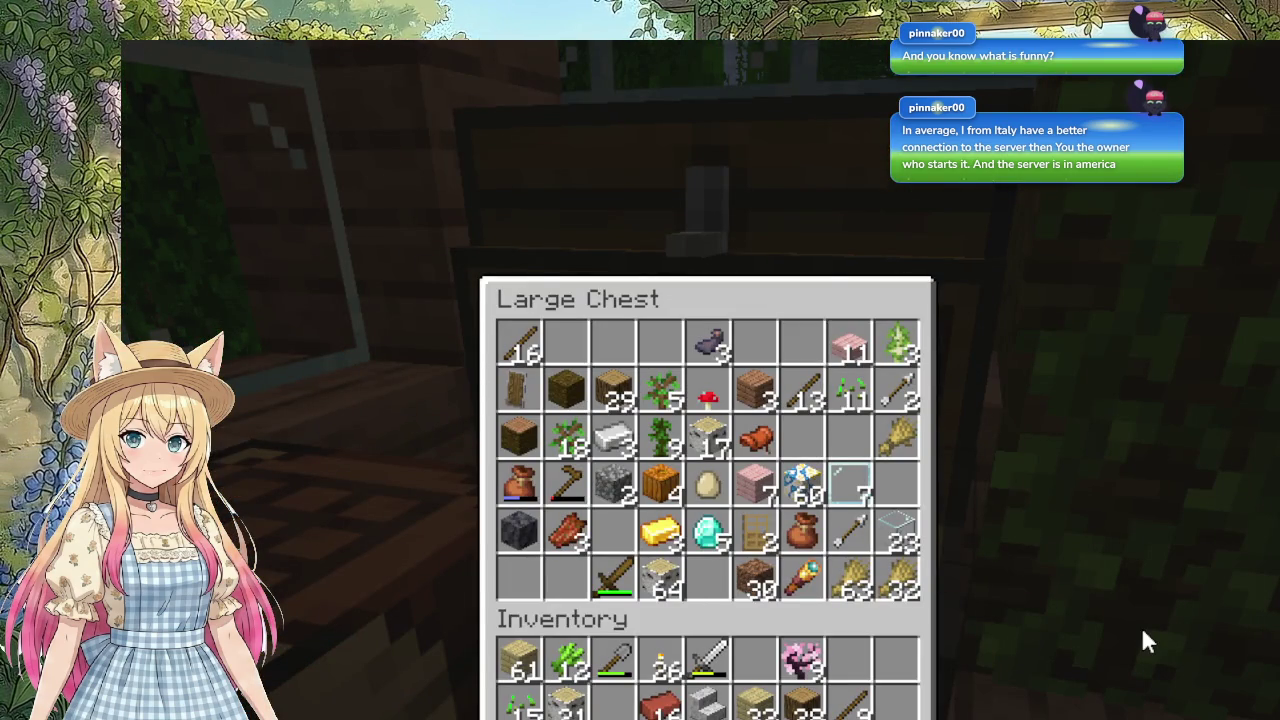
{"action": "key", "text": "e"}
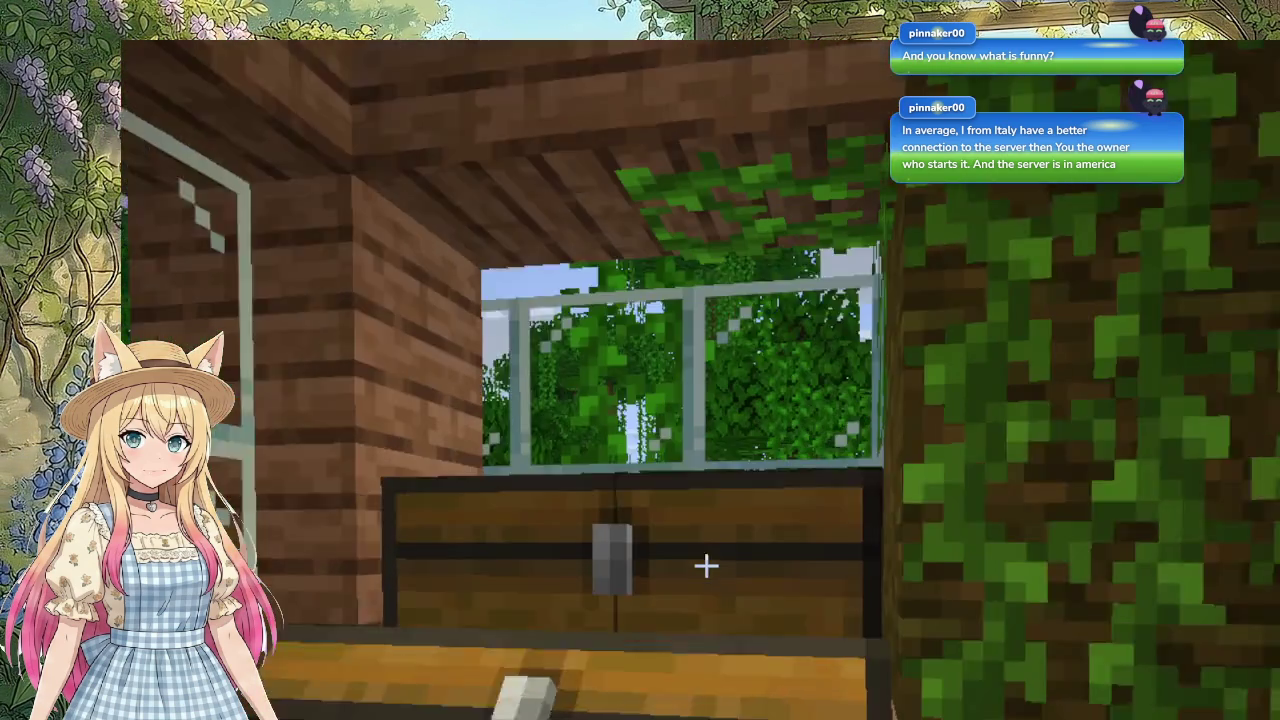
{"action": "right_click", "coordinate": [706, 563]}
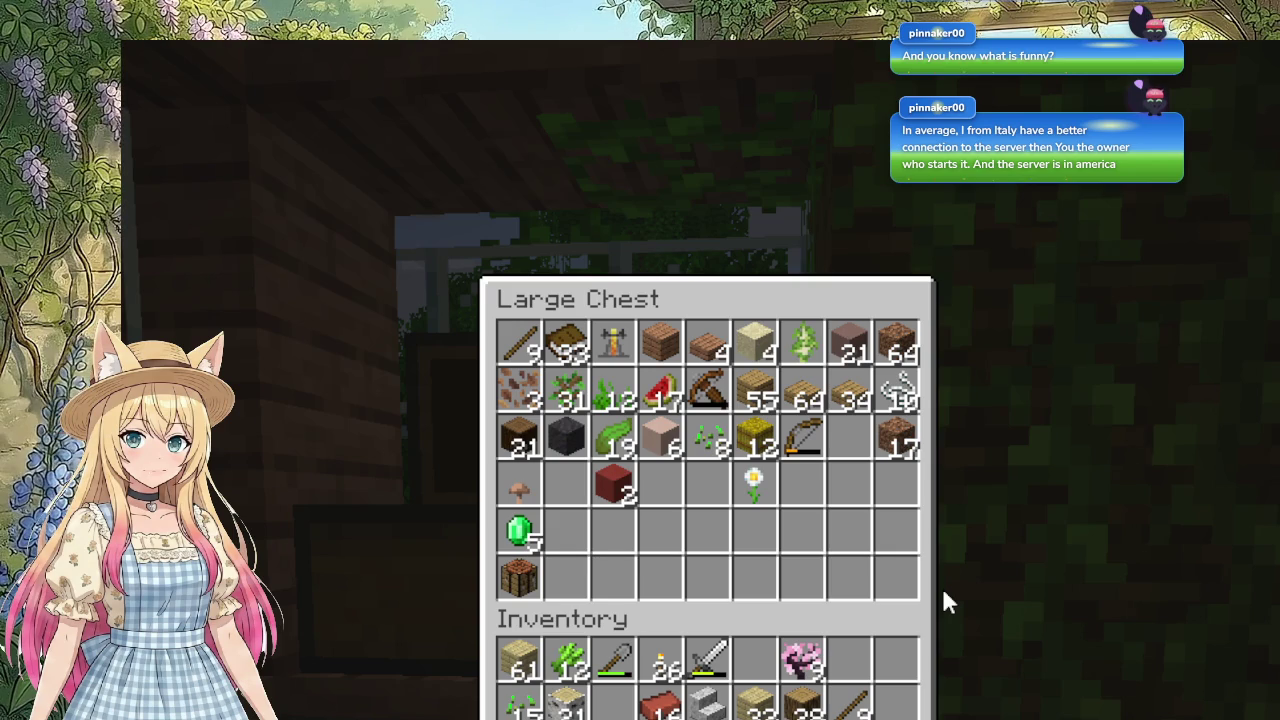
{"action": "key", "text": "e"}
{"action": "right_click", "coordinate": [706, 565]}
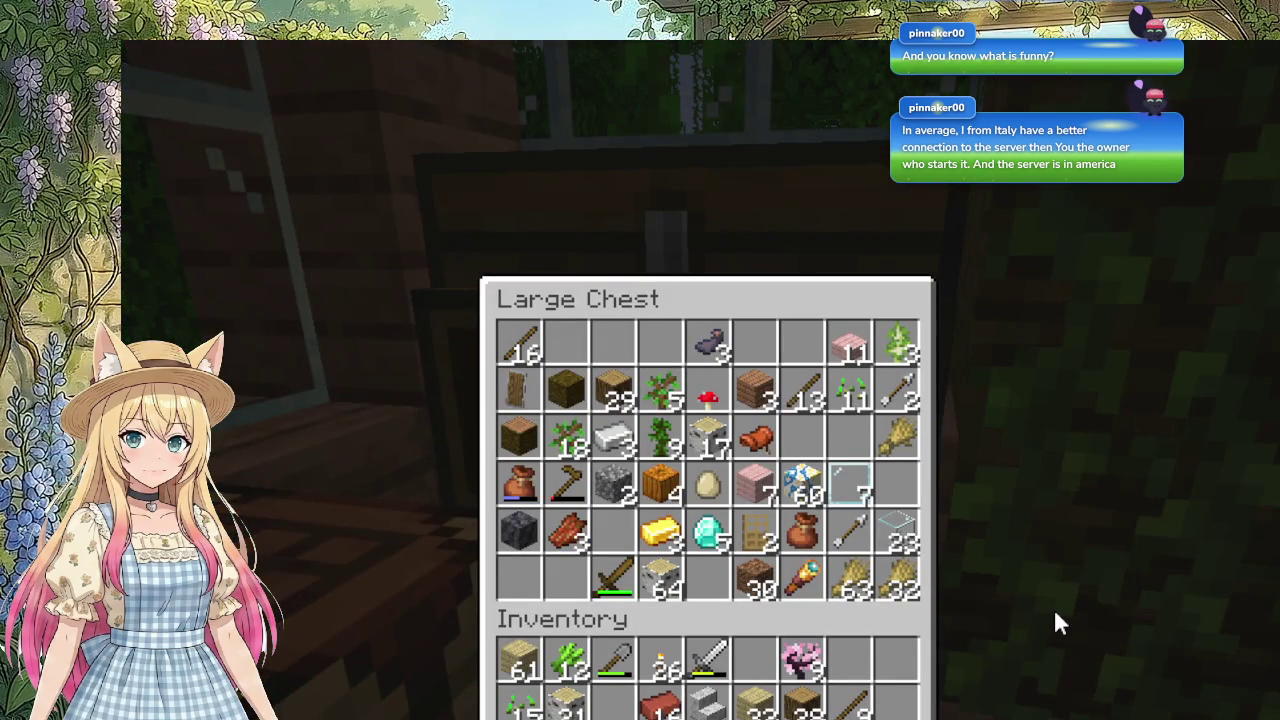
{"action": "key", "text": "e"}
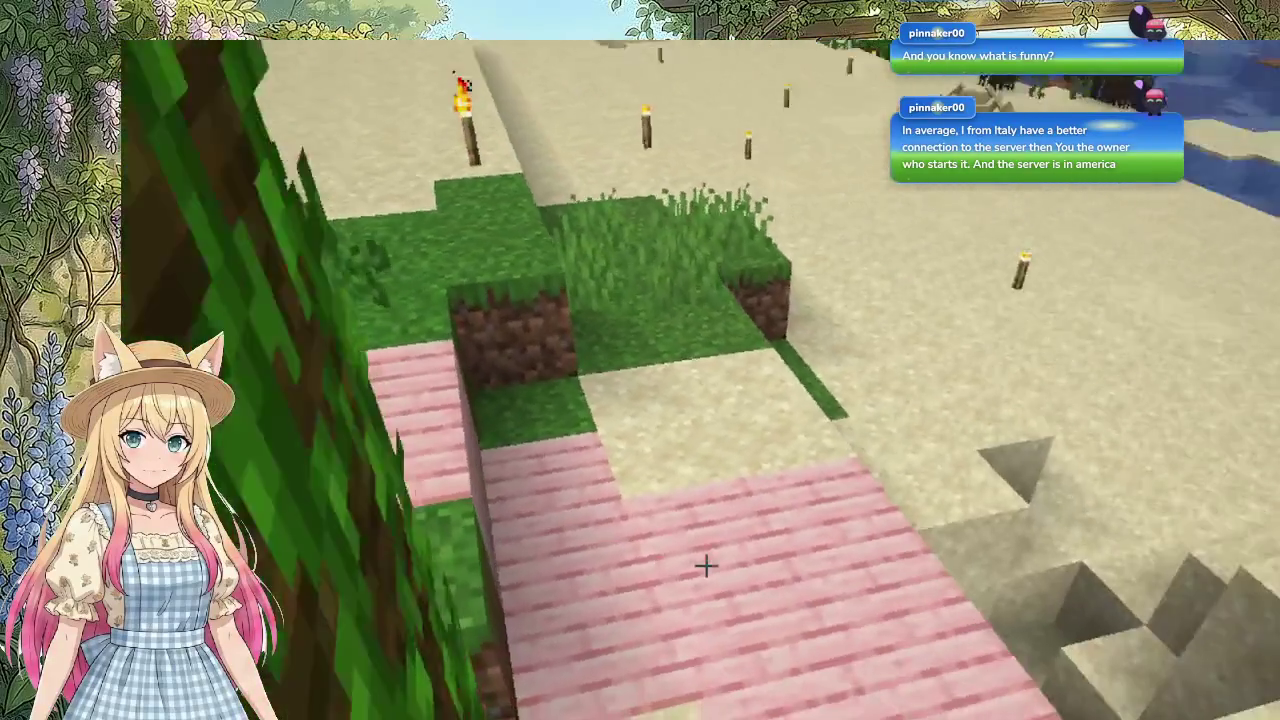
Step: Walk across the beach, past the pit and over the sandstone steps toward the cherry tree
{"action": "key", "text": "w"}
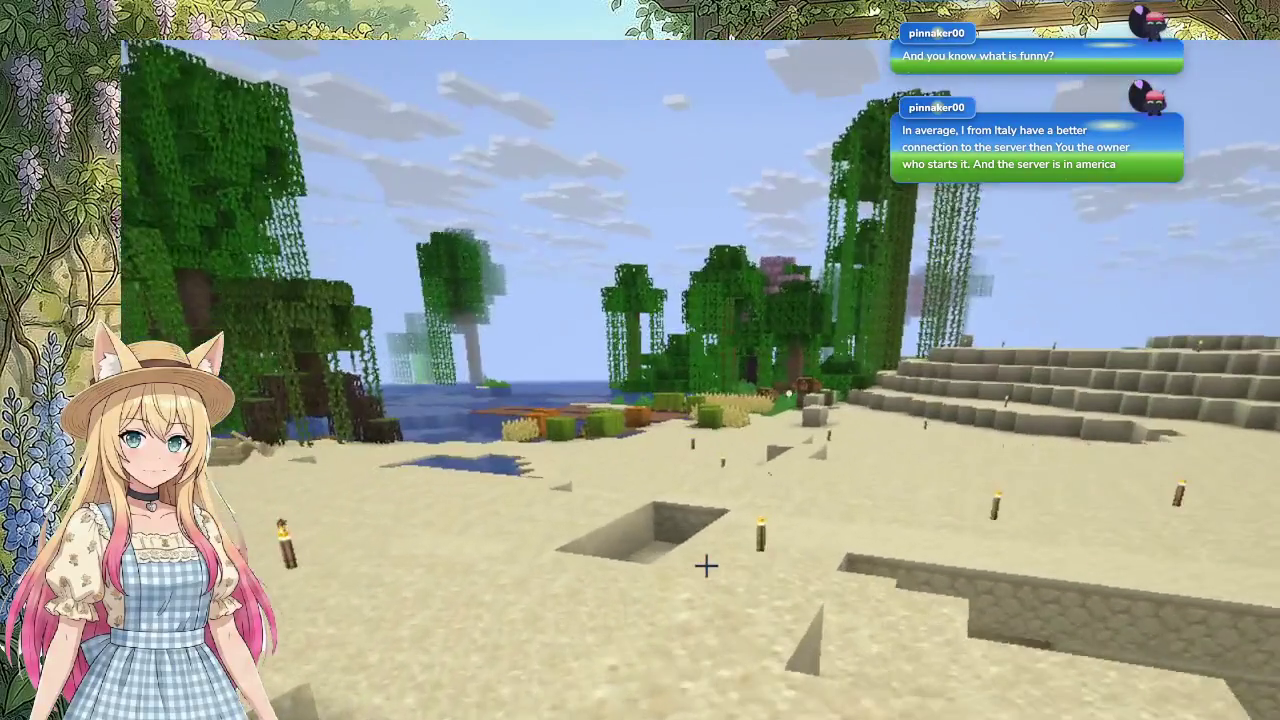
{"action": "key", "text": "w"}
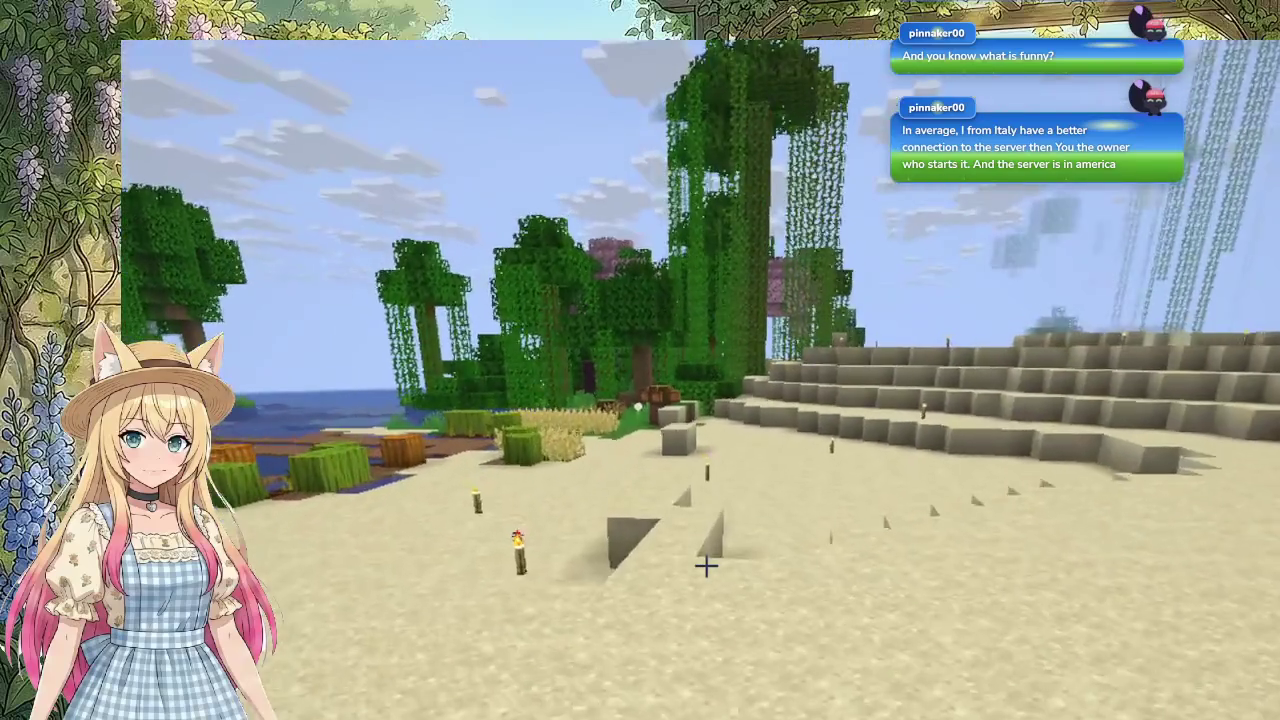
{"action": "key", "text": "w"}
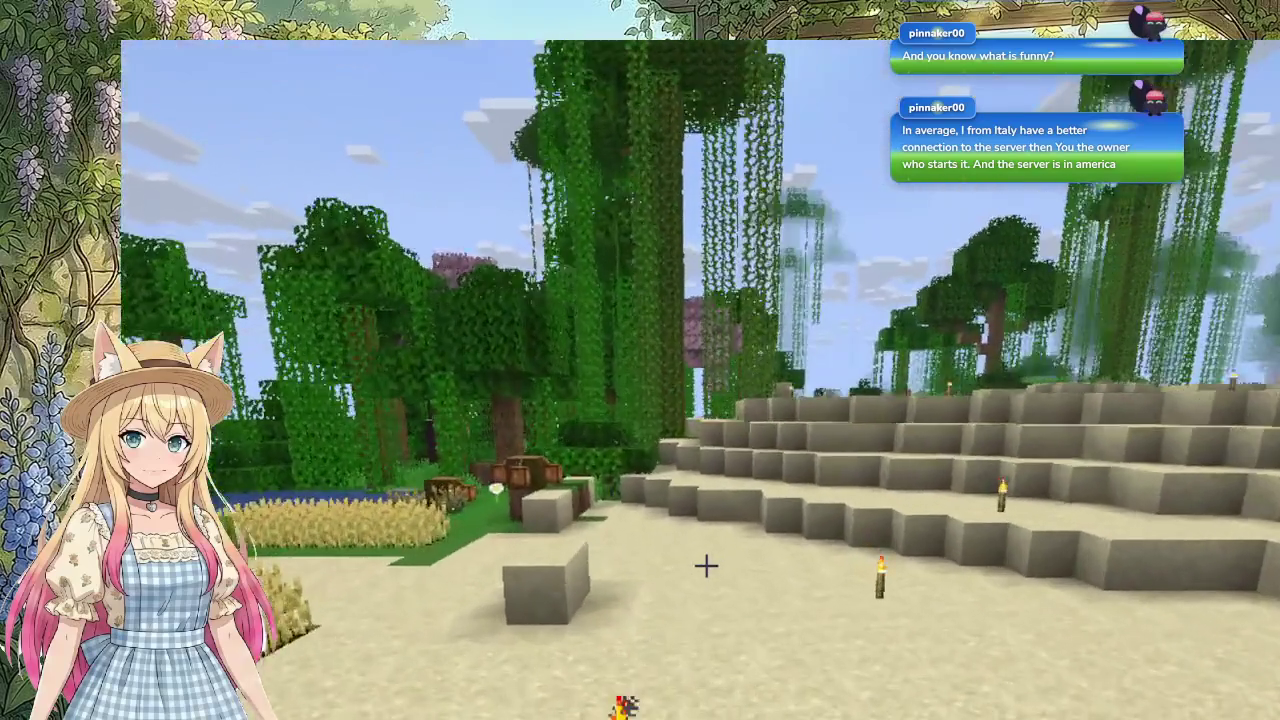
{"action": "key", "text": "w"}
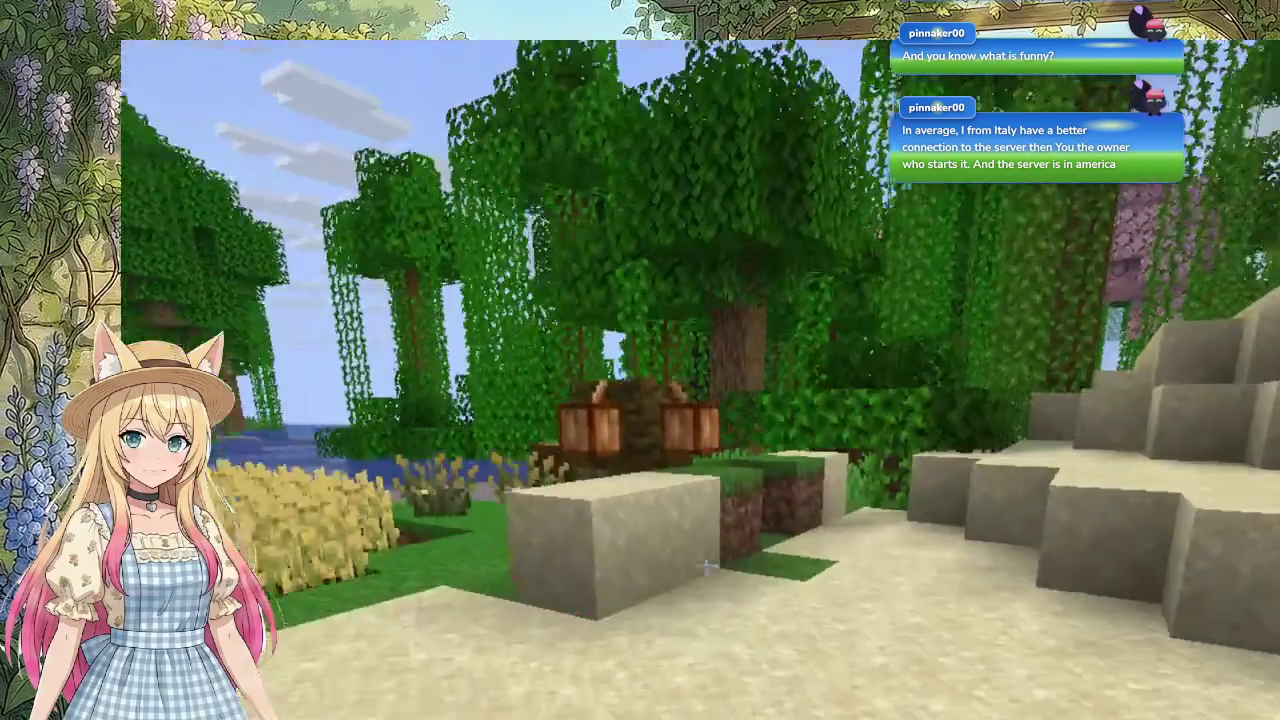
{"action": "key", "text": "w"}
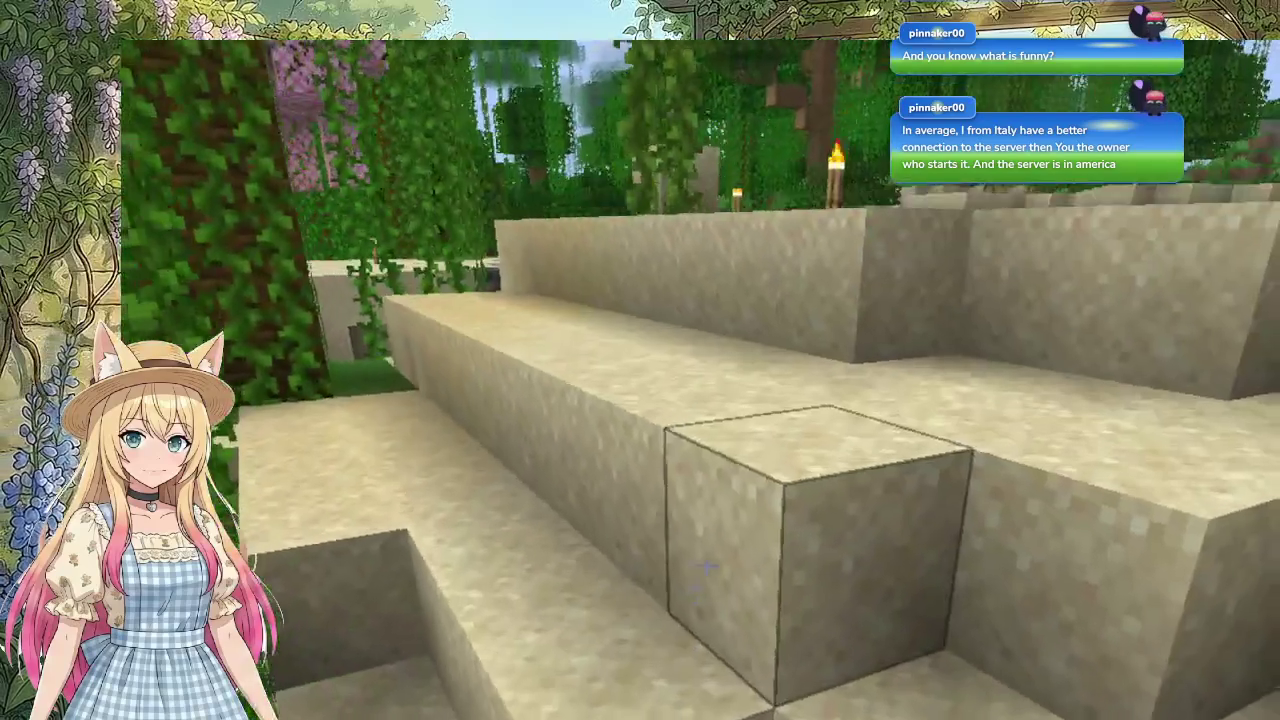
{"action": "key", "text": "w"}
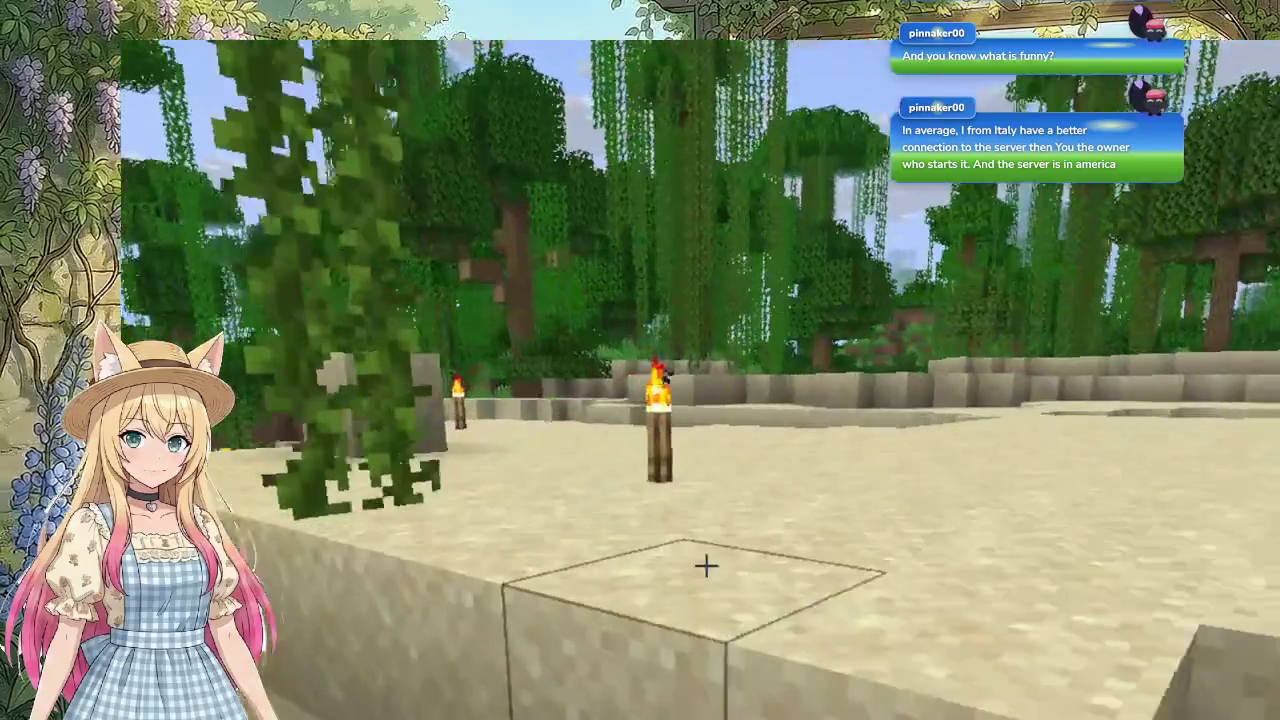
{"action": "key", "text": "w"}
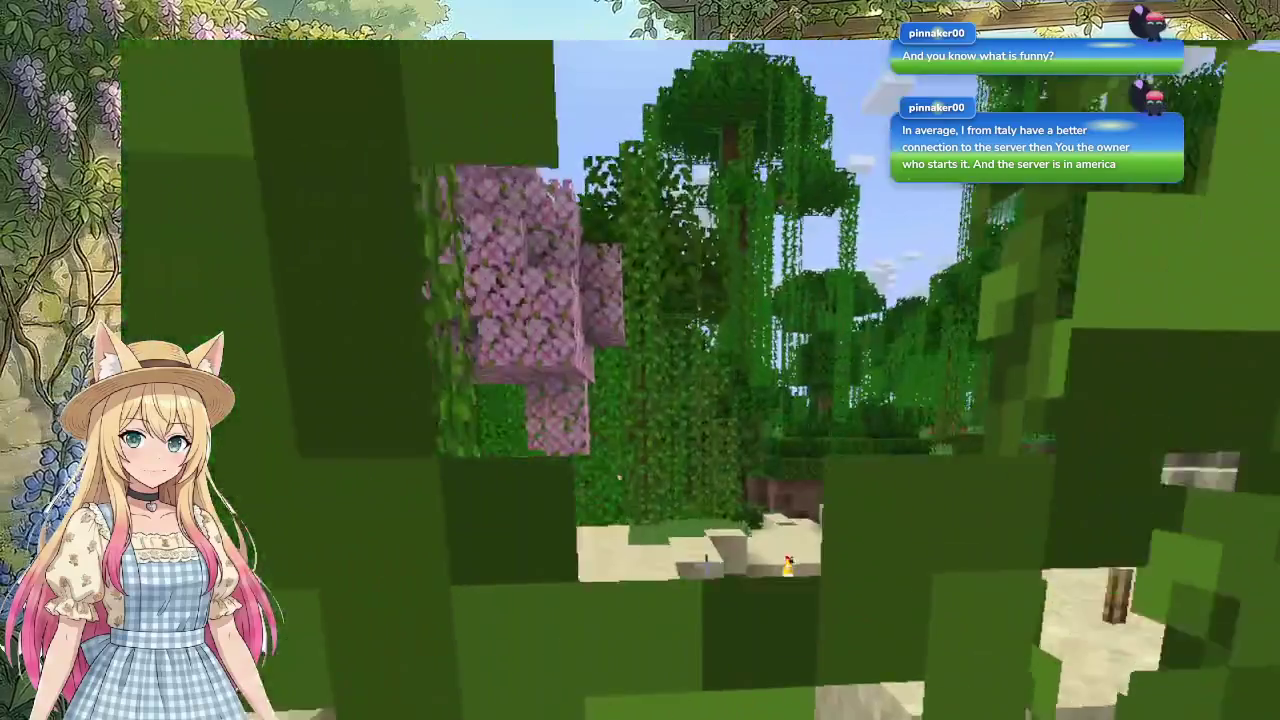
{"action": "key", "text": "w"}
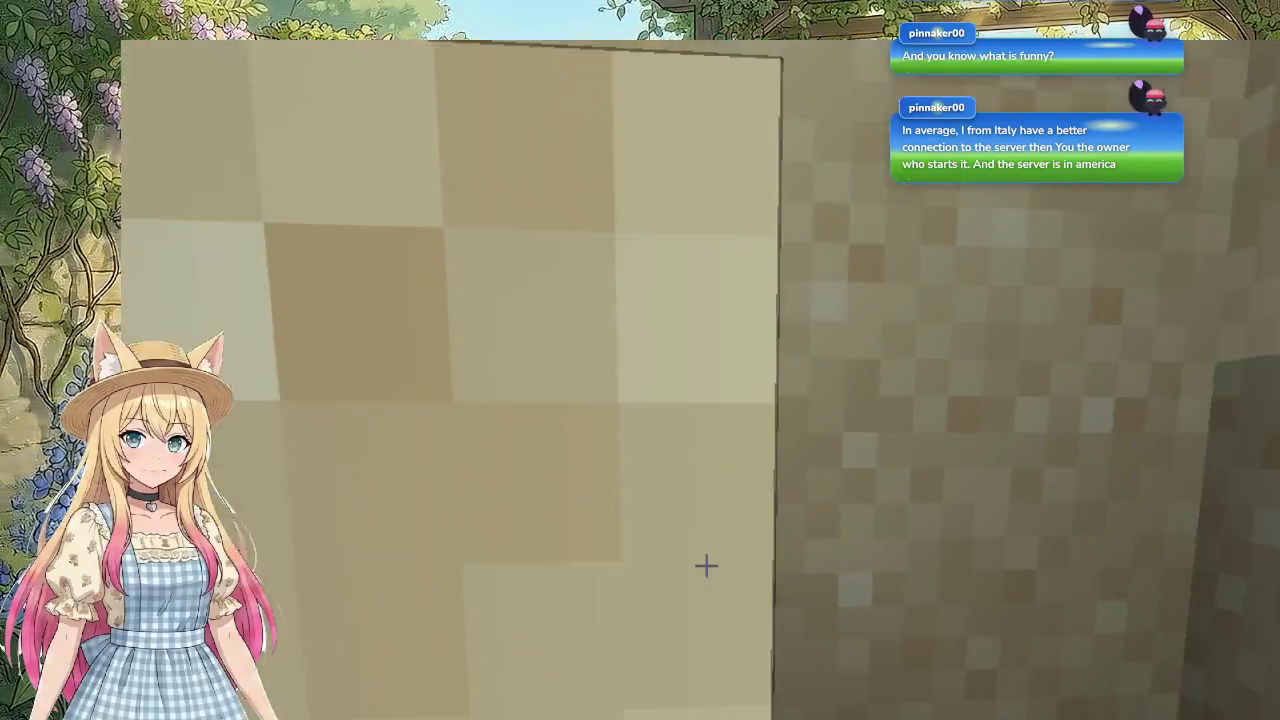
{"action": "key", "text": "w"}
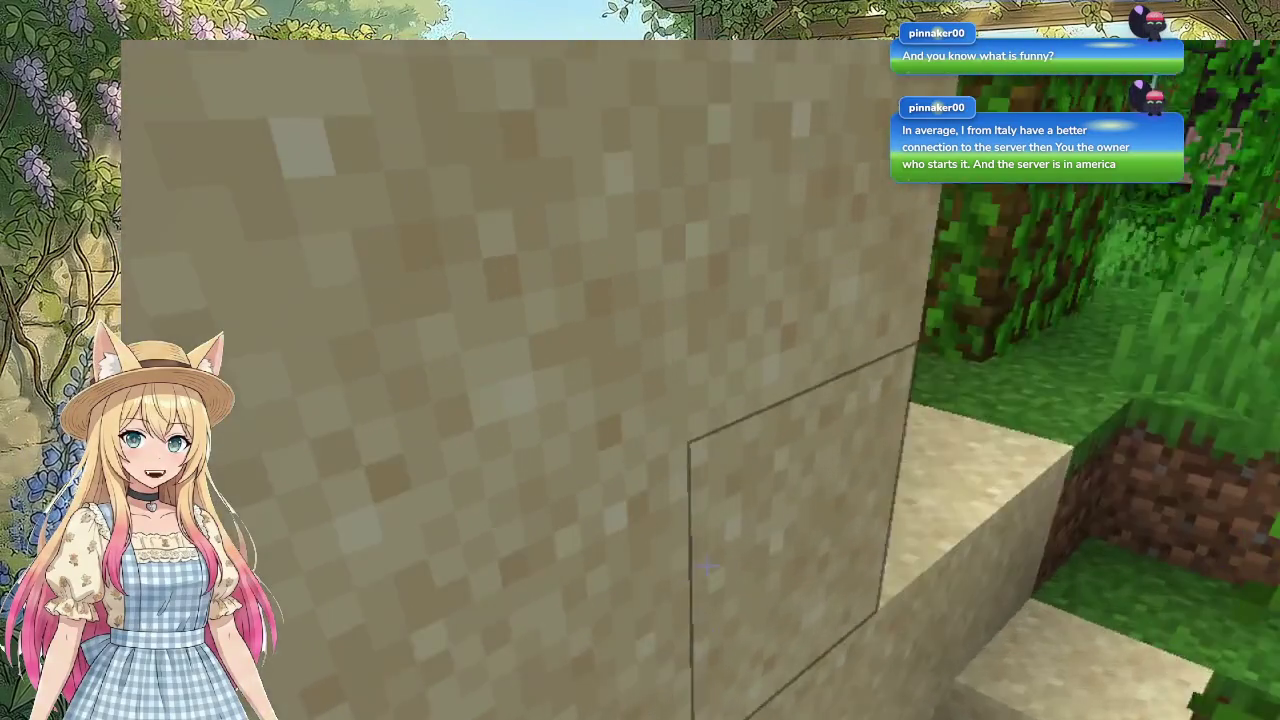
{"action": "key", "text": "w"}
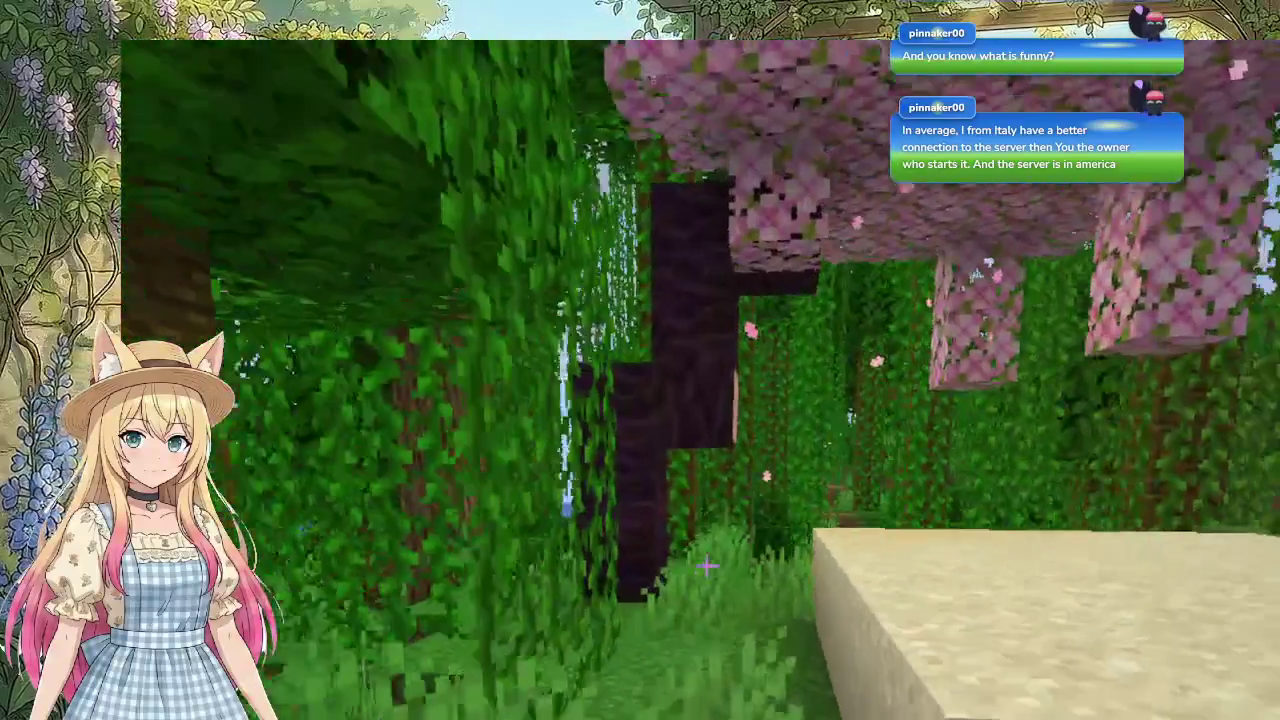
Step: Follow the dirt path through the grove and check the chest beside the pink house
{"action": "key", "text": "w"}
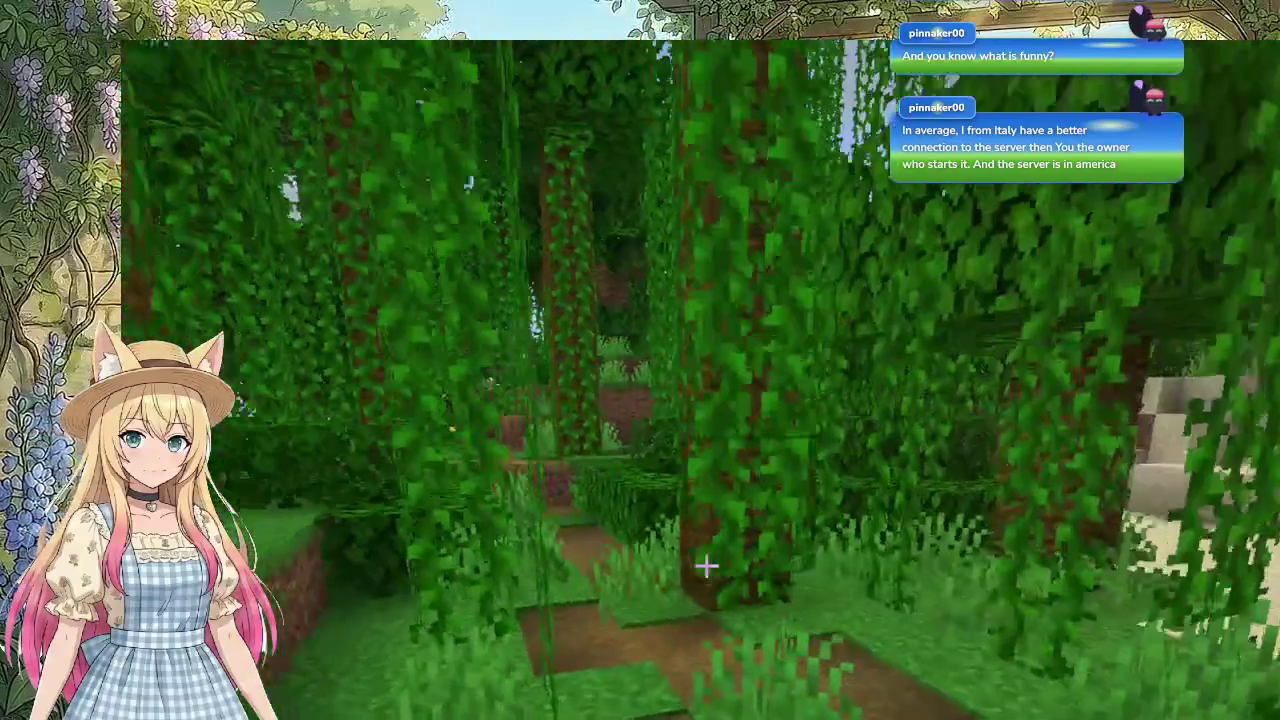
{"action": "key", "text": "w"}
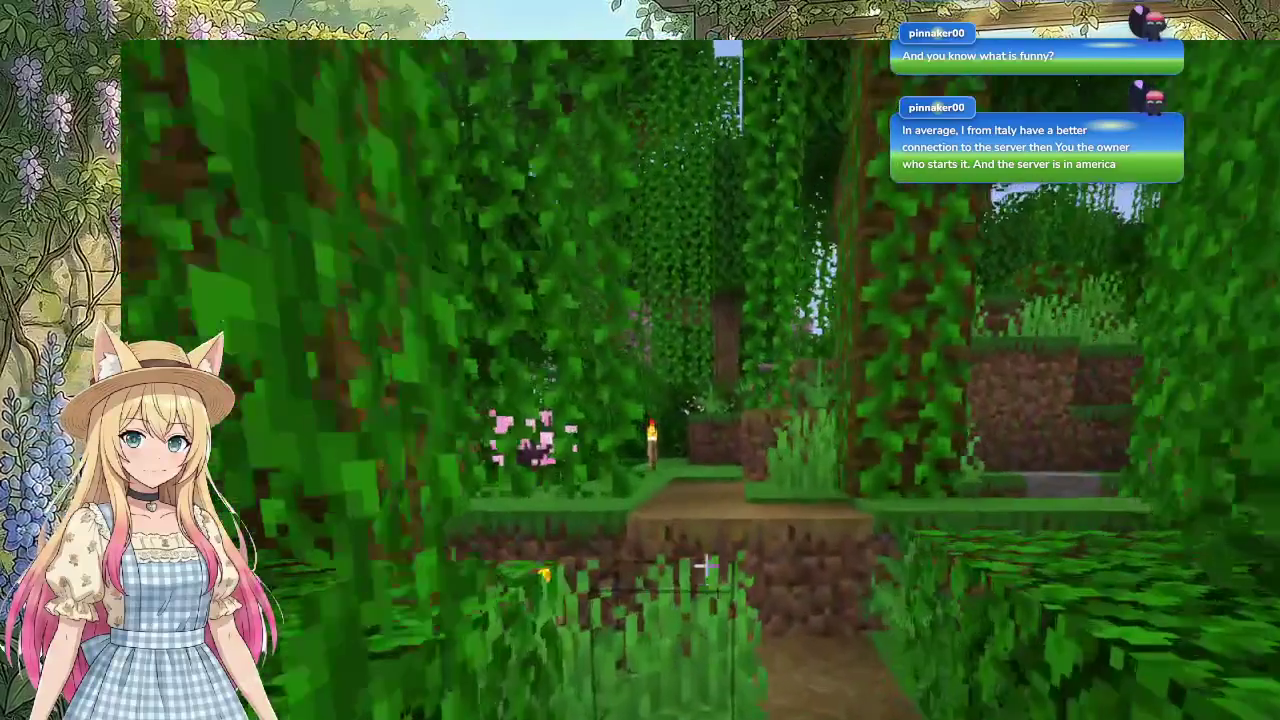
{"action": "key", "text": "w"}
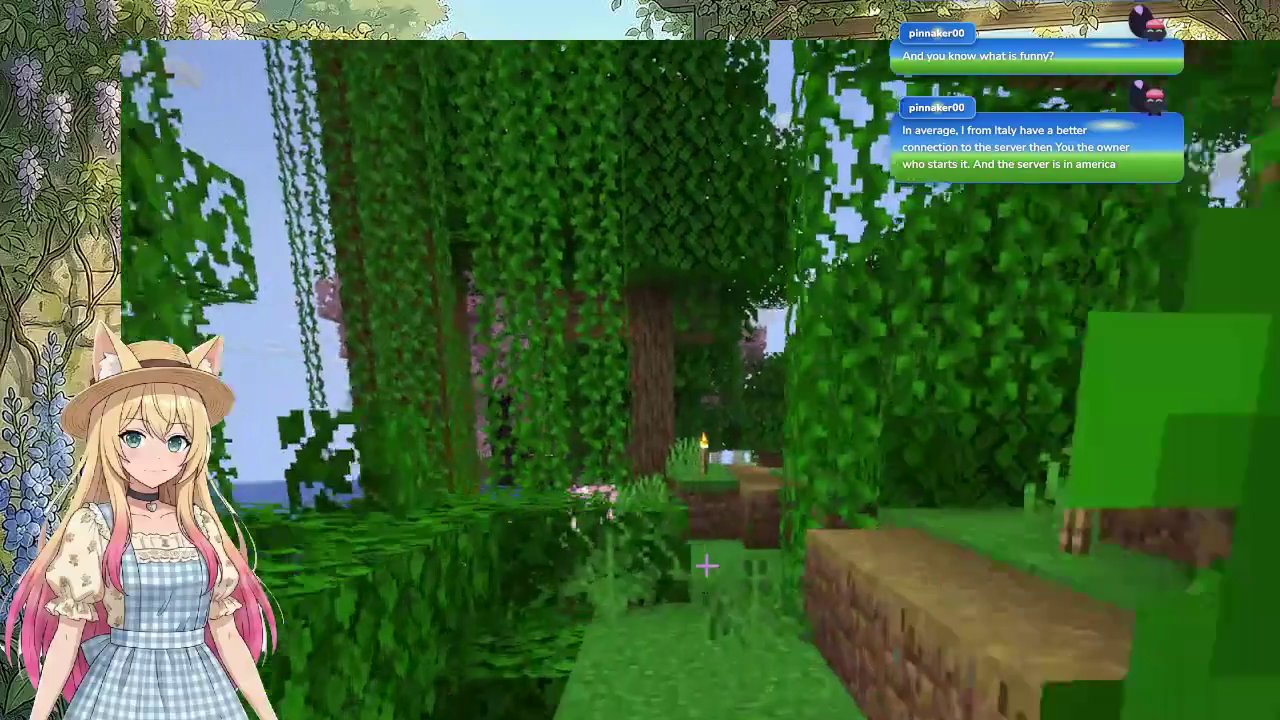
{"action": "key", "text": "w"}
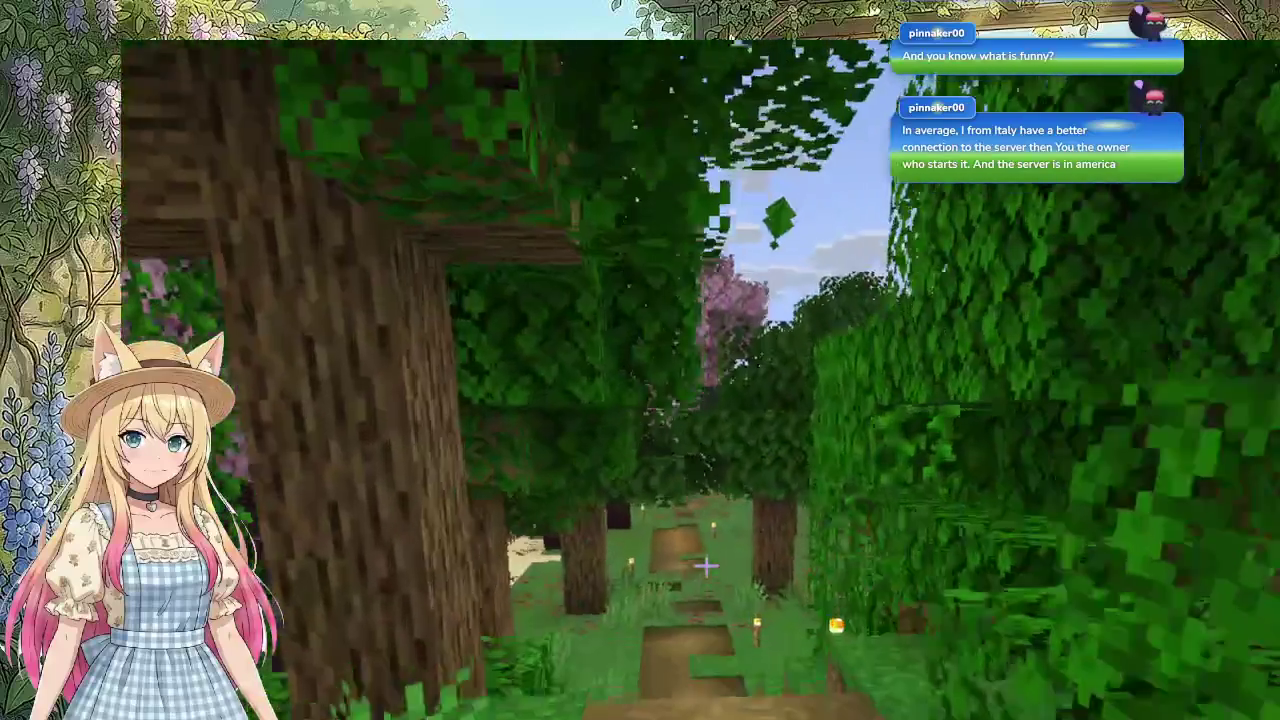
{"action": "key", "text": "w"}
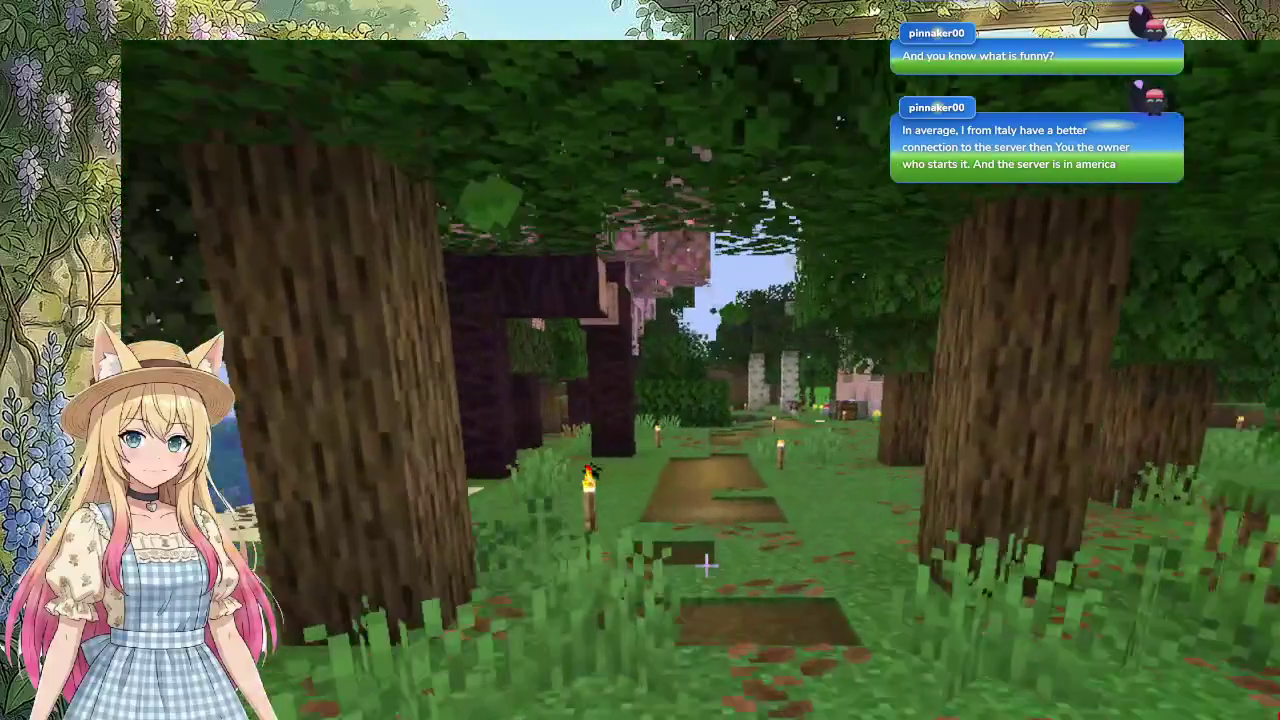
{"action": "key", "text": "w"}
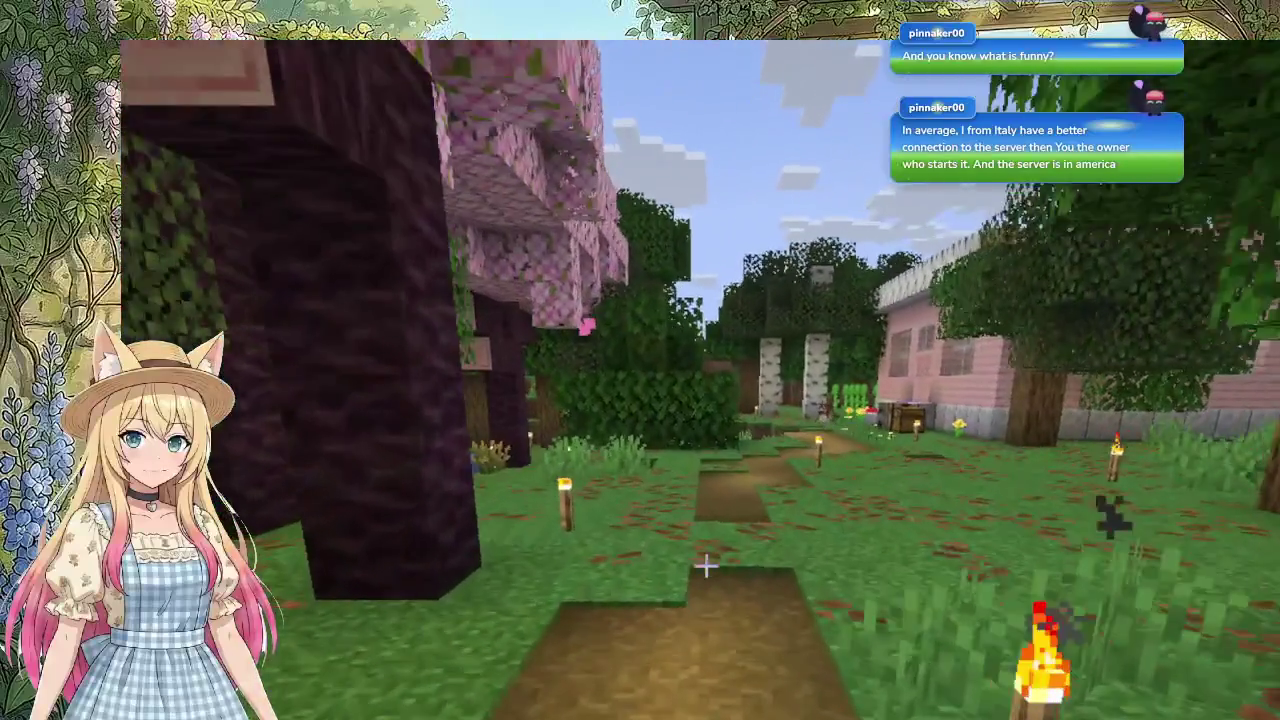
{"action": "key", "text": "w"}
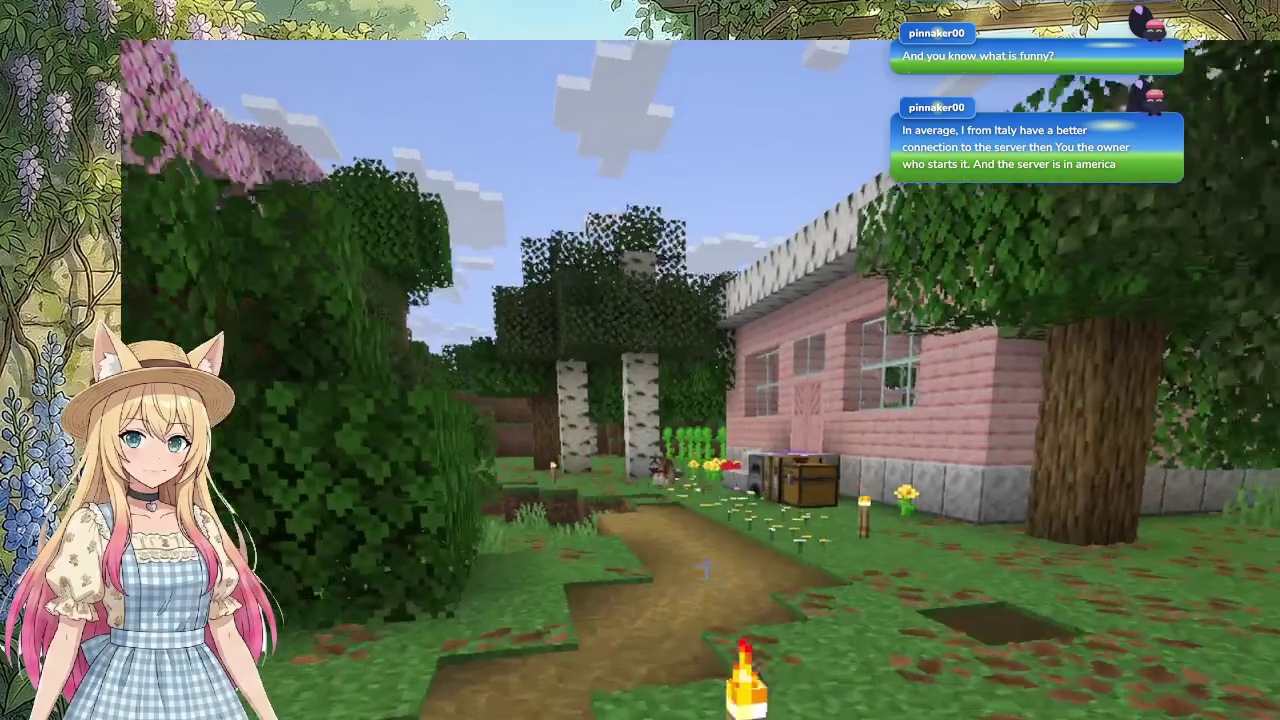
{"action": "key", "text": "w"}
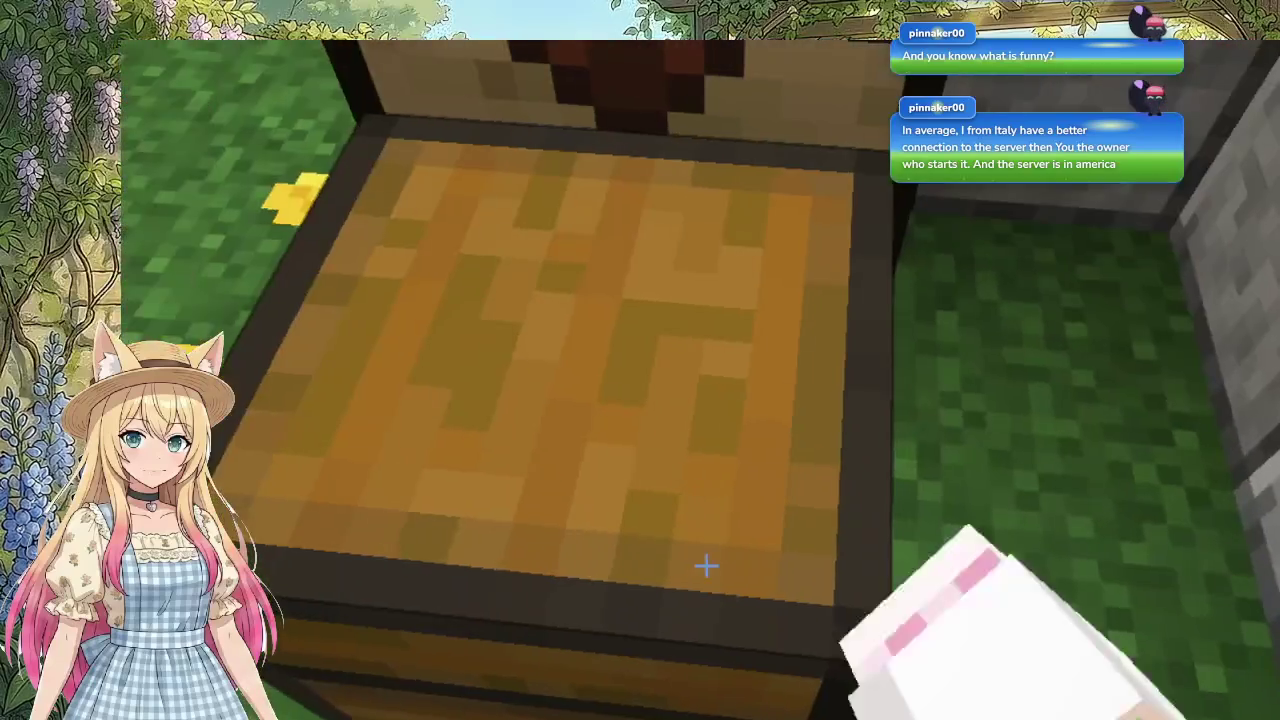
{"action": "right_click", "coordinate": [706, 566]}
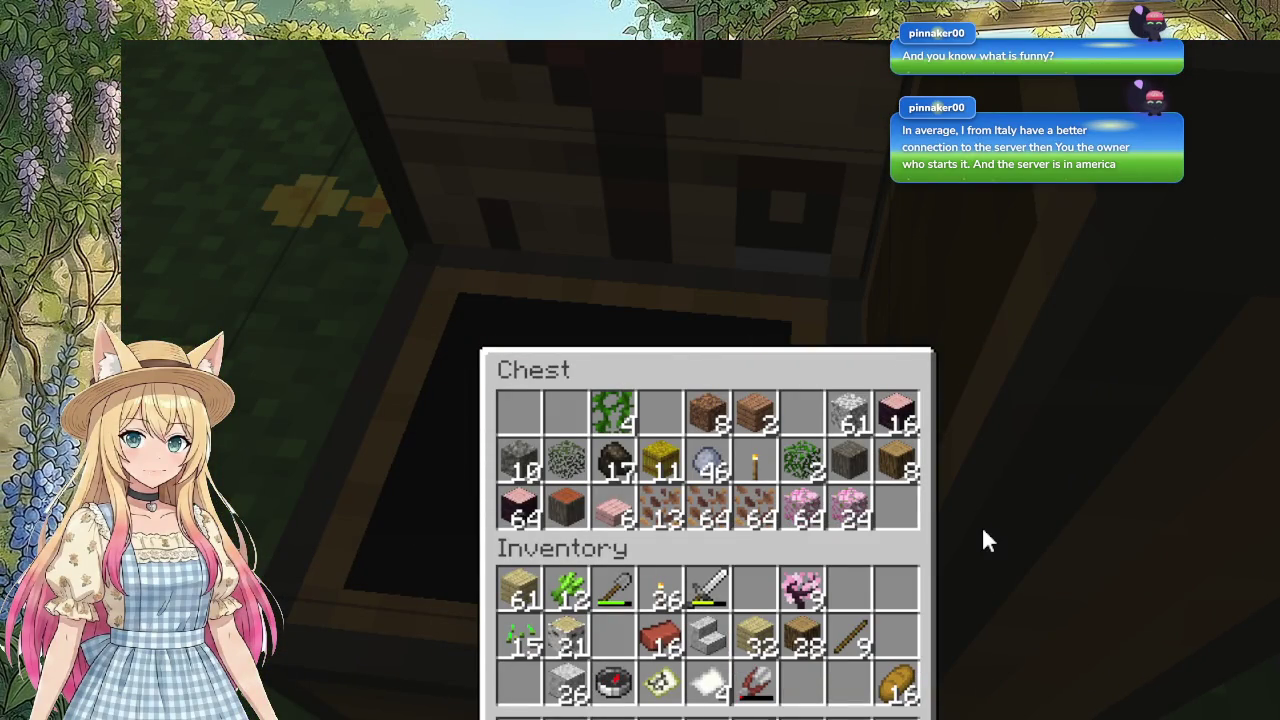
{"action": "key", "text": "Escape"}
Step: Go through the pink house's double doors and check the chest by the crafting table
{"action": "key", "text": "w"}
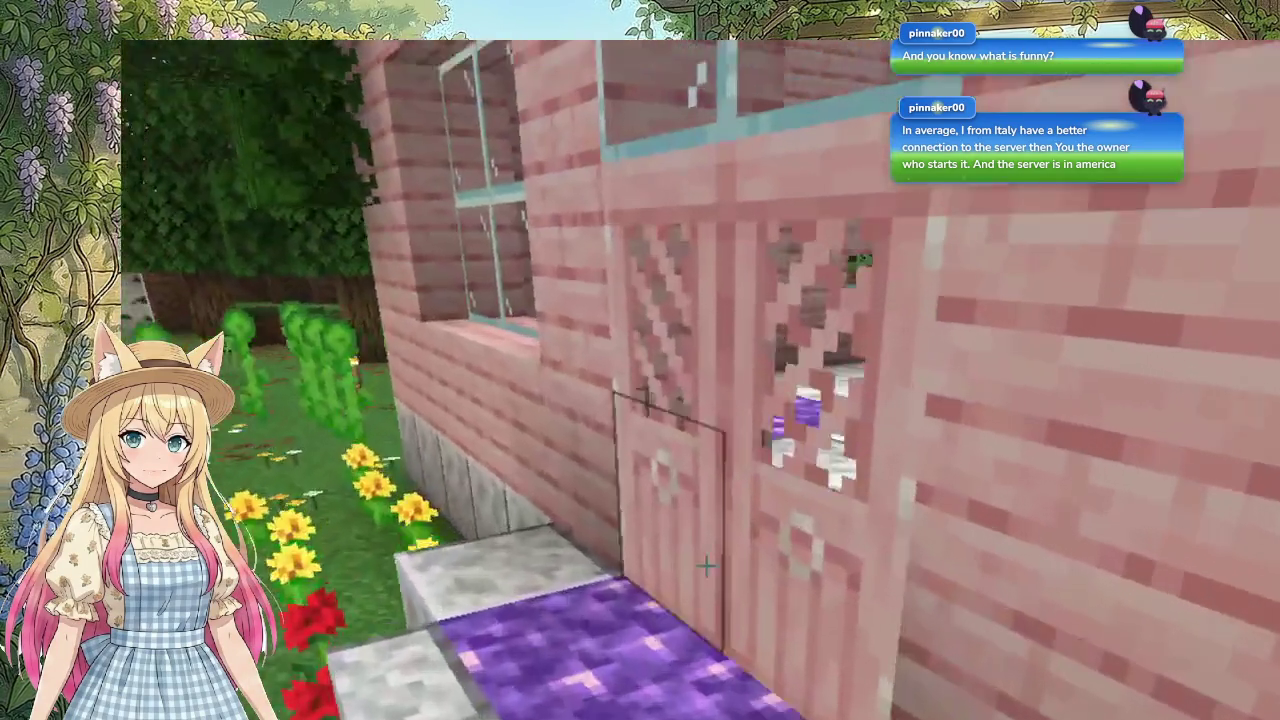
{"action": "key", "text": "s"}
{"action": "key", "text": "w"}
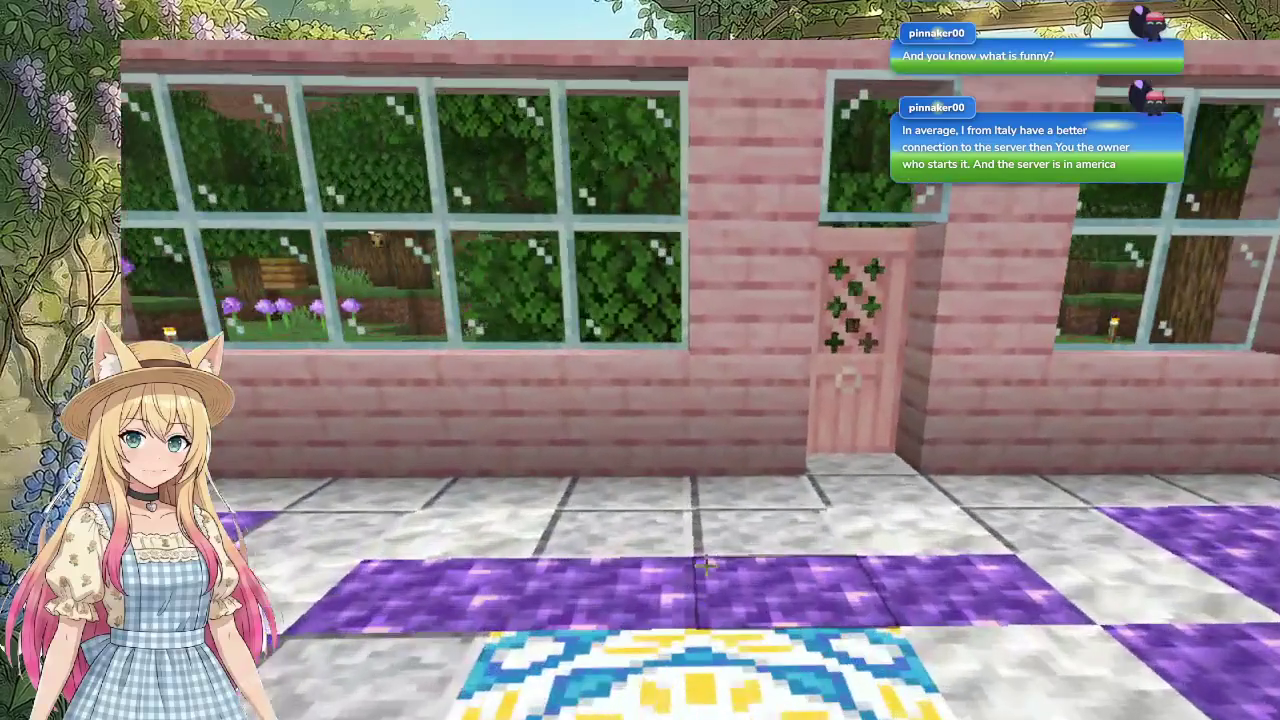
{"action": "key", "text": "s"}
{"action": "key", "text": "w"}
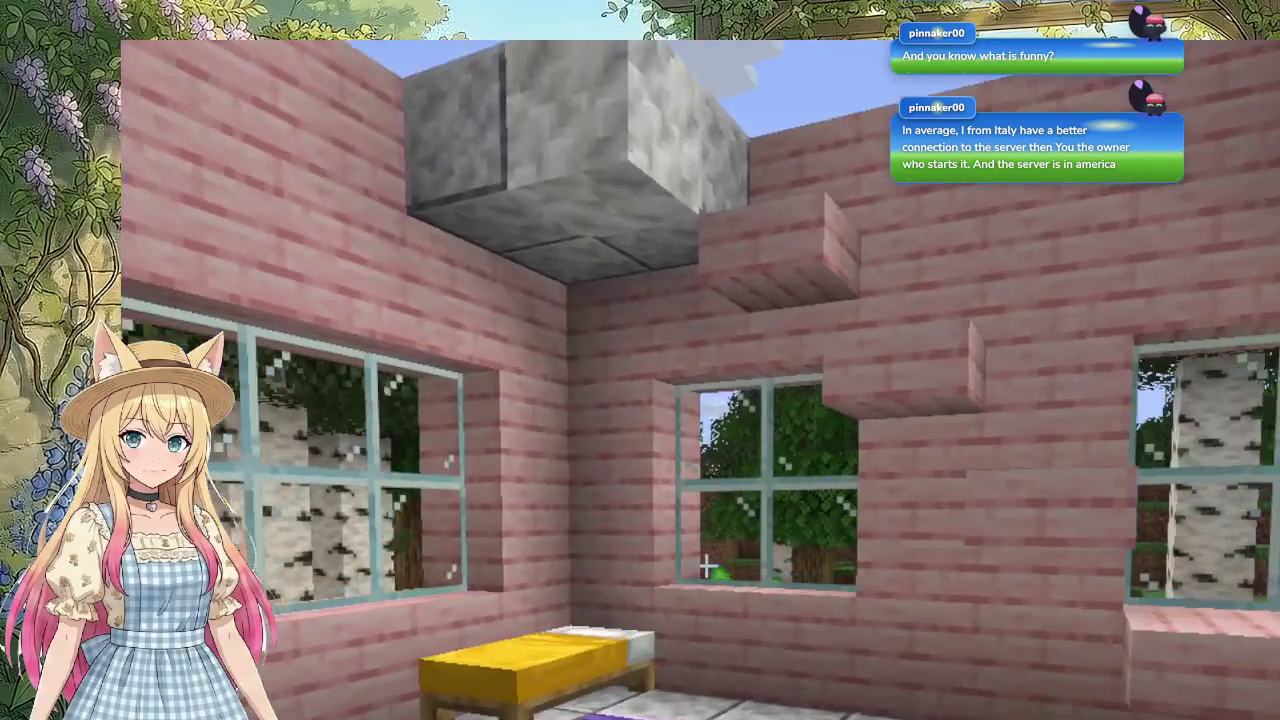
{"action": "key", "text": "w"}
{"action": "right_click", "coordinate": [706, 566]}
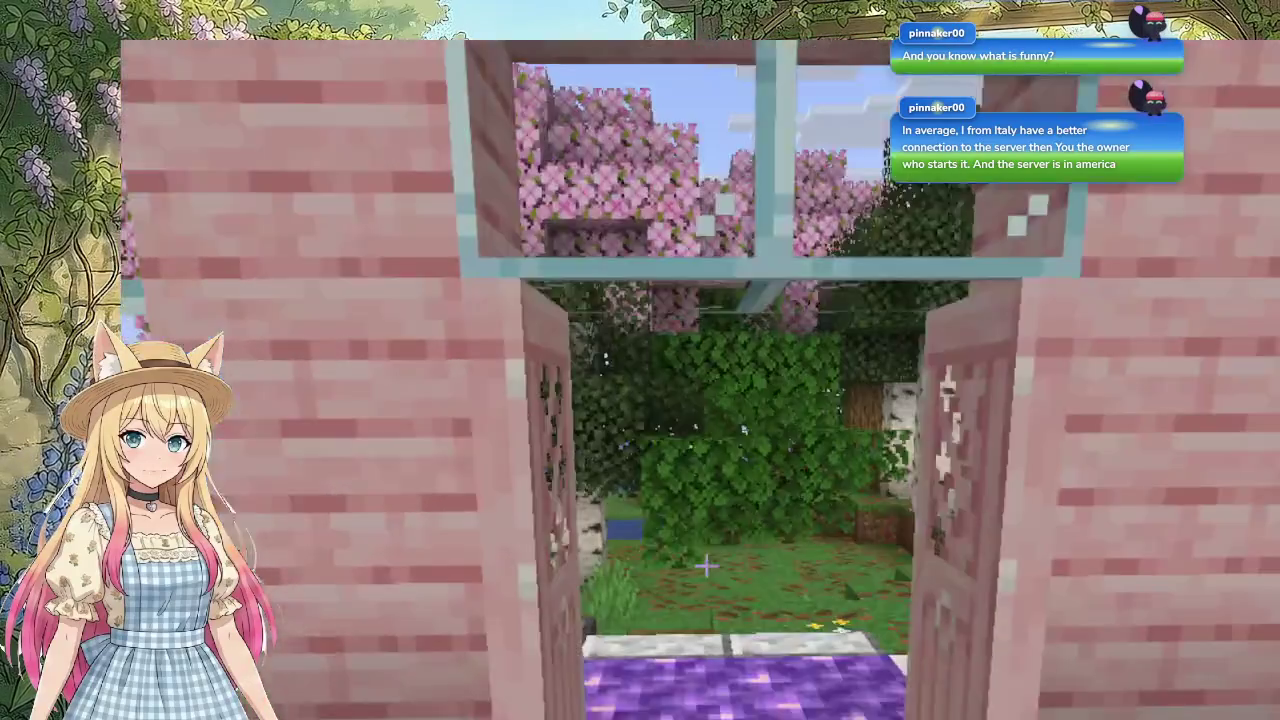
{"action": "key", "text": "w"}
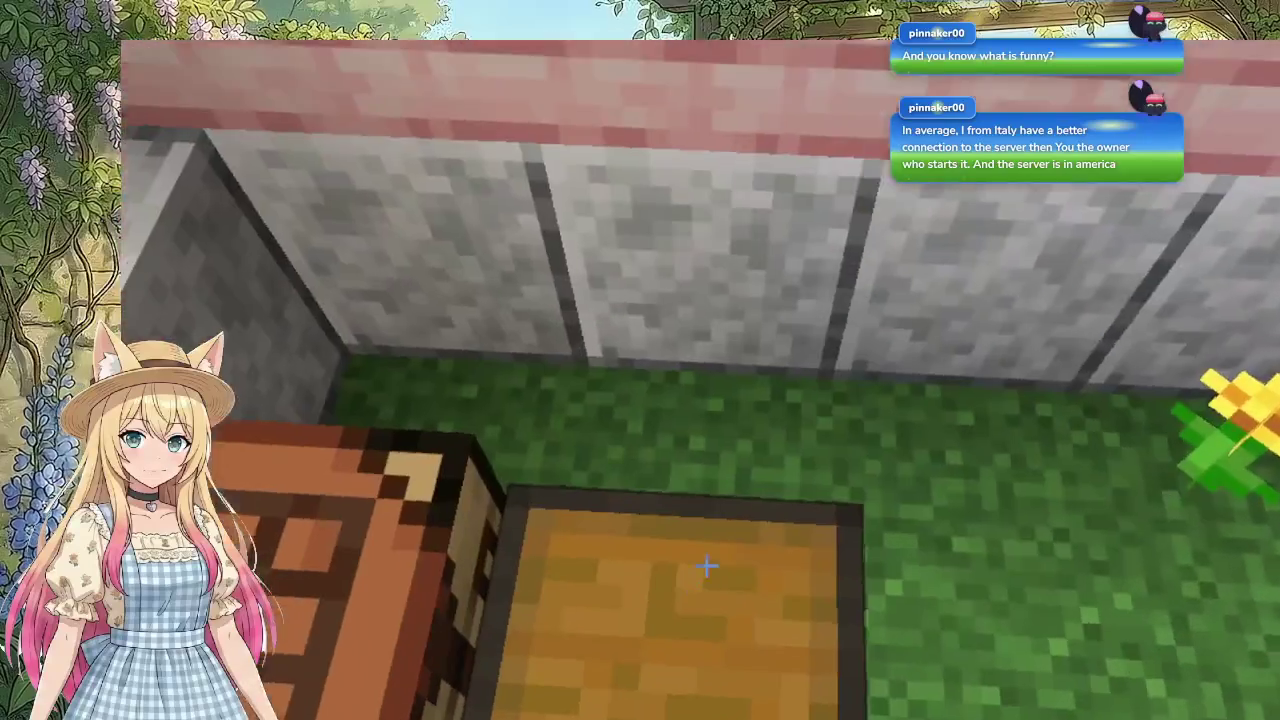
{"action": "right_click", "coordinate": [706, 563]}
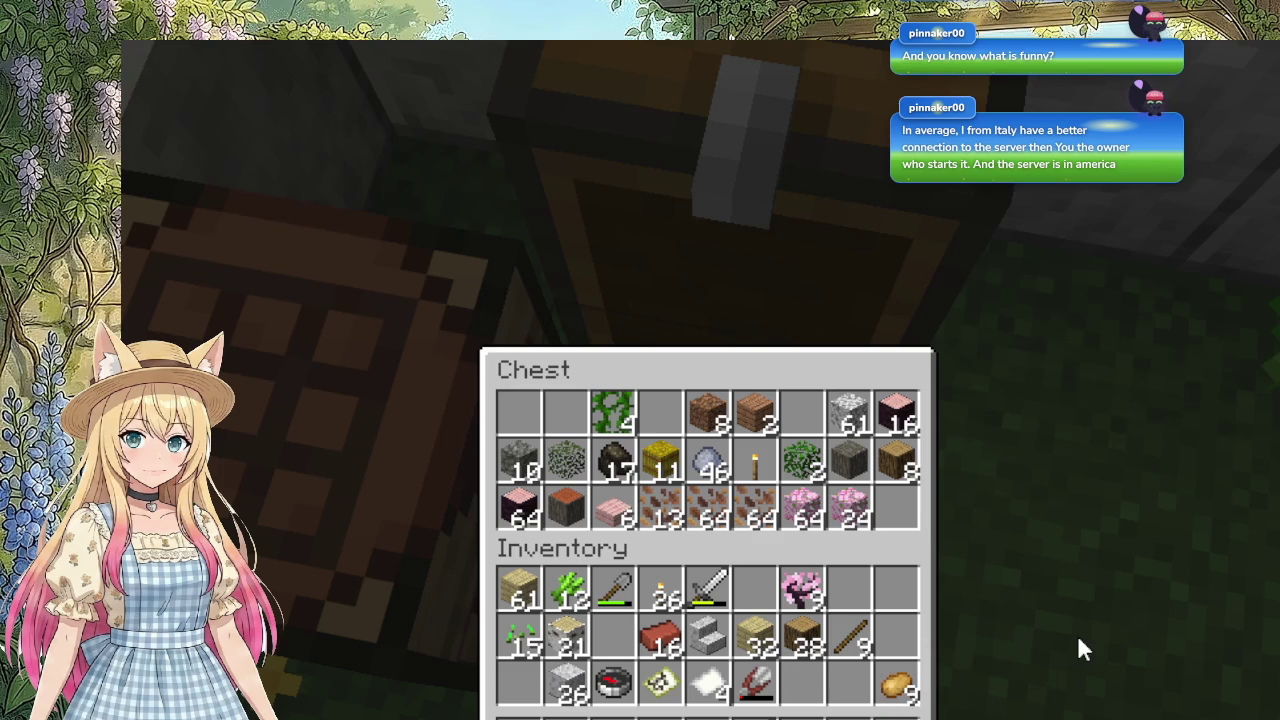
{"action": "key", "text": "Escape"}
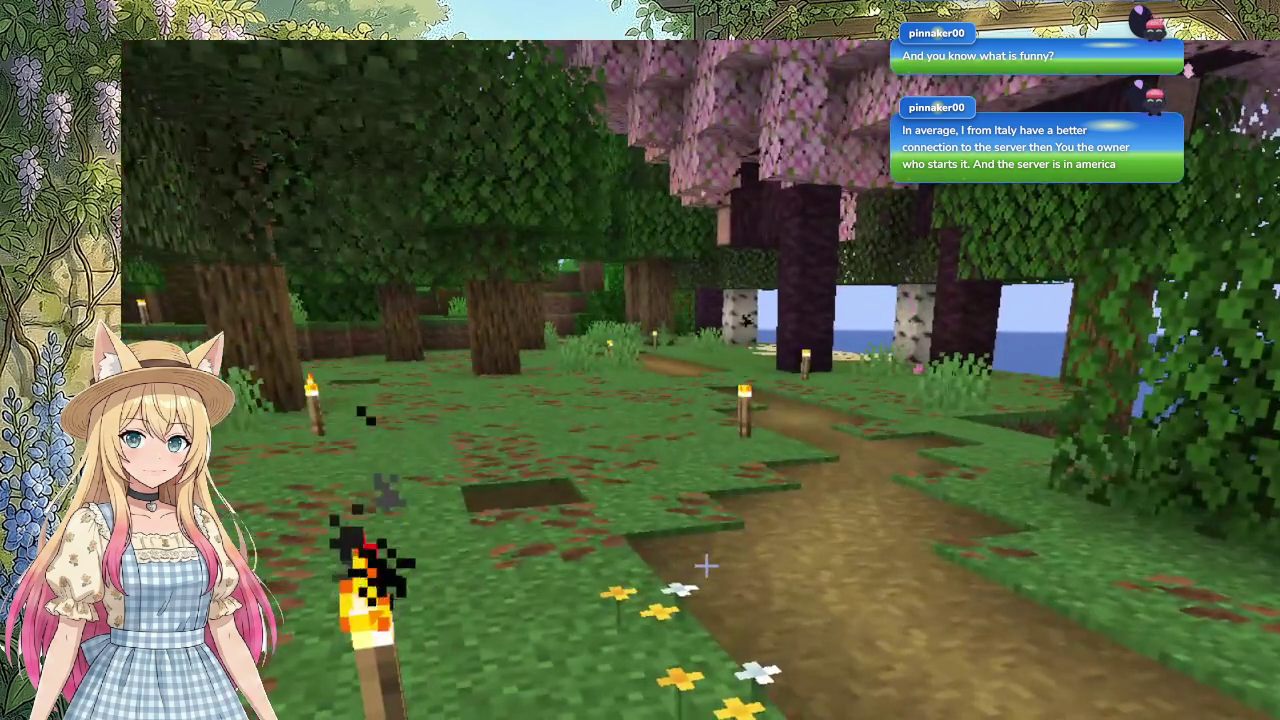
Step: Eat bread, then walk the forest path up the dirt steps and through the jungle to the wooden house's chest
{"action": "right_click", "coordinate": [706, 566]}
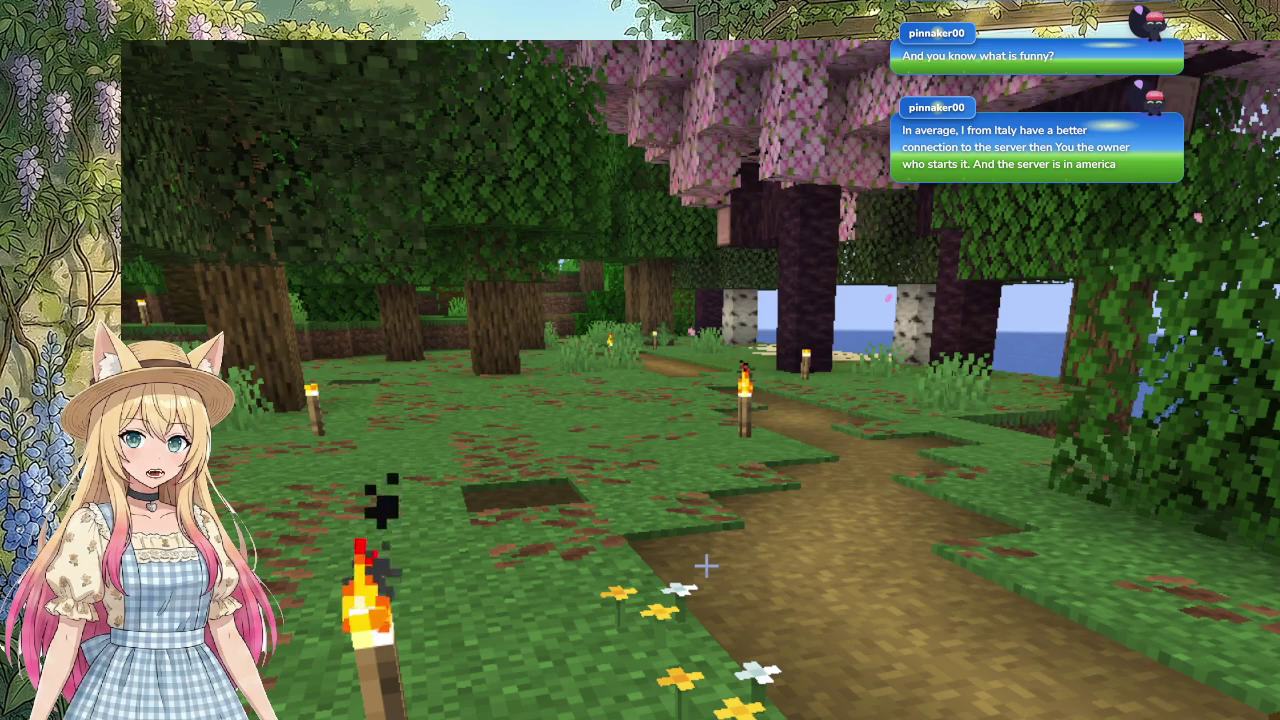
{"action": "key", "text": "w"}
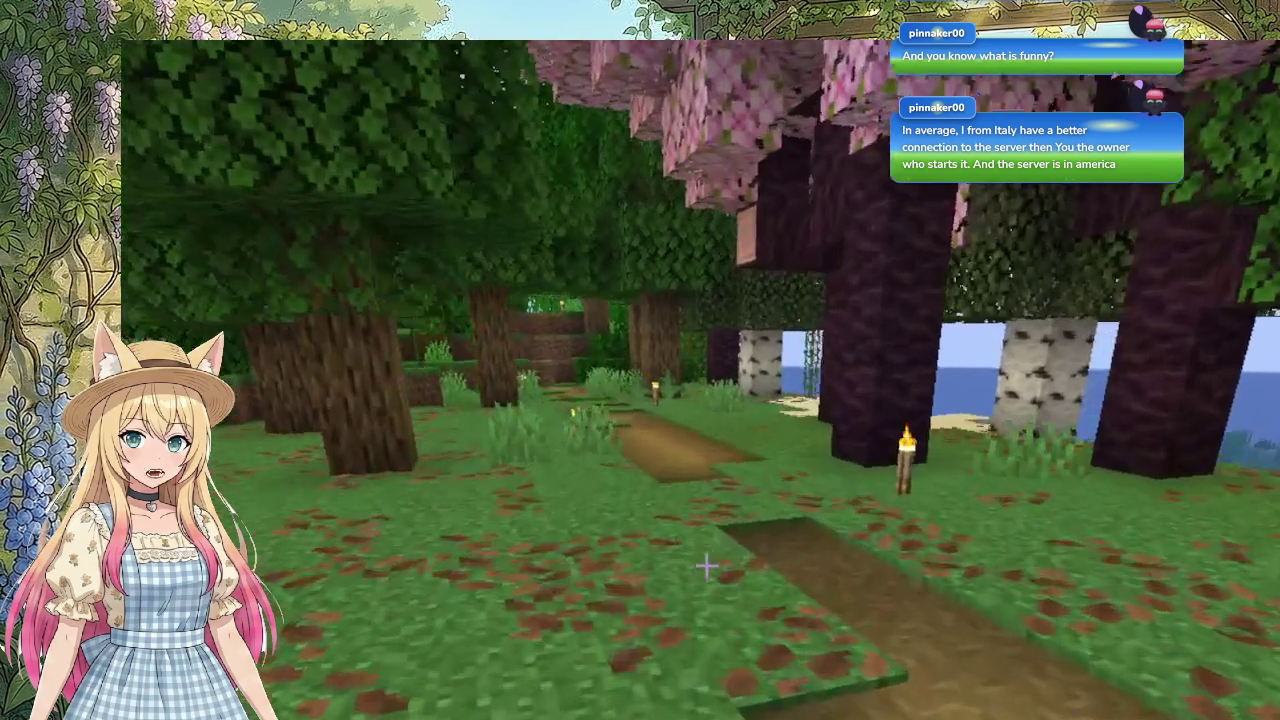
{"action": "key", "text": "w"}
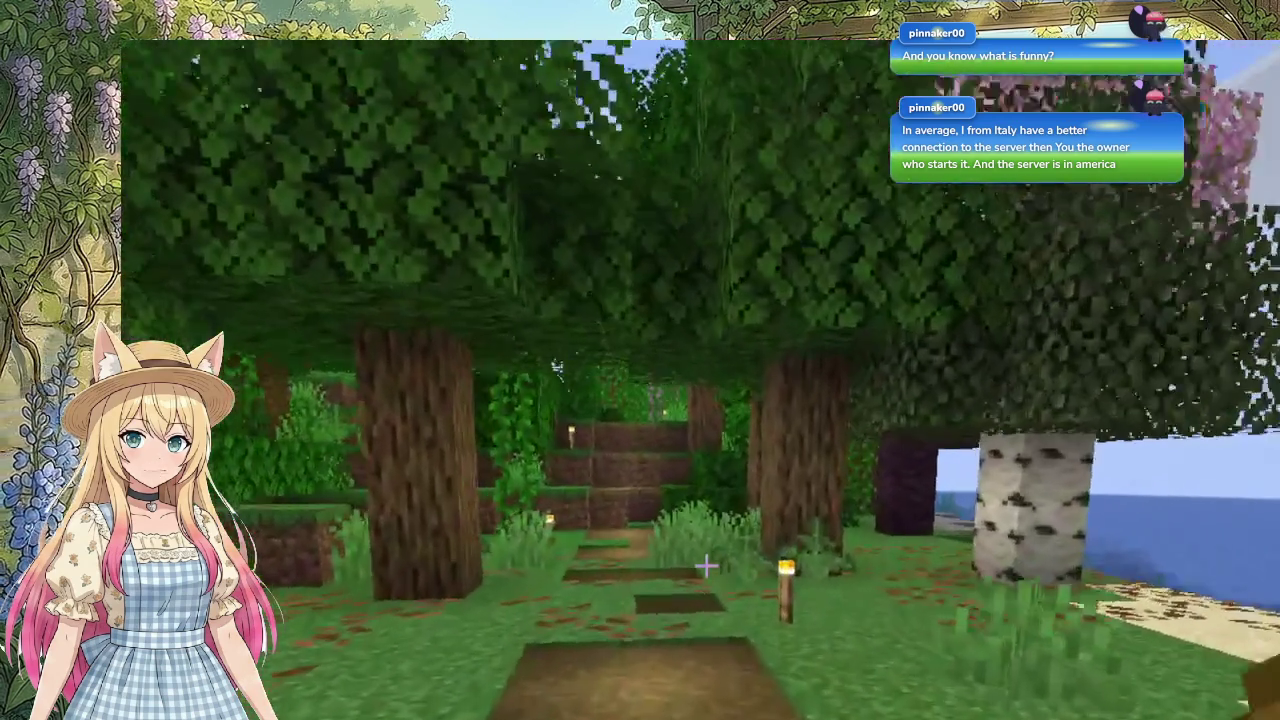
{"action": "key", "text": "w"}
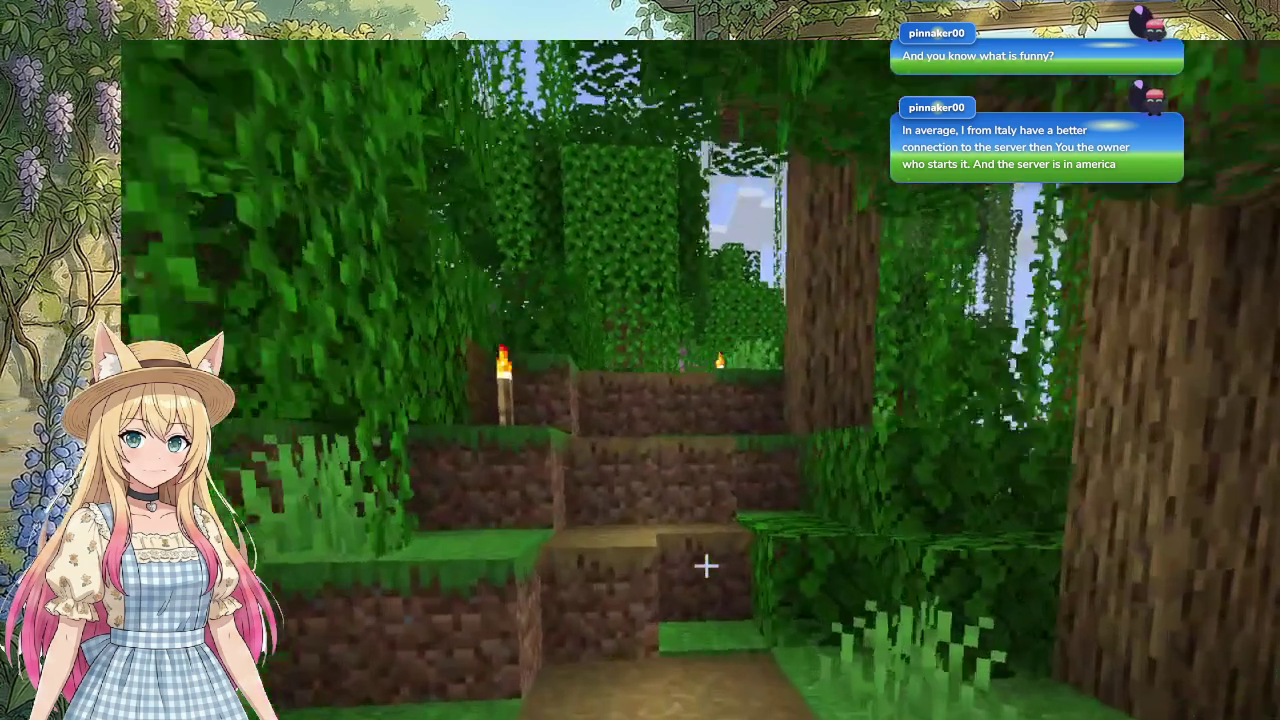
{"action": "key", "text": "w"}
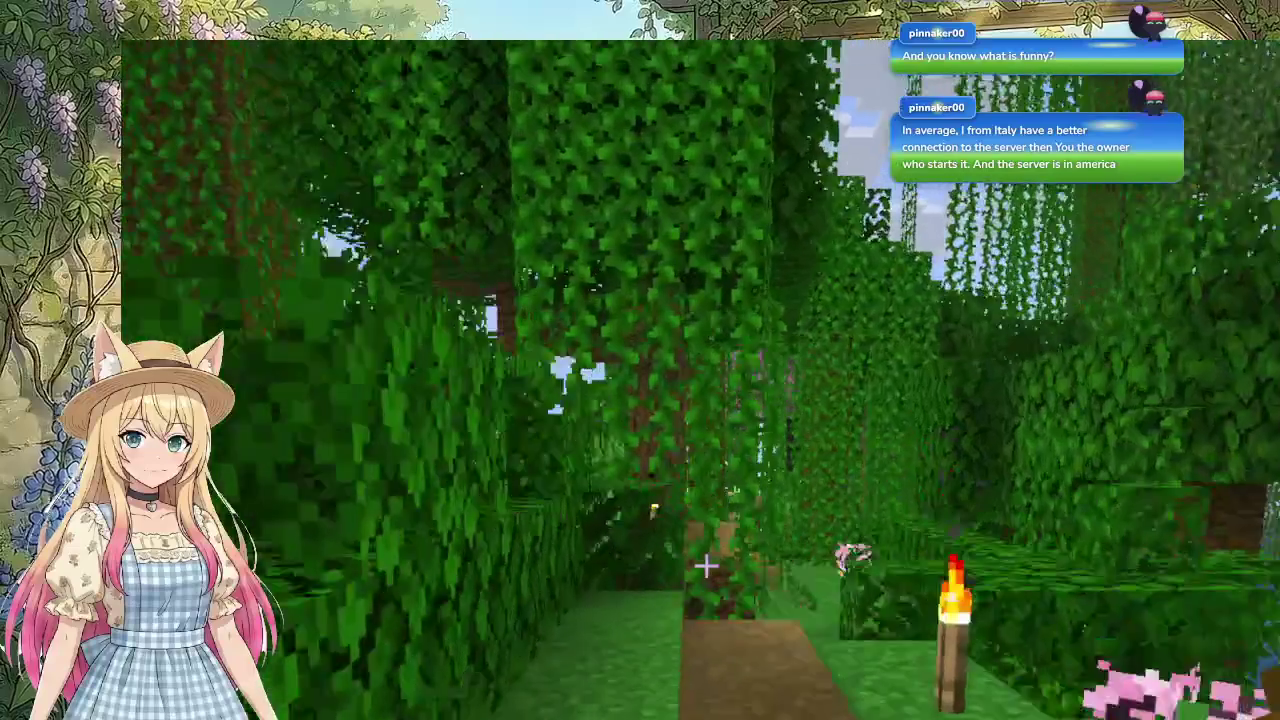
{"action": "key", "text": "w"}
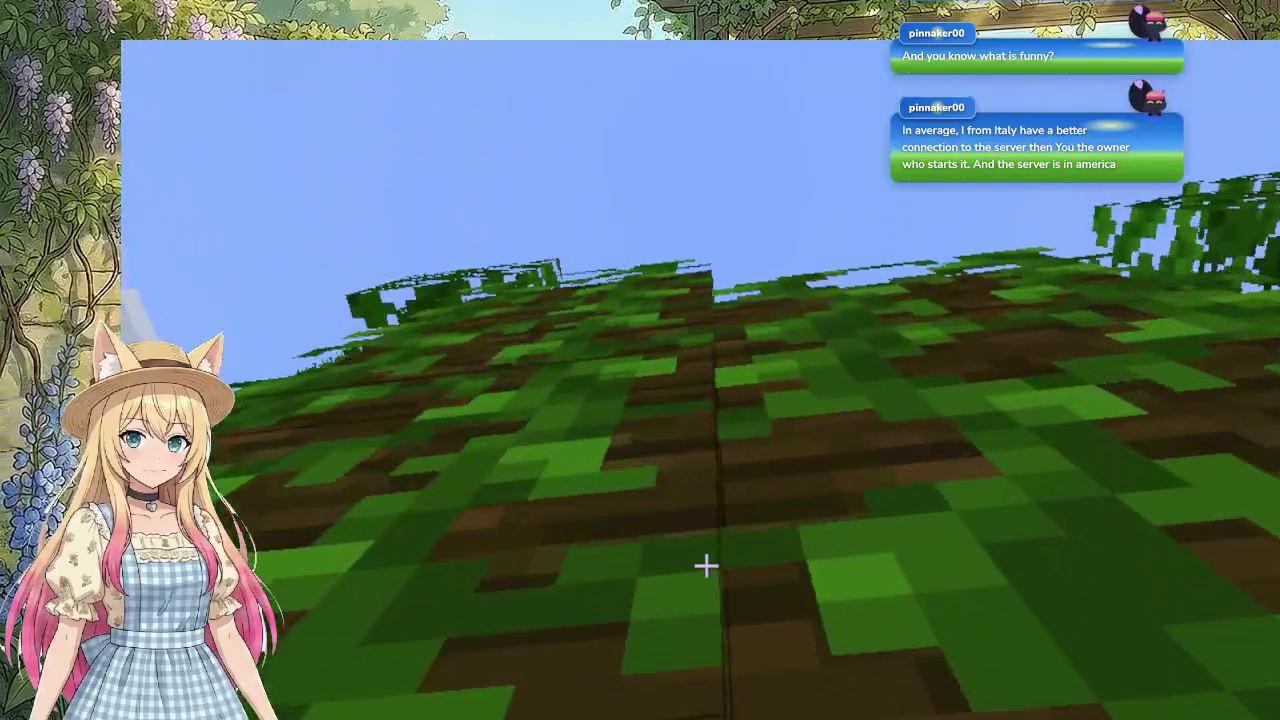
{"action": "key", "text": "w"}
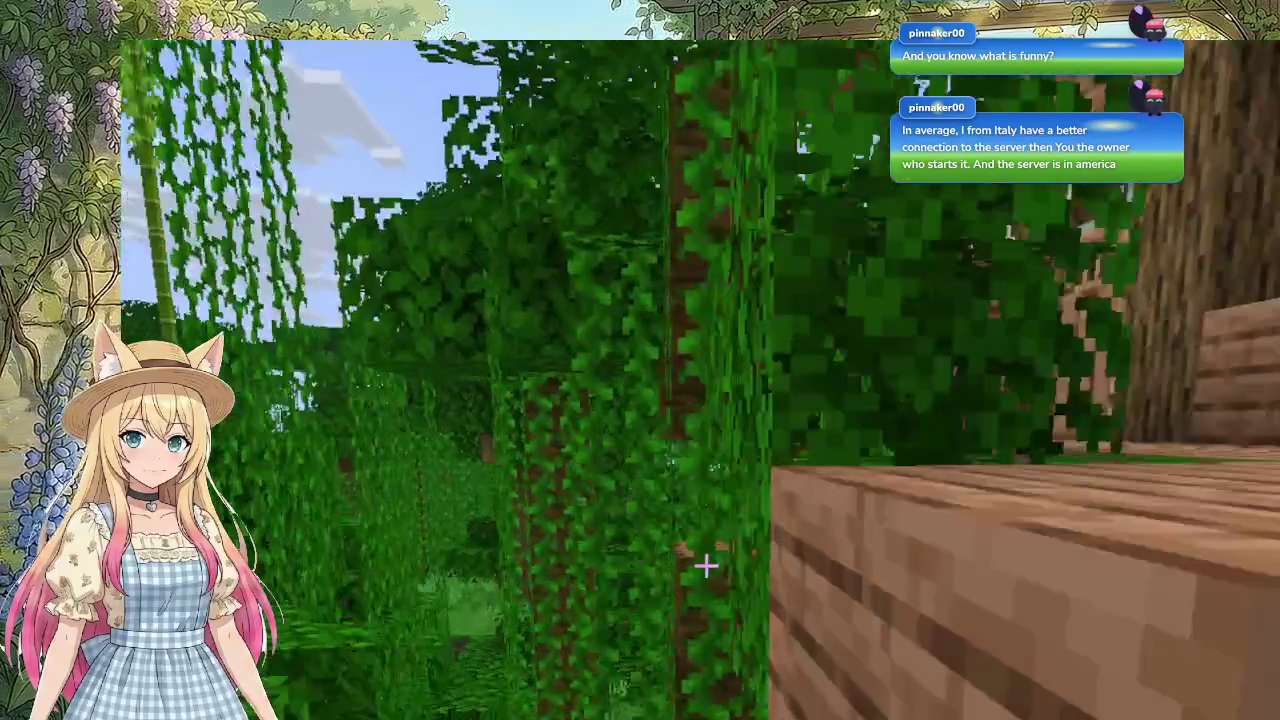
{"action": "key", "text": "w"}
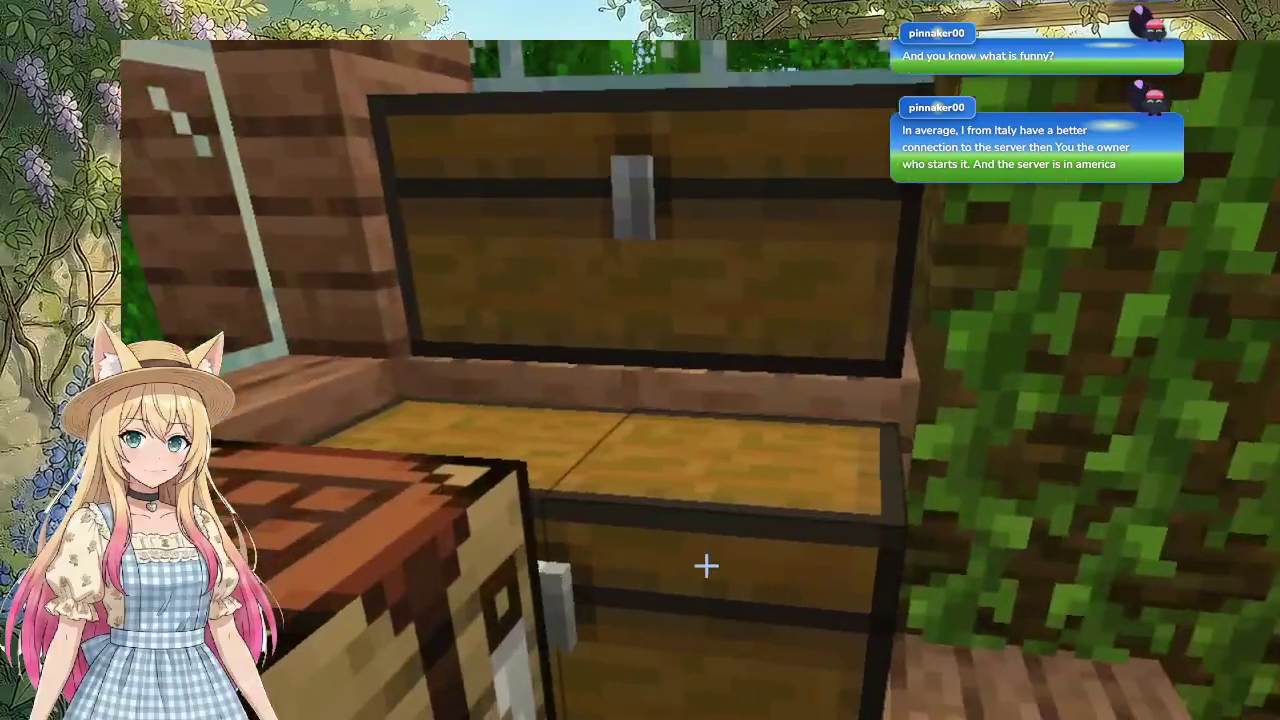
Step: Check the large chest's contents, then flip to the next recipe page at the crafting table
{"action": "right_click", "coordinate": [706, 566]}
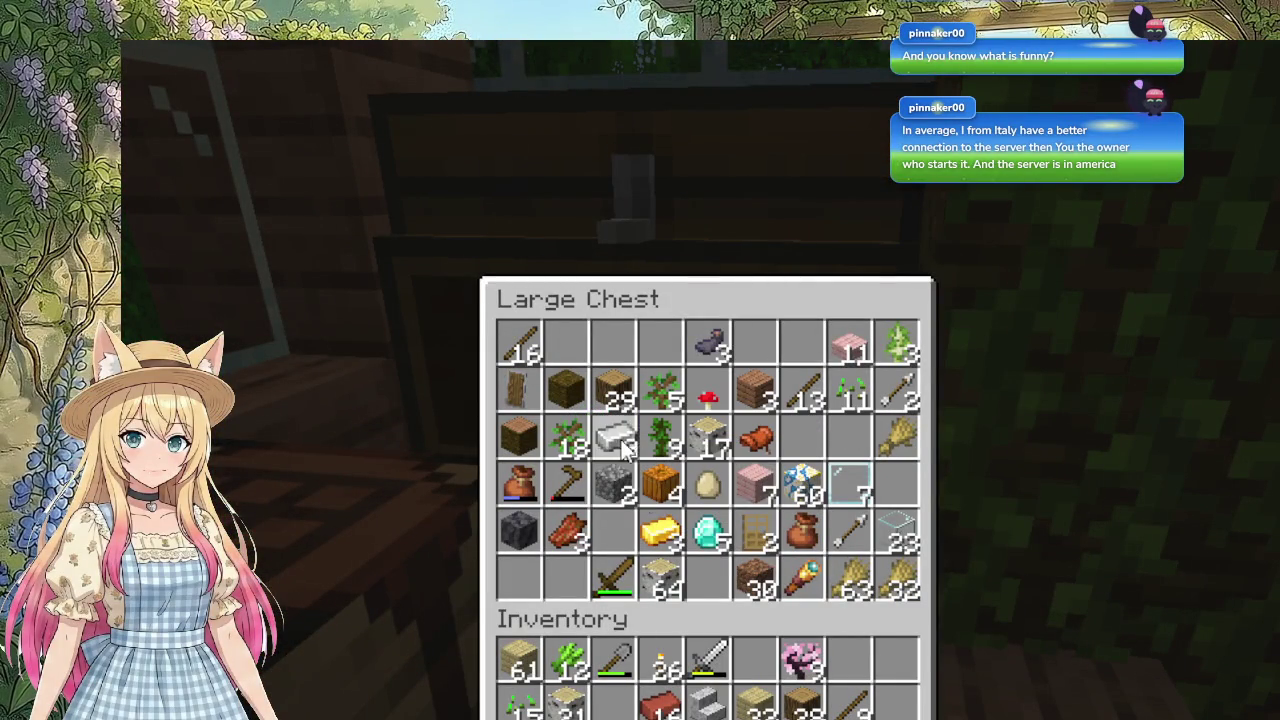
{"action": "key", "text": "e"}
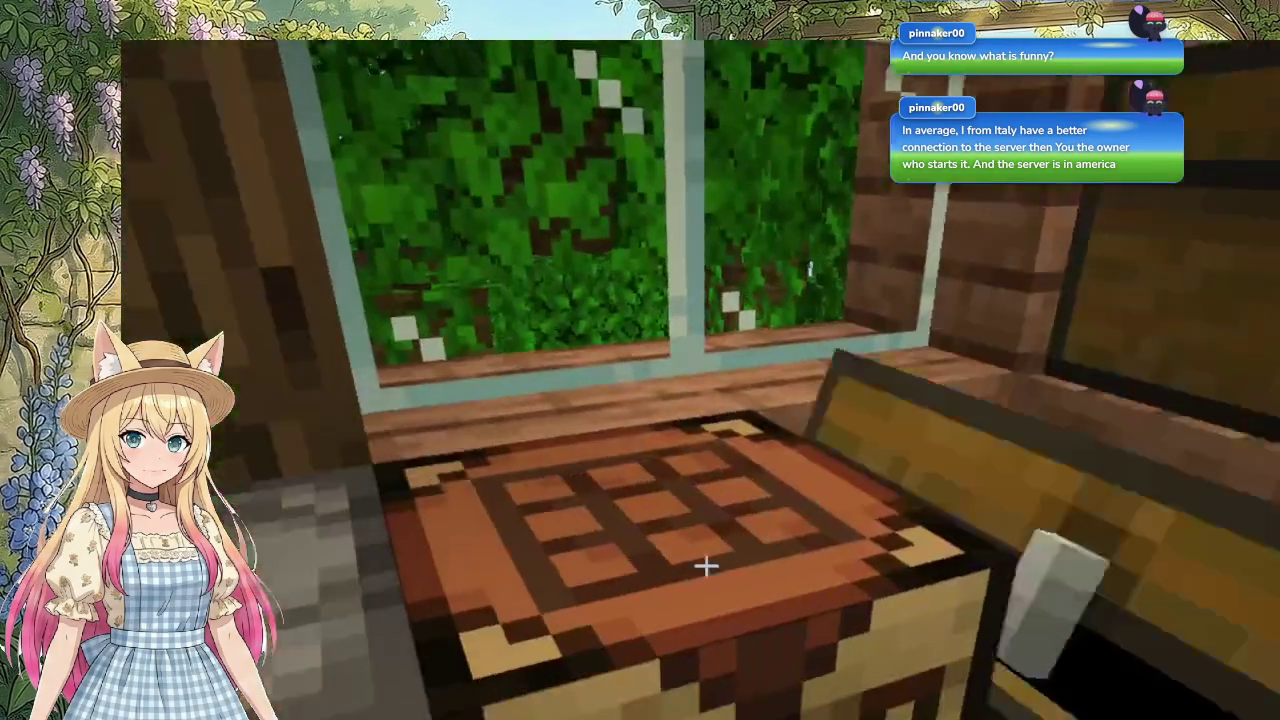
{"action": "right_click", "coordinate": [706, 566]}
{"action": "left_click", "coordinate": [540, 712]}
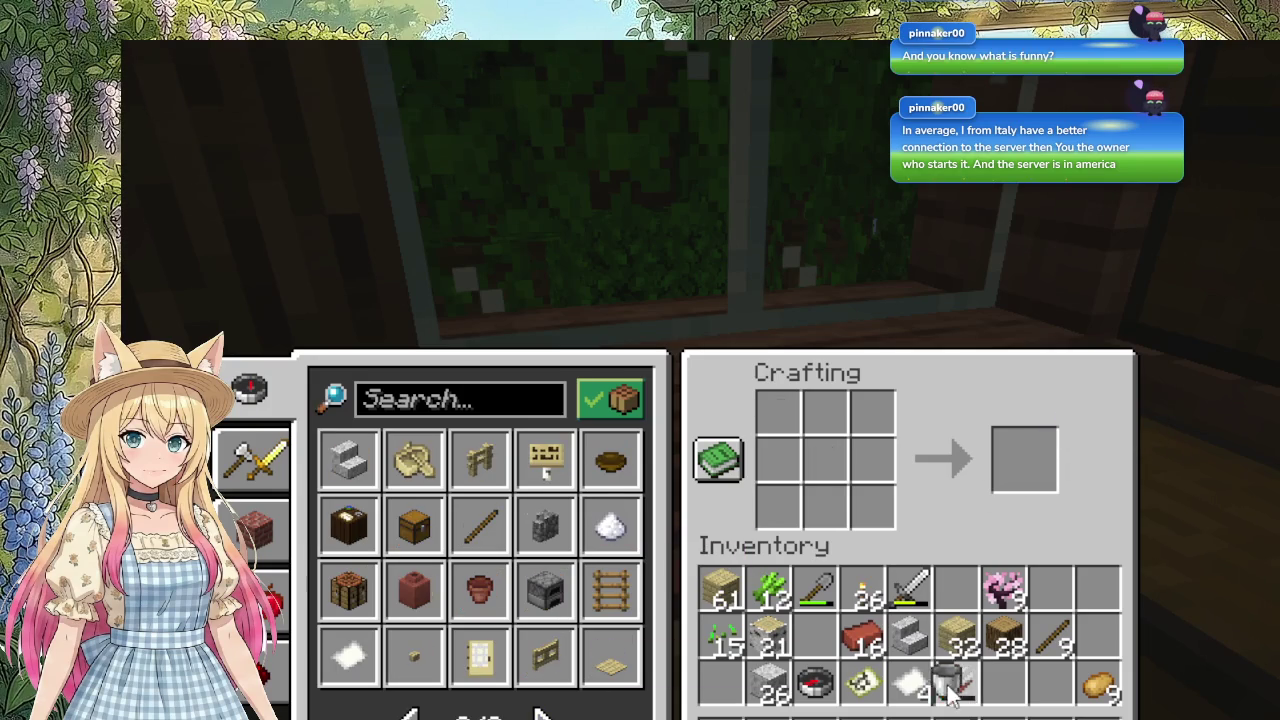
{"action": "key", "text": "e"}
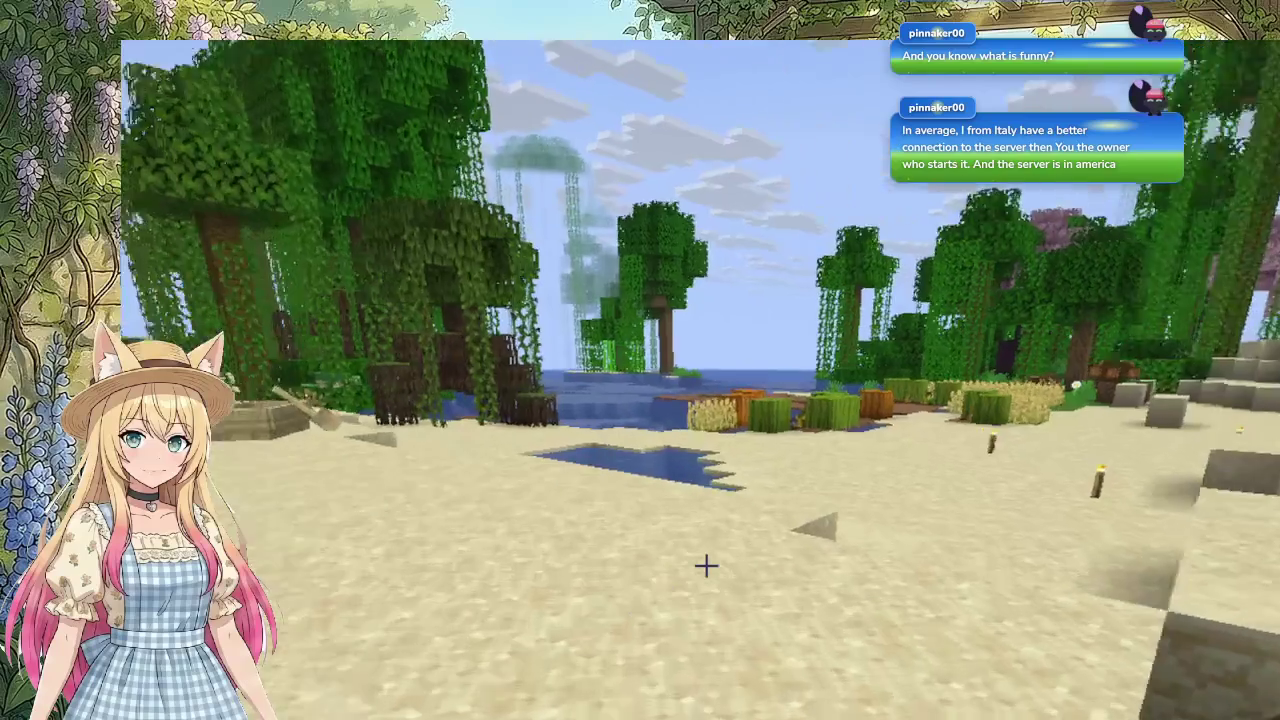
Step: Cross the pool and beach onto the sandstone steps overlooking the grassy pit
{"action": "key", "text": "w"}
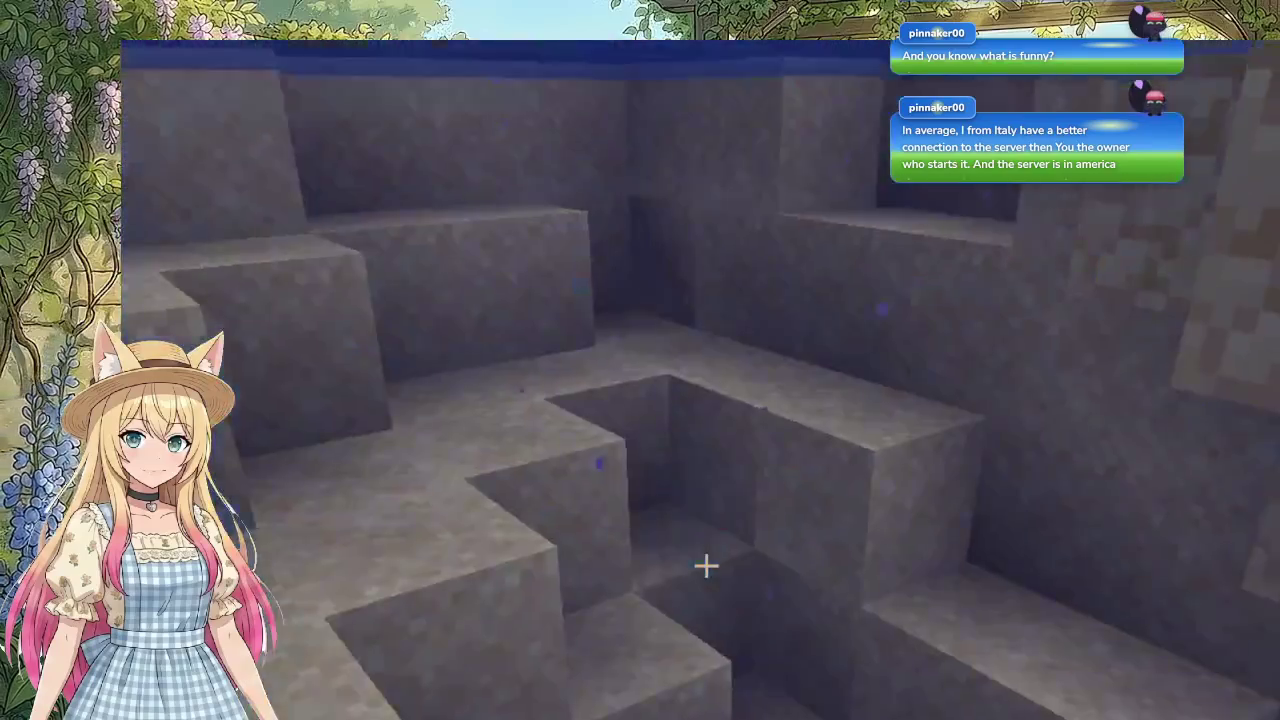
{"action": "key", "text": "w"}
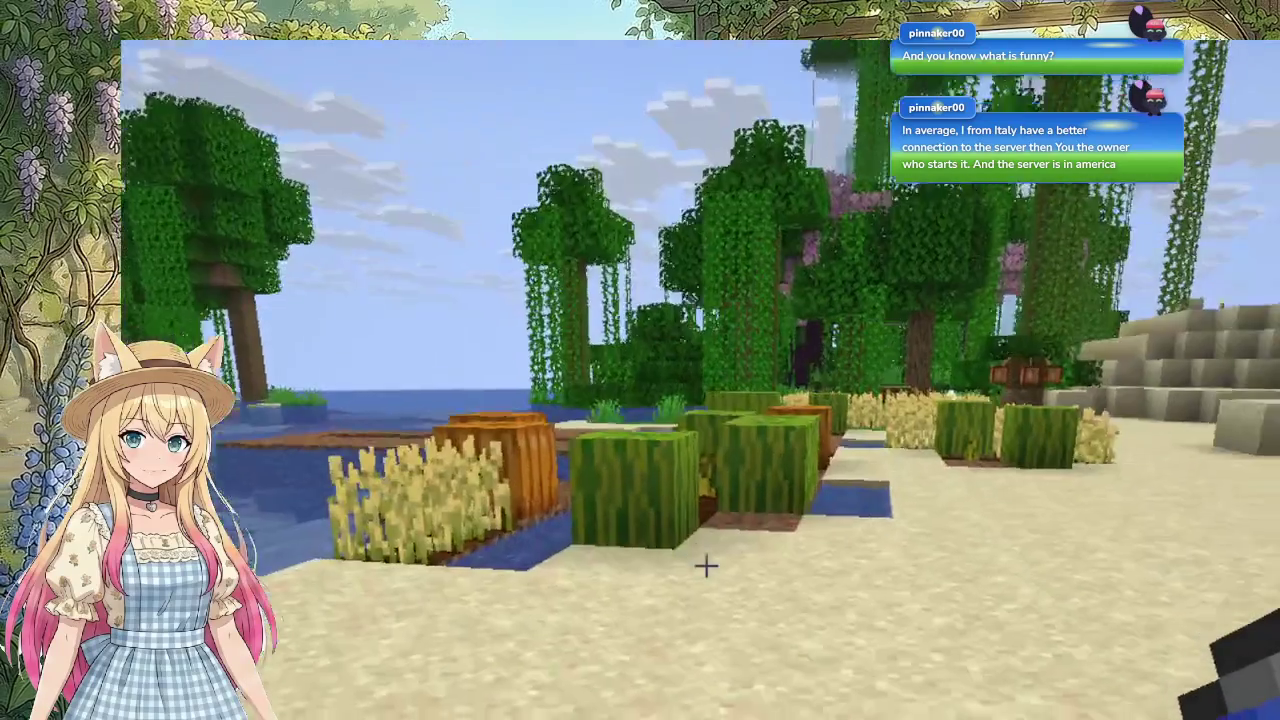
{"action": "key", "text": "w"}
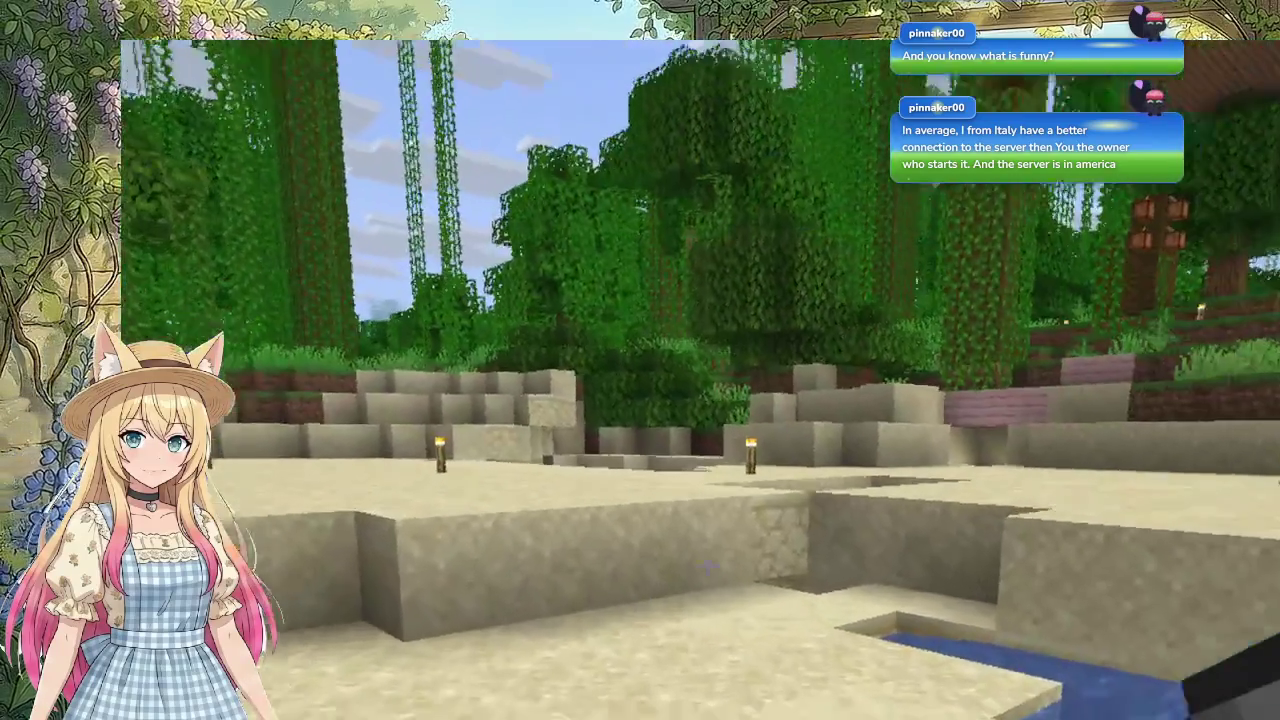
{"action": "key", "text": "w"}
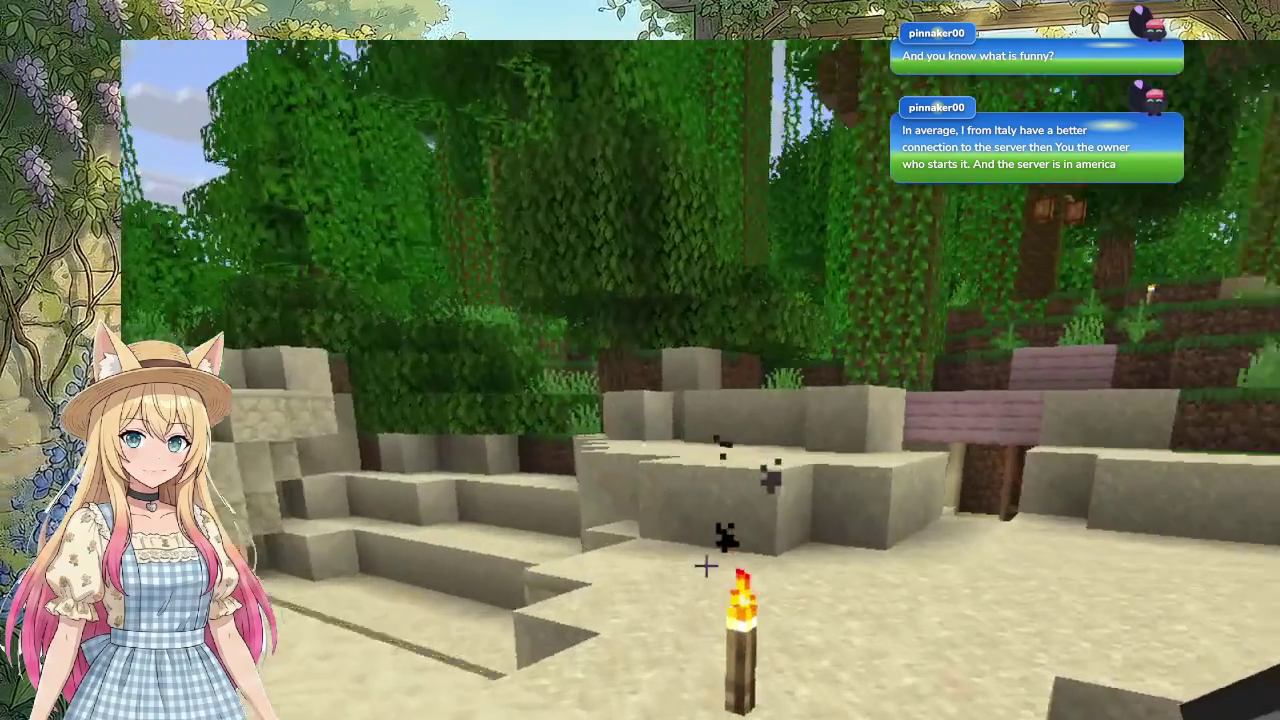
{"action": "key", "text": "w"}
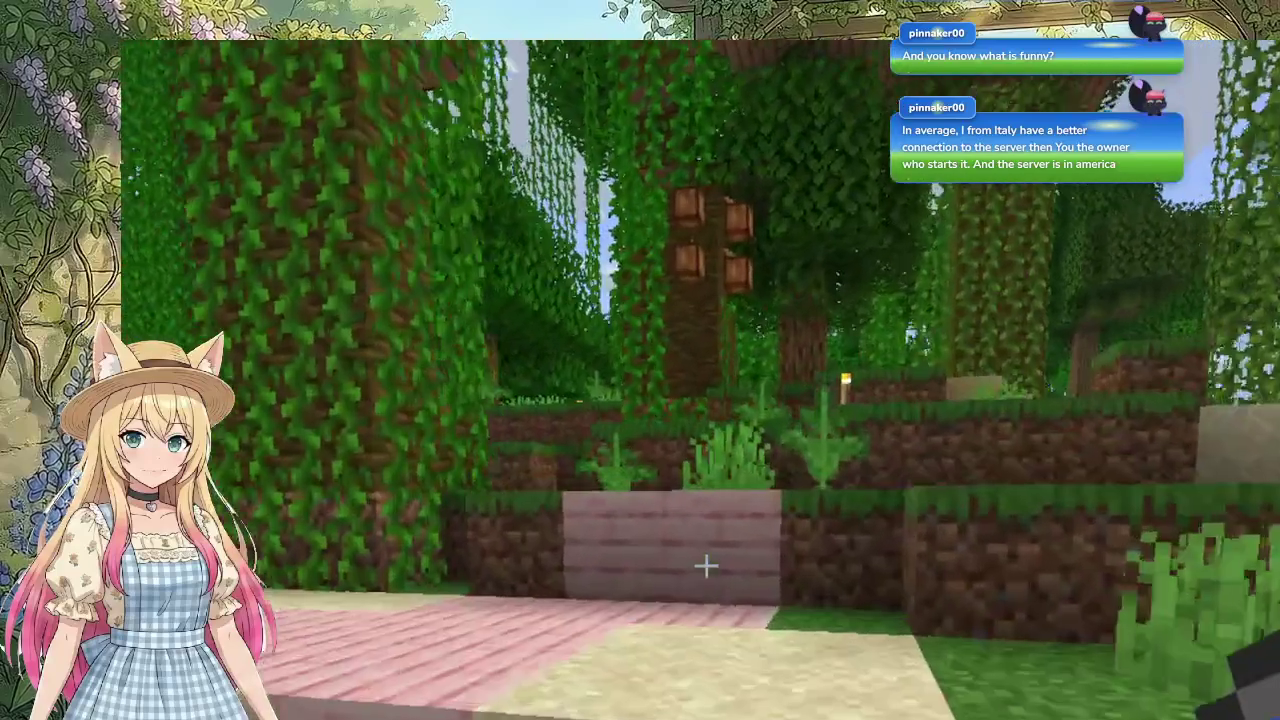
{"action": "key", "text": "w"}
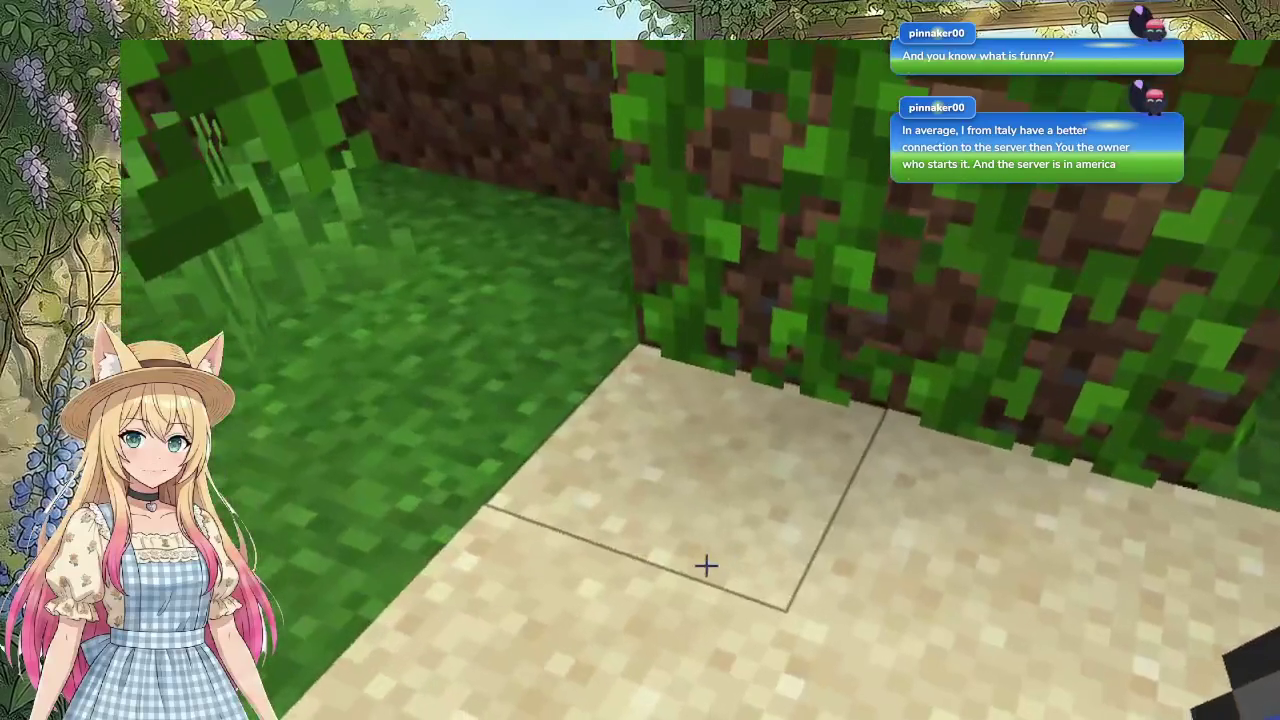
Step: Break three sand blocks in the pit, pour in water, then climb out past the sand stairs
{"action": "left_click", "coordinate": [706, 567]}
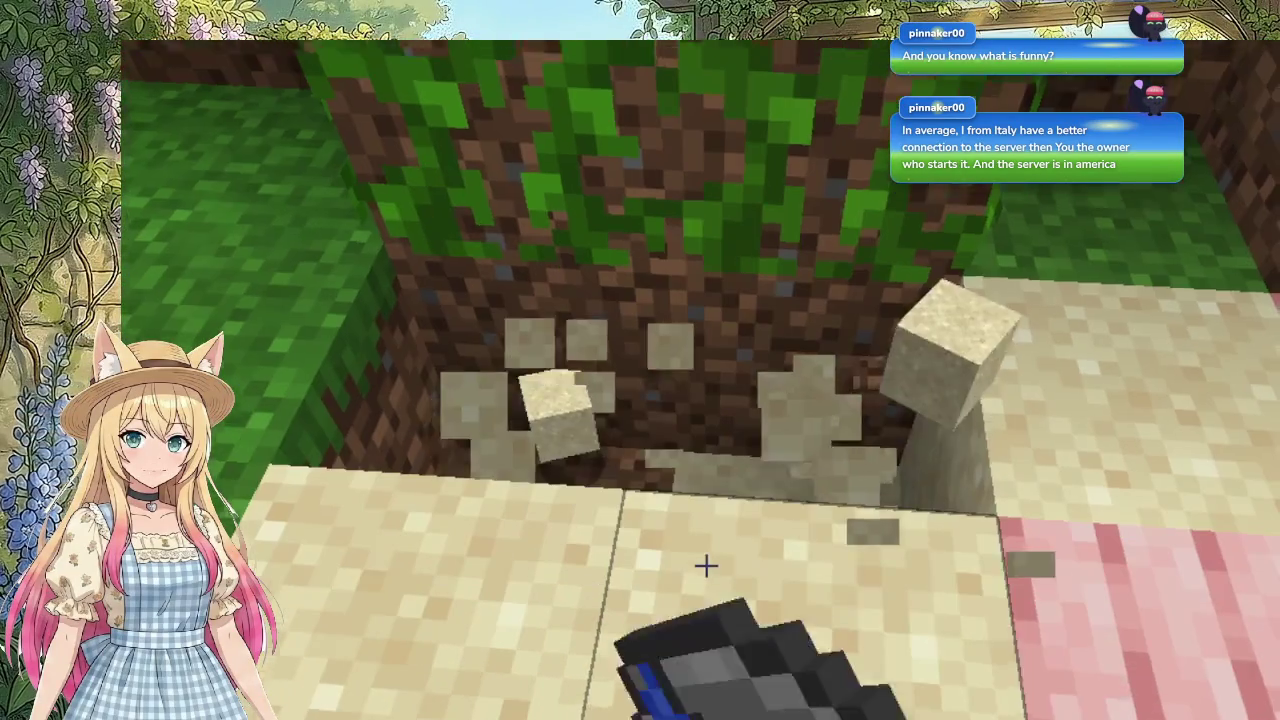
{"action": "left_click", "coordinate": [706, 567]}
{"action": "left_click", "coordinate": [706, 567]}
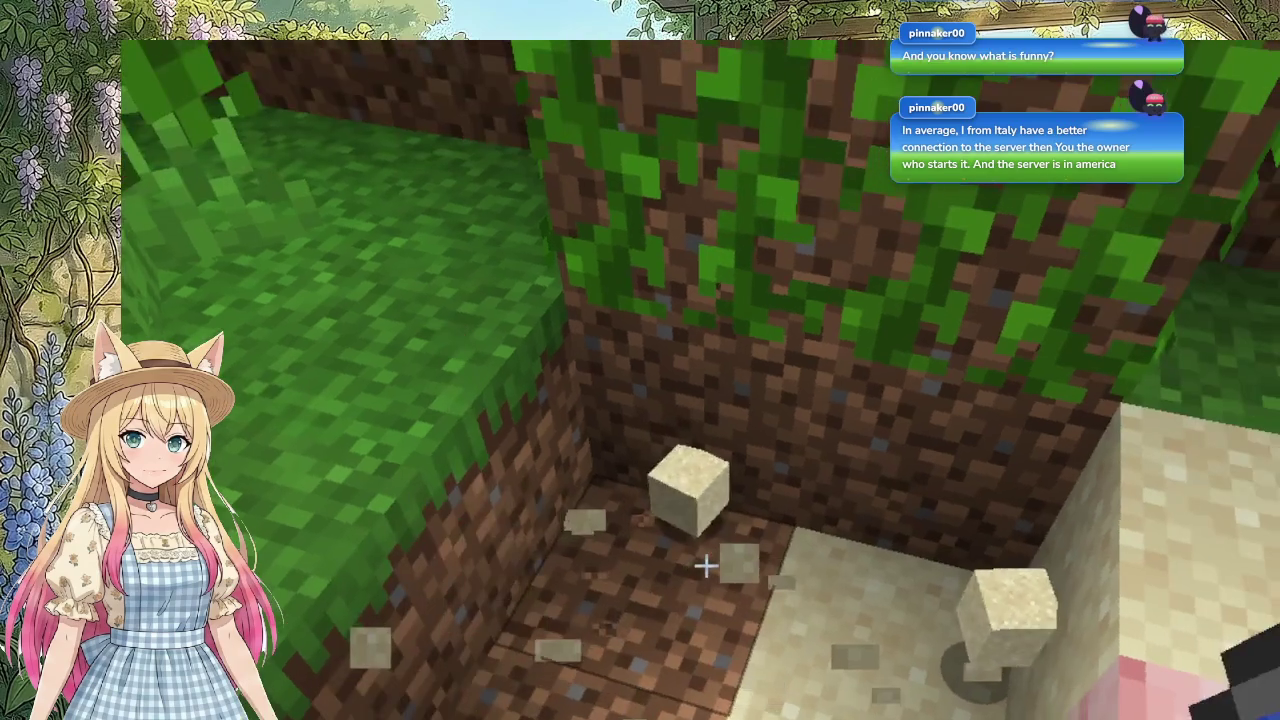
{"action": "right_click", "coordinate": [706, 567]}
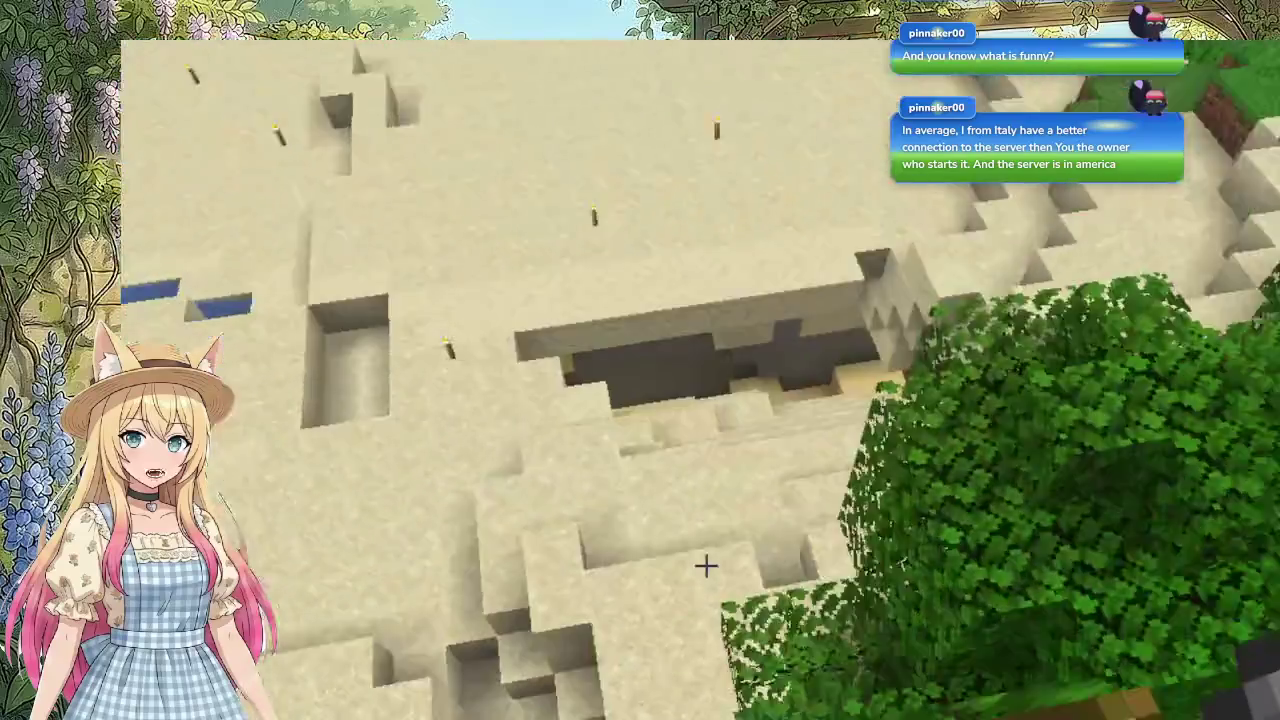
{"action": "key", "text": "w"}
{"action": "key", "text": "space"}
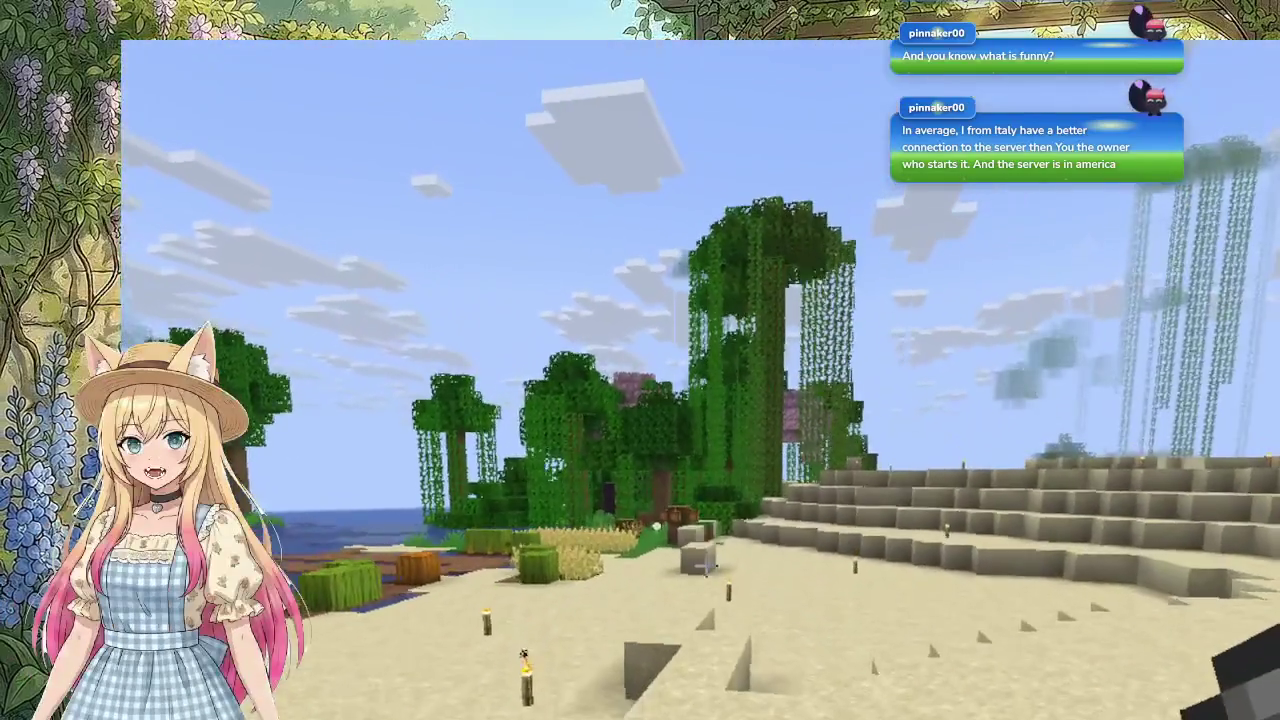
{"action": "key", "text": "w"}
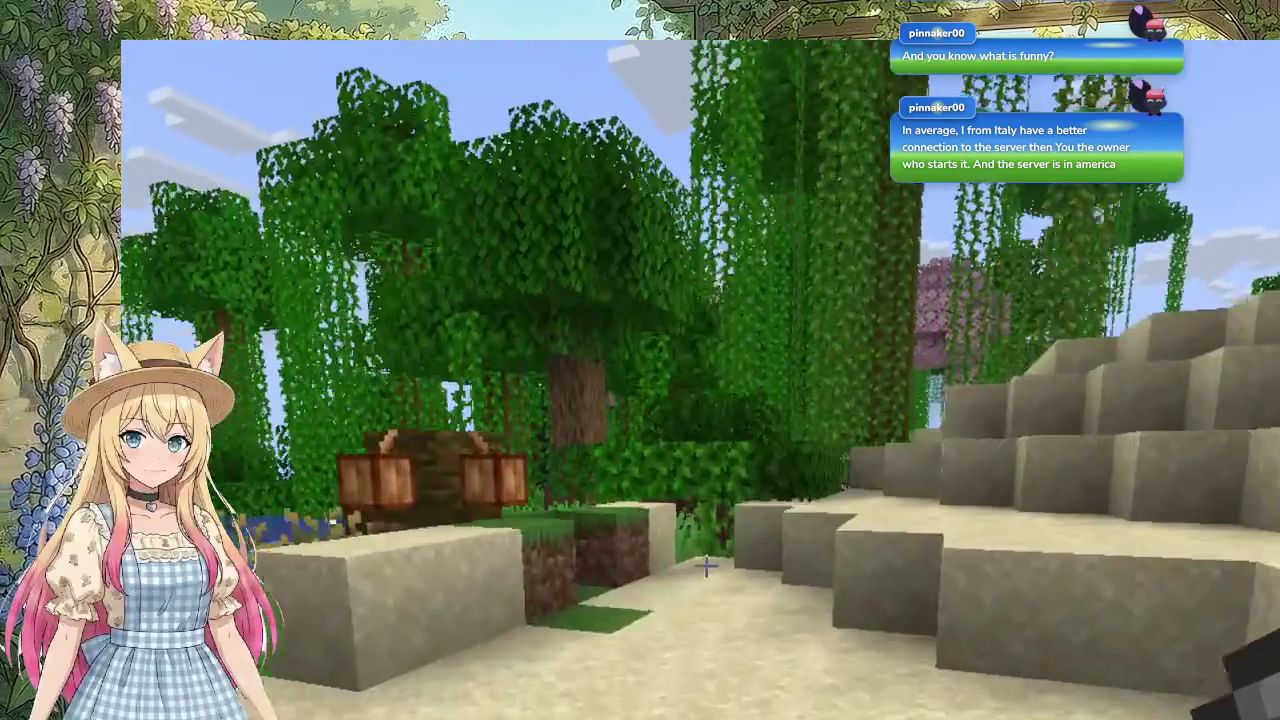
{"action": "key", "text": "w"}
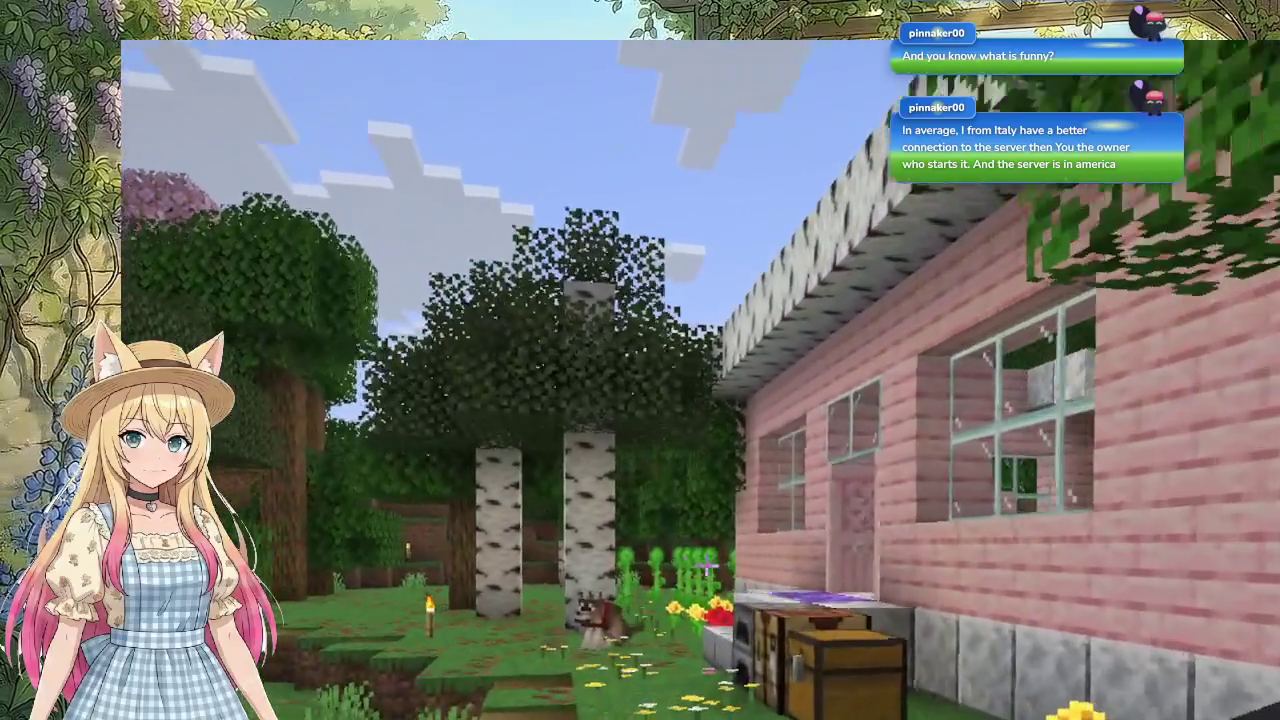
Step: Walk into the pink house and drop the bread onto its floor
{"action": "key", "text": "w"}
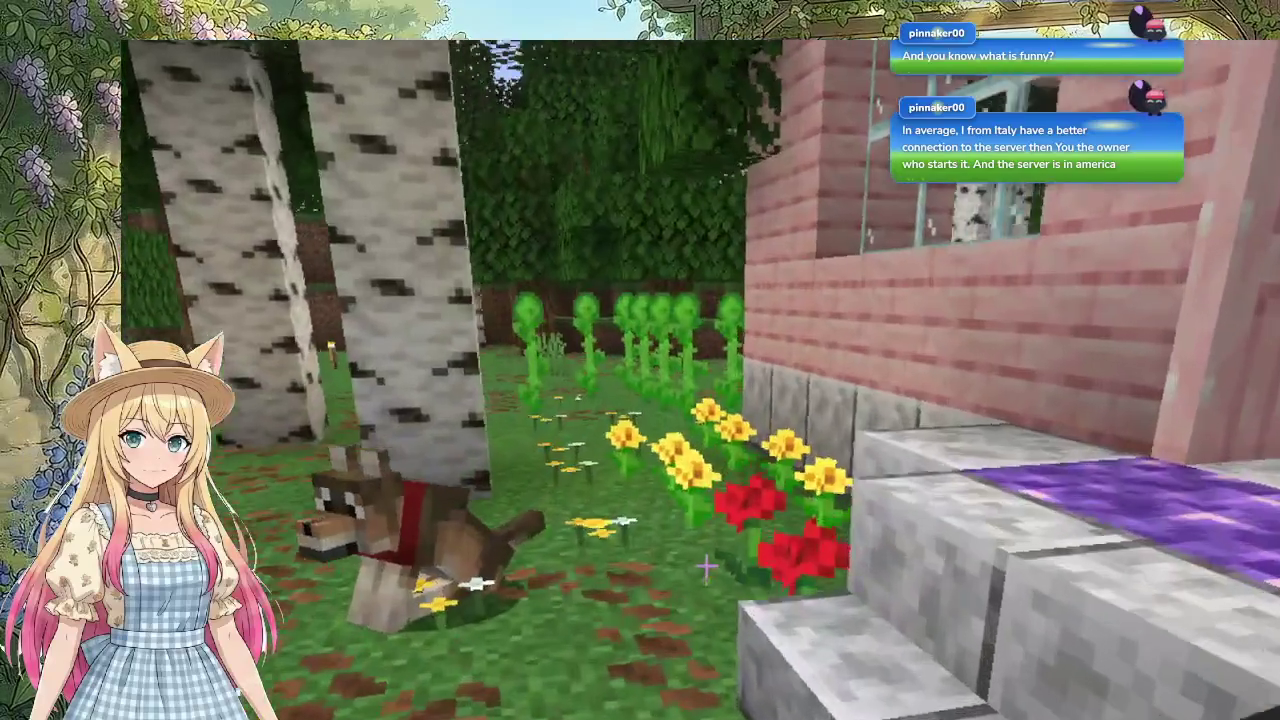
{"action": "key", "text": "w"}
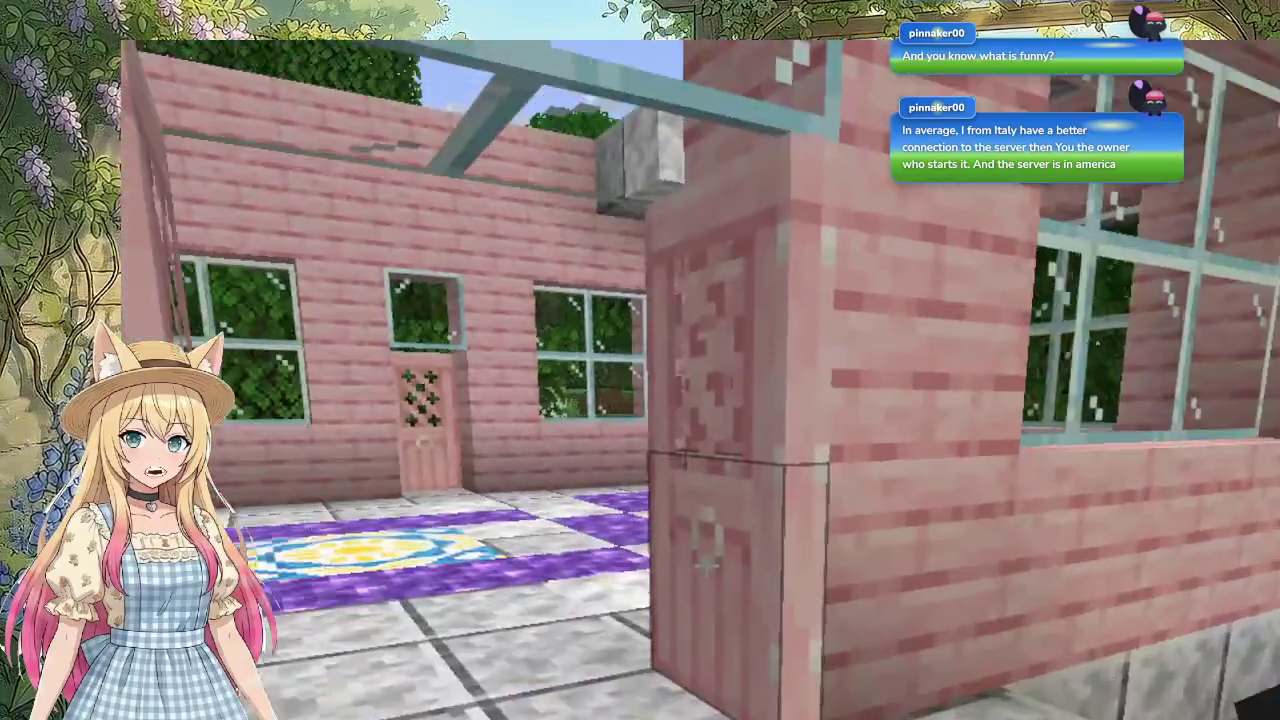
{"action": "key", "text": "w"}
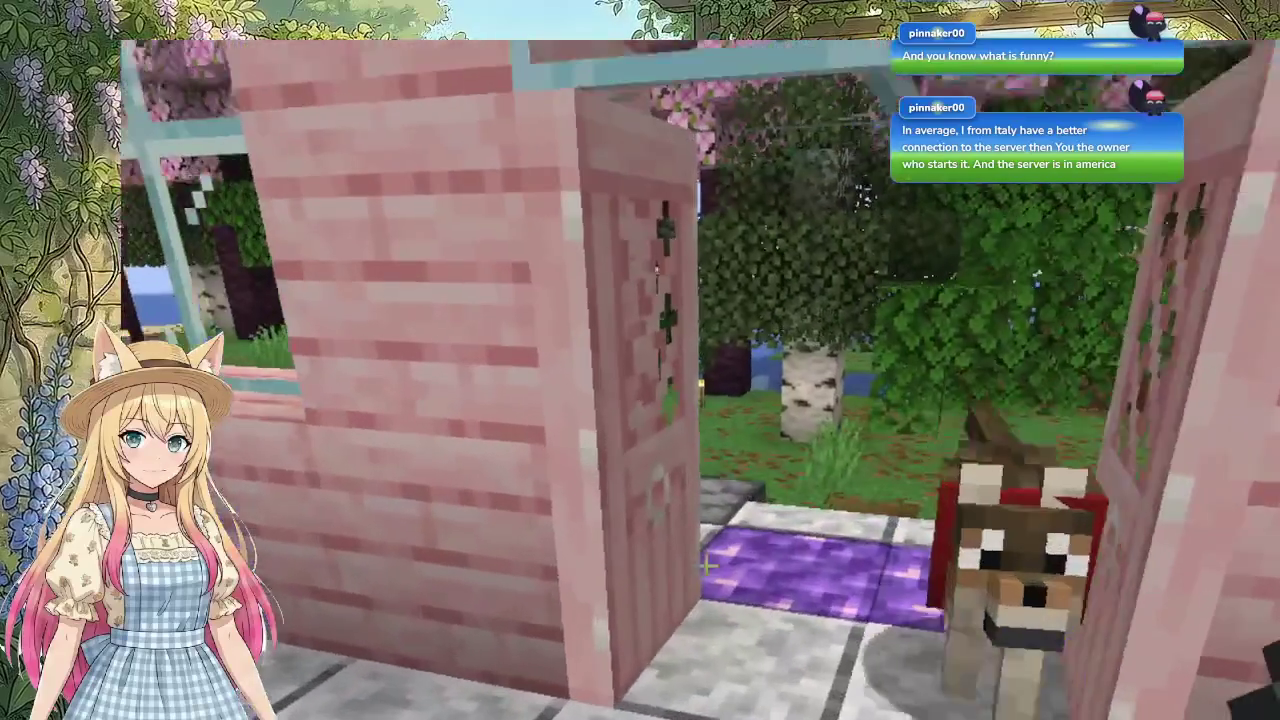
{"action": "key", "text": "w"}
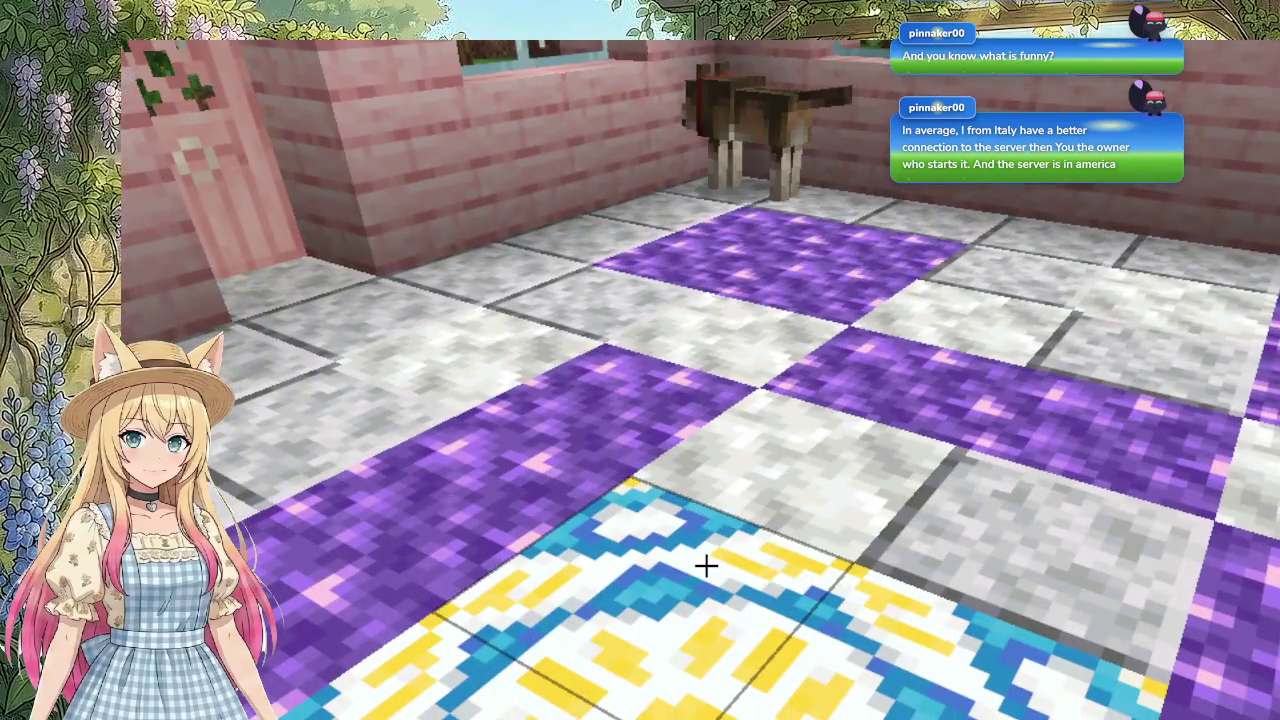
{"action": "key", "text": "2"}
{"action": "key", "text": "q"}
{"action": "key", "text": "q"}
{"action": "key", "text": "q"}
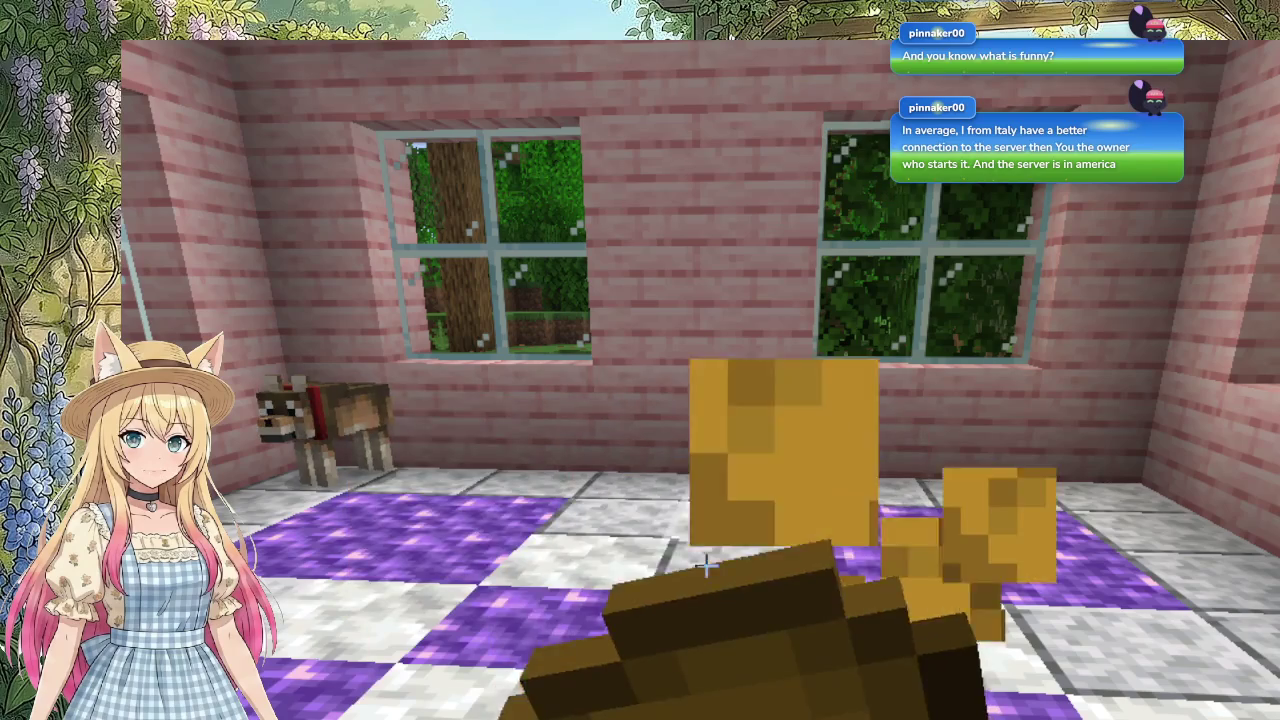
{"action": "key", "text": "q"}
{"action": "key", "text": "q"}
{"action": "key", "text": "q"}
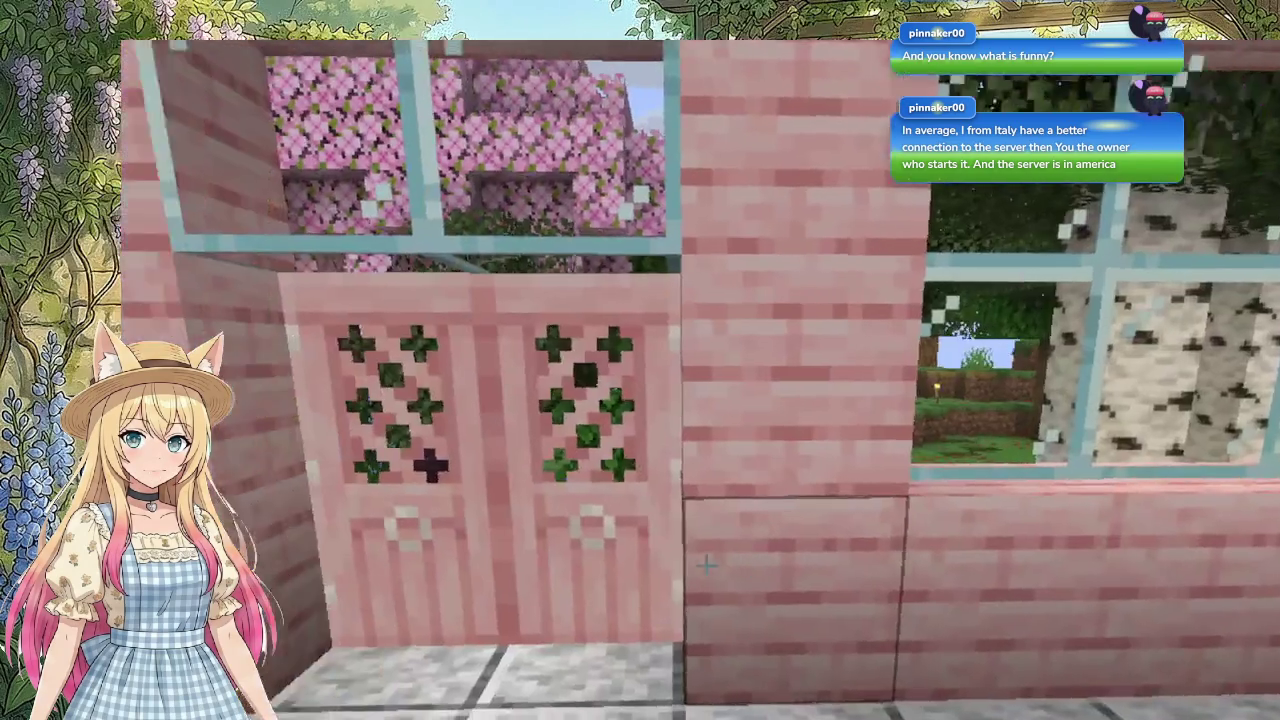
Step: Open the pink door and walk out into the garden
{"action": "key", "text": "w"}
{"action": "right_click", "coordinate": [706, 566]}
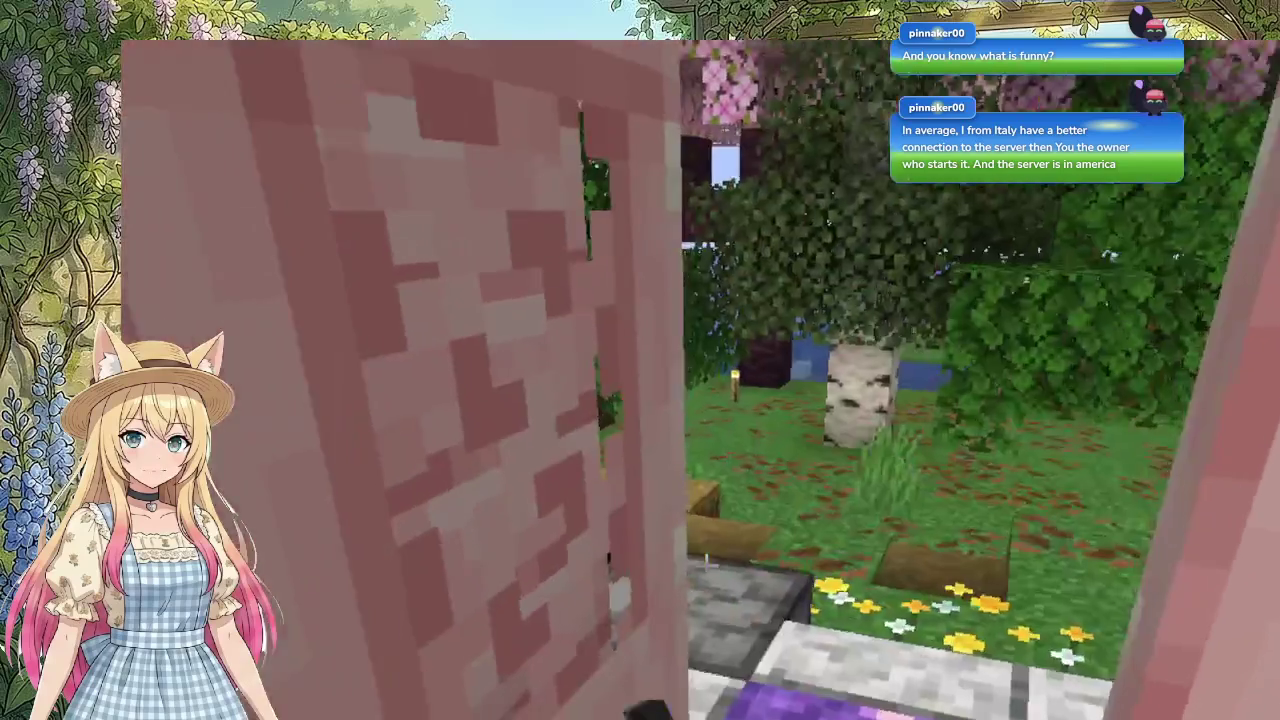
{"action": "key", "text": "w"}
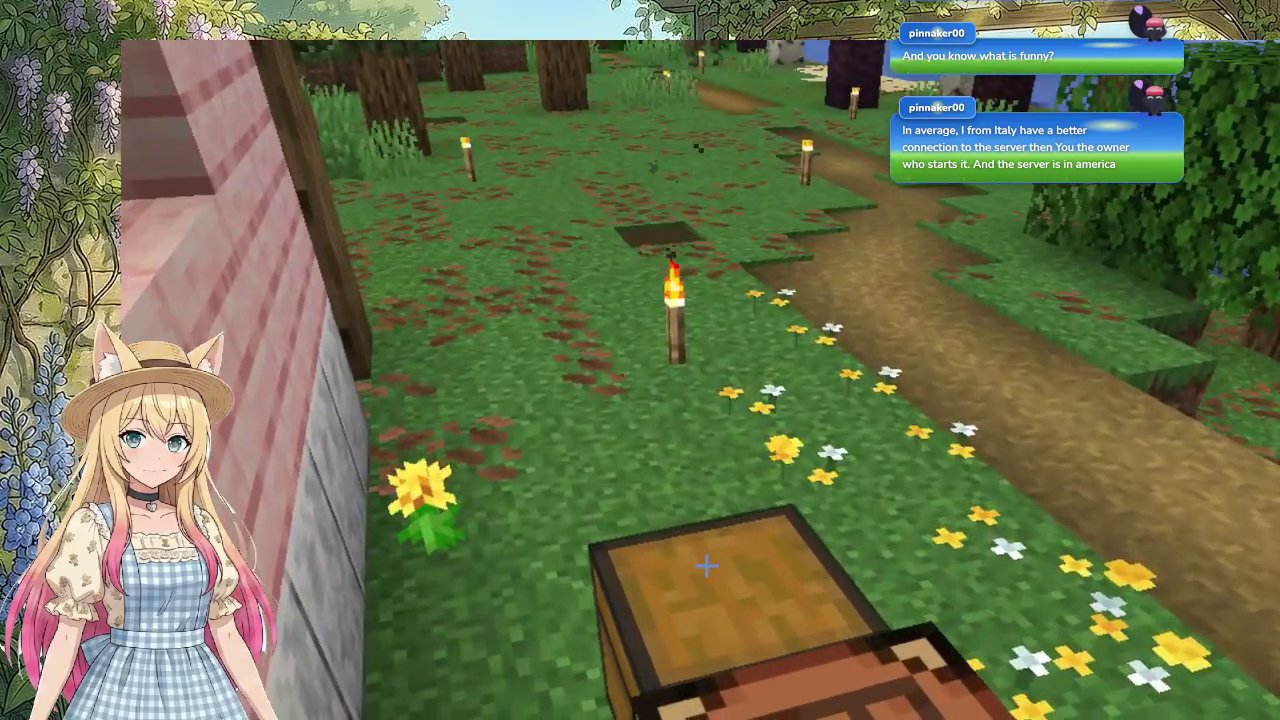
Step: Store the compass in the chest beside the crafting table
{"action": "right_click", "coordinate": [706, 566]}
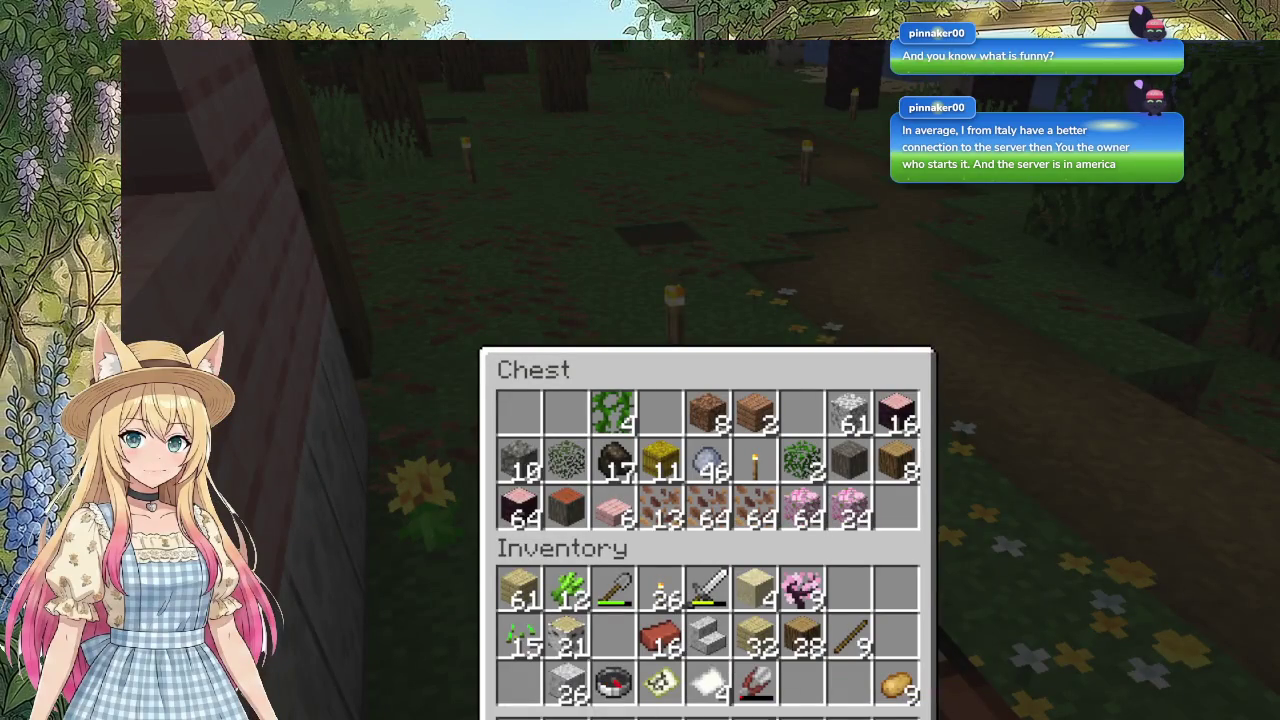
{"action": "left_click", "coordinate": [611, 699]}
{"action": "left_click", "coordinate": [524, 411]}
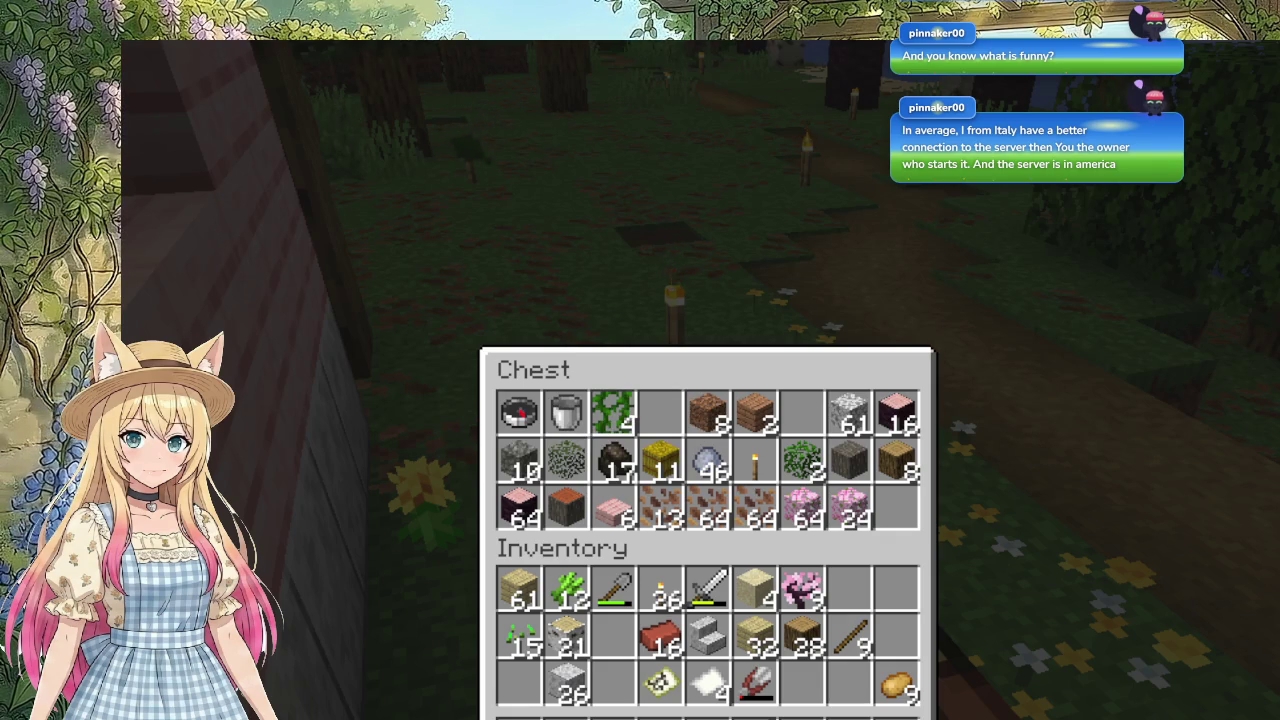
{"action": "key", "text": "Escape"}
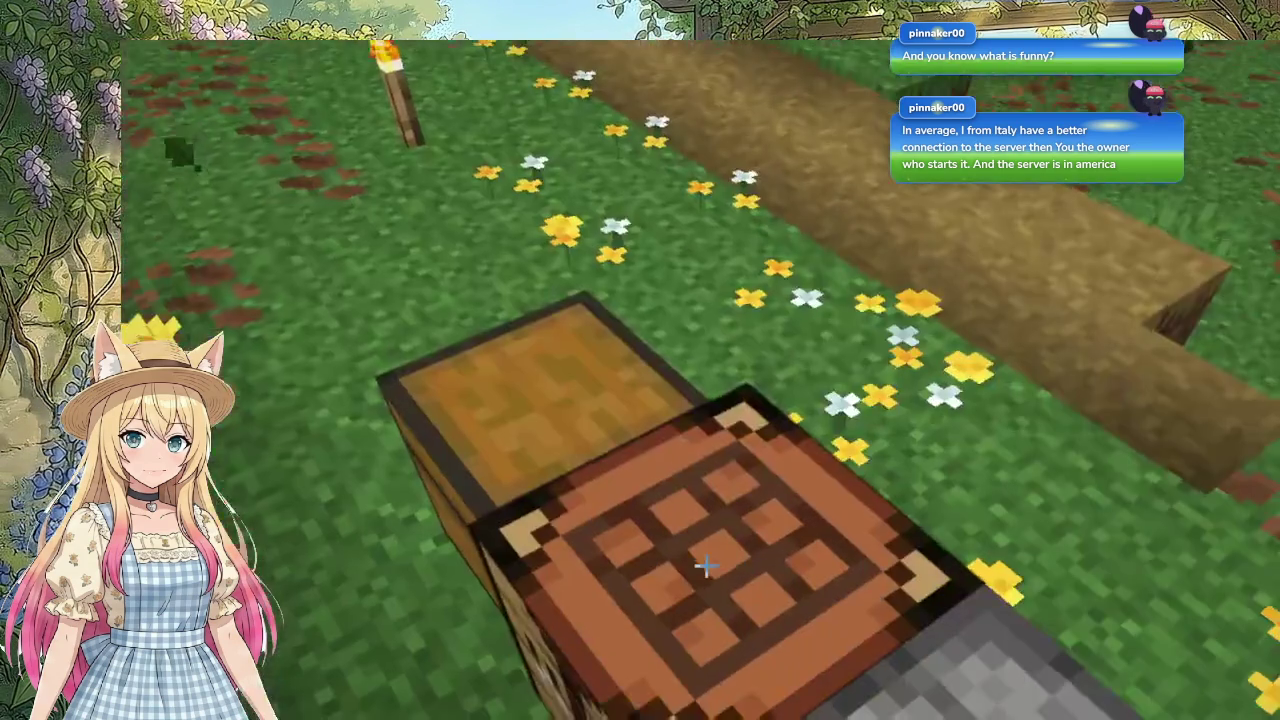
Step: Craft a chest from birch planks using the recipe book, then head back toward the house
{"action": "right_click", "coordinate": [640, 360]}
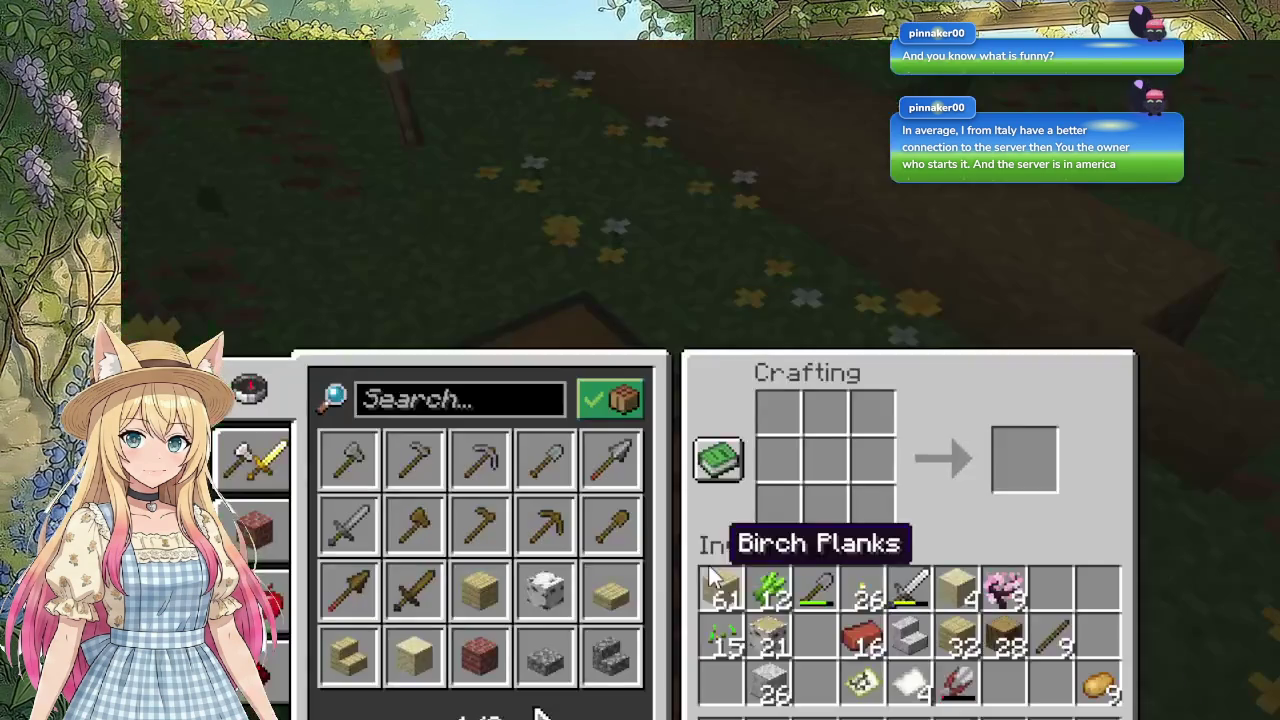
{"action": "left_click", "coordinate": [540, 714]}
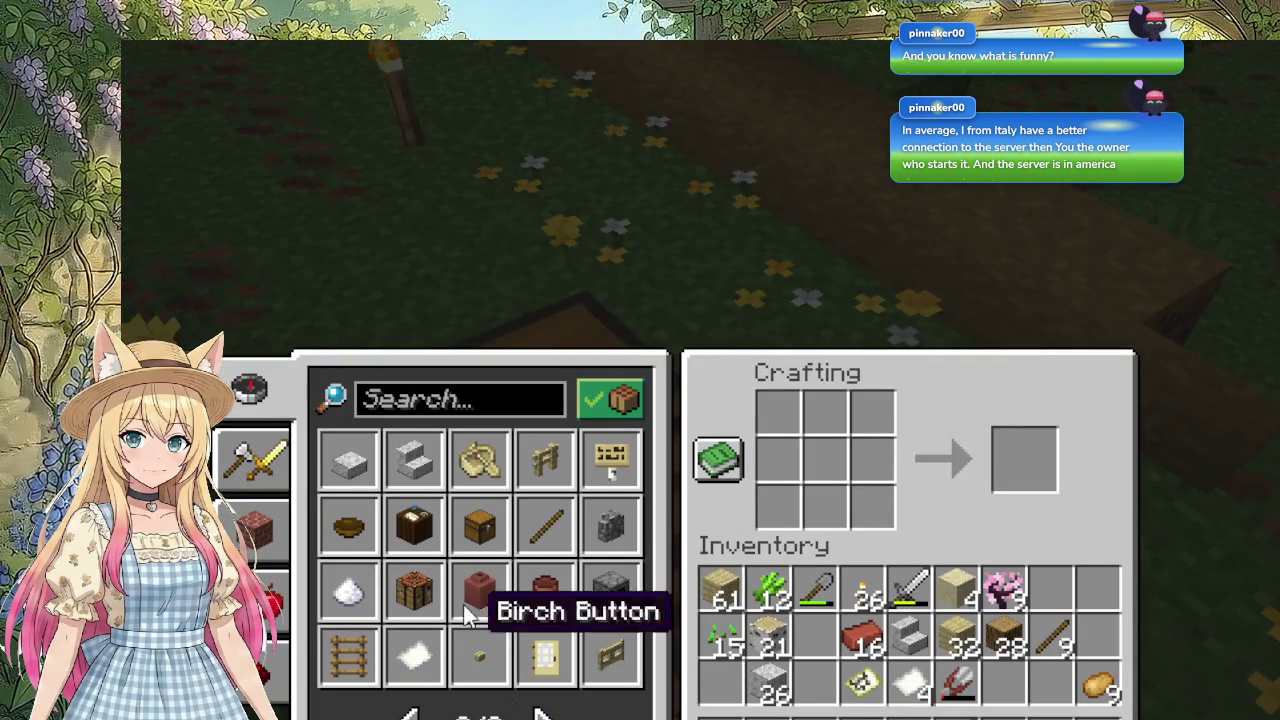
{"action": "left_click", "coordinate": [490, 525]}
{"action": "left_click", "coordinate": [1025, 468]}
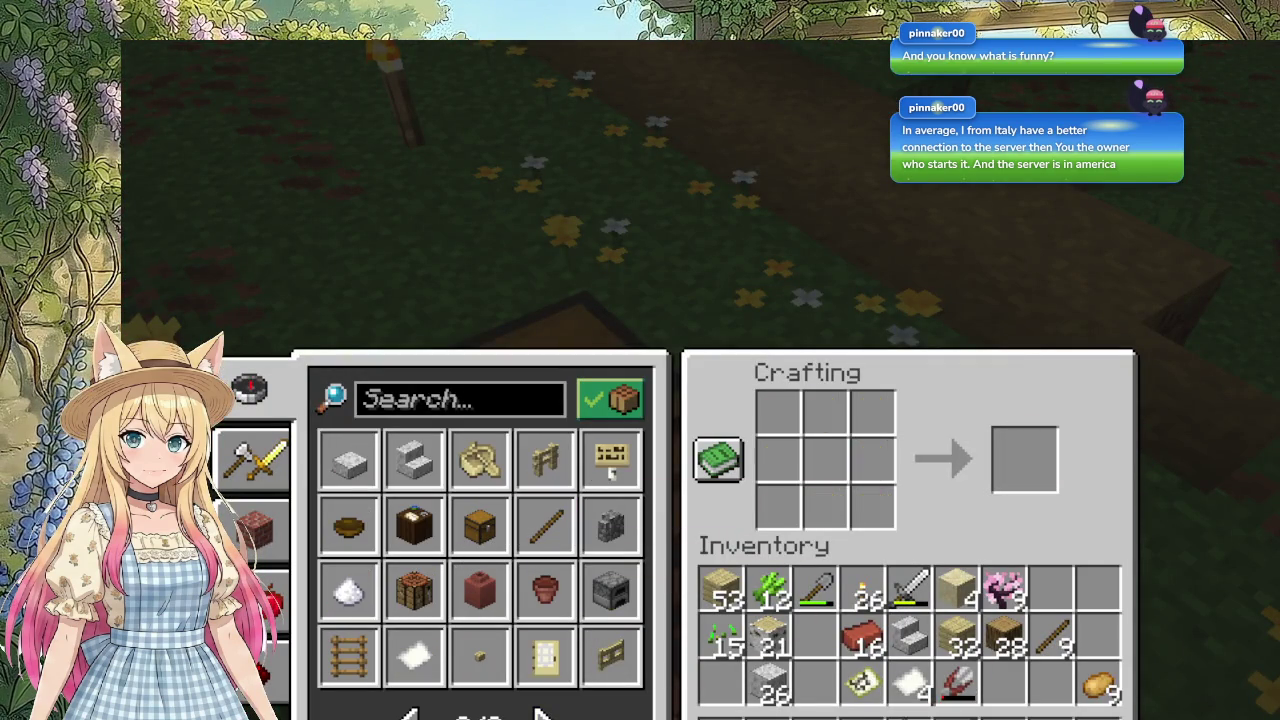
{"action": "key", "text": "Escape"}
{"action": "key", "text": "w"}
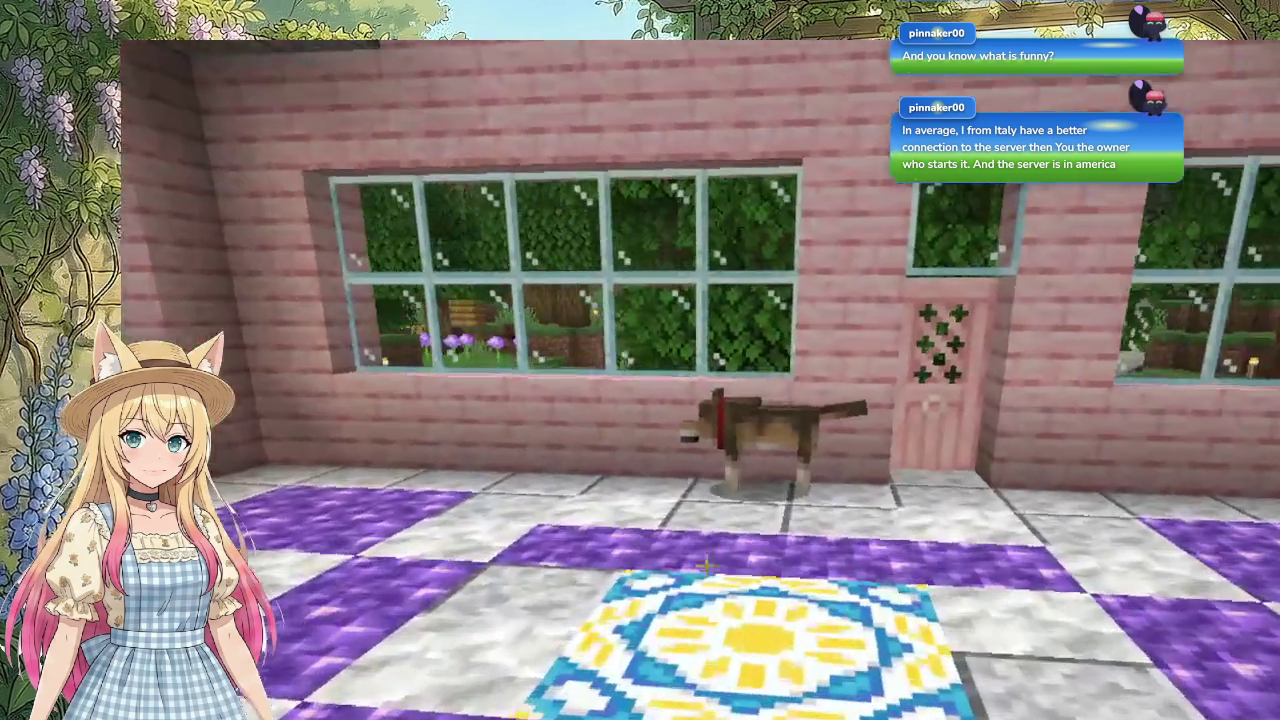
Step: Walk past the bed to the empty chest by the window and open it
{"action": "key", "text": "w"}
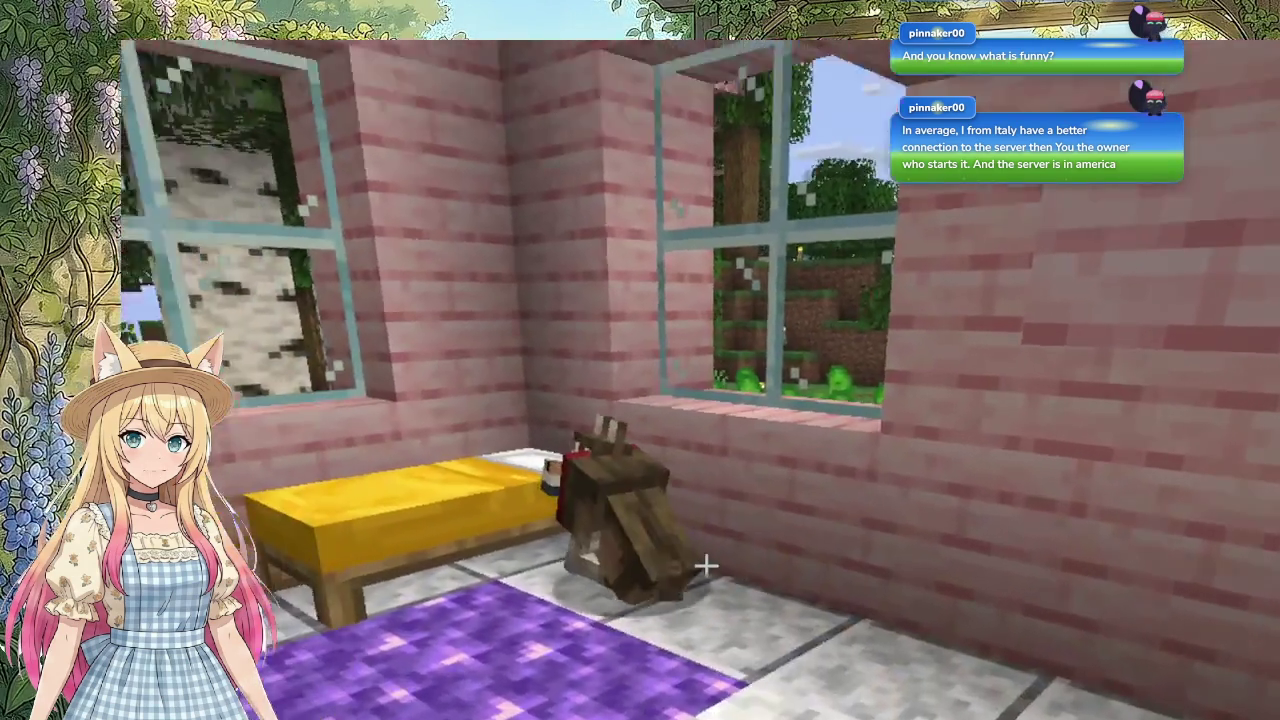
{"action": "key", "text": "w"}
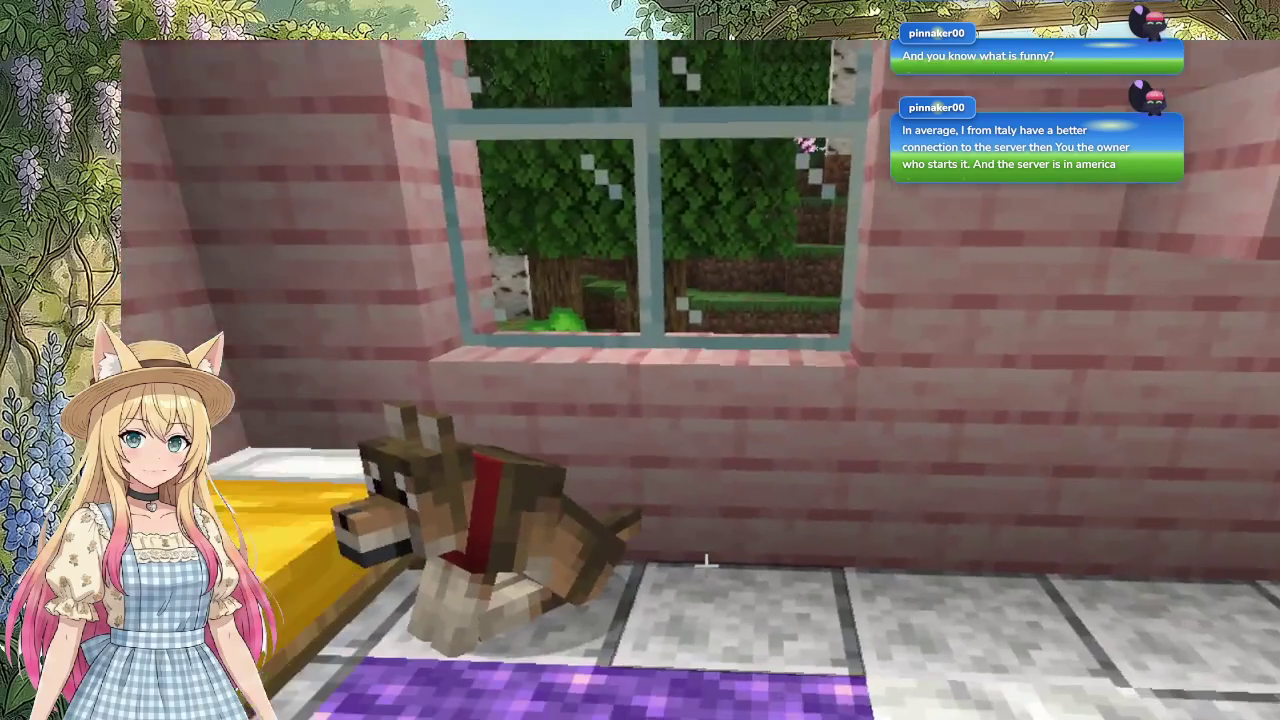
{"action": "right_click", "coordinate": [706, 563]}
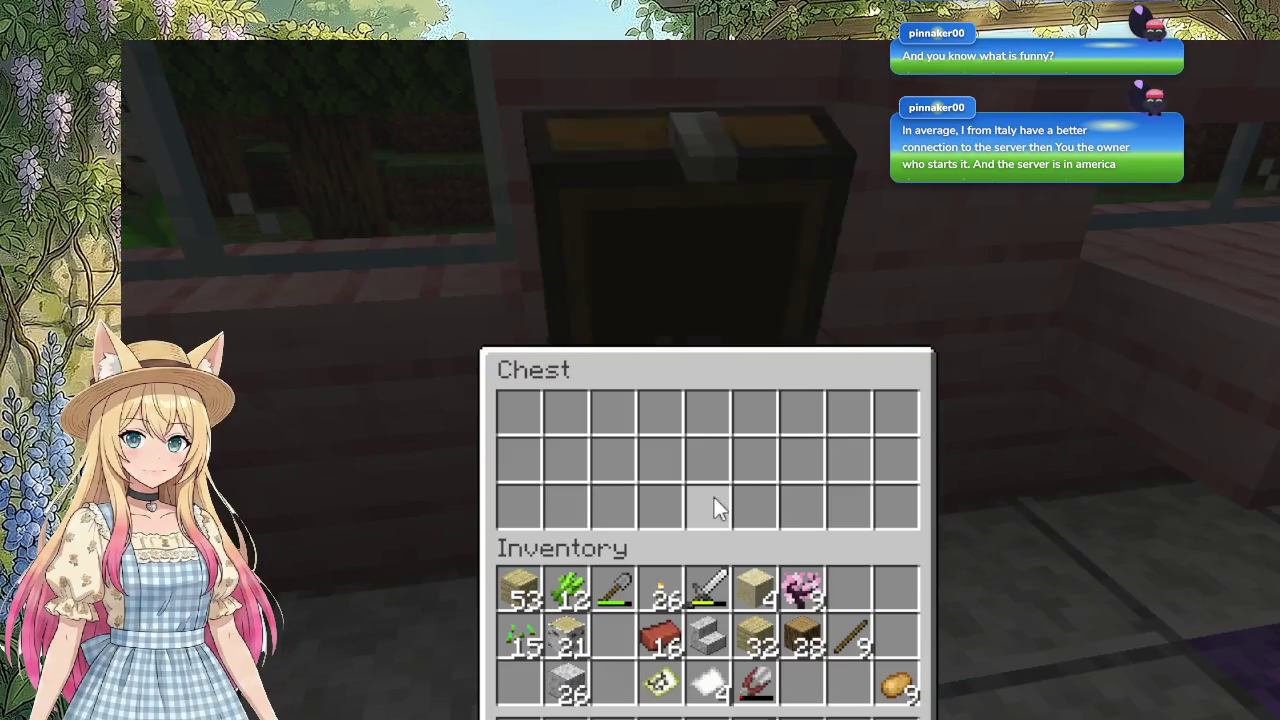
Step: Move the planks, sugar cane, shovel, torches, sand, leaves, logs, stairs, bricks and seeds into the chest
{"action": "left_click", "coordinate": [518, 601], "text": "shift"}
{"action": "left_click", "coordinate": [566, 598], "text": "shift"}
{"action": "left_click", "coordinate": [608, 596], "text": "shift"}
{"action": "left_click", "coordinate": [660, 592], "text": "shift"}
{"action": "left_click", "coordinate": [758, 582], "text": "shift"}
{"action": "left_click", "coordinate": [795, 578], "text": "shift"}
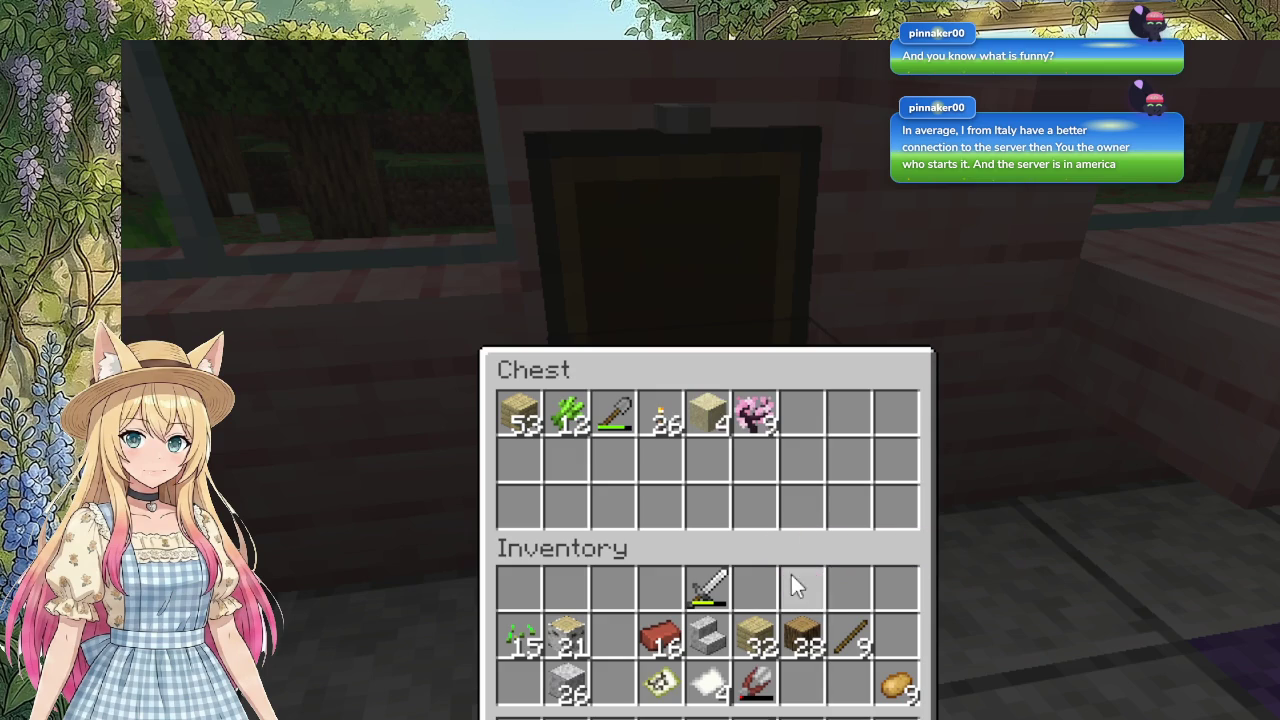
{"action": "left_click", "coordinate": [797, 635], "text": "shift"}
{"action": "left_click", "coordinate": [750, 635], "text": "shift"}
{"action": "left_click", "coordinate": [710, 638], "text": "shift"}
{"action": "left_click", "coordinate": [662, 638], "text": "shift"}
{"action": "left_click", "coordinate": [570, 638], "text": "shift"}
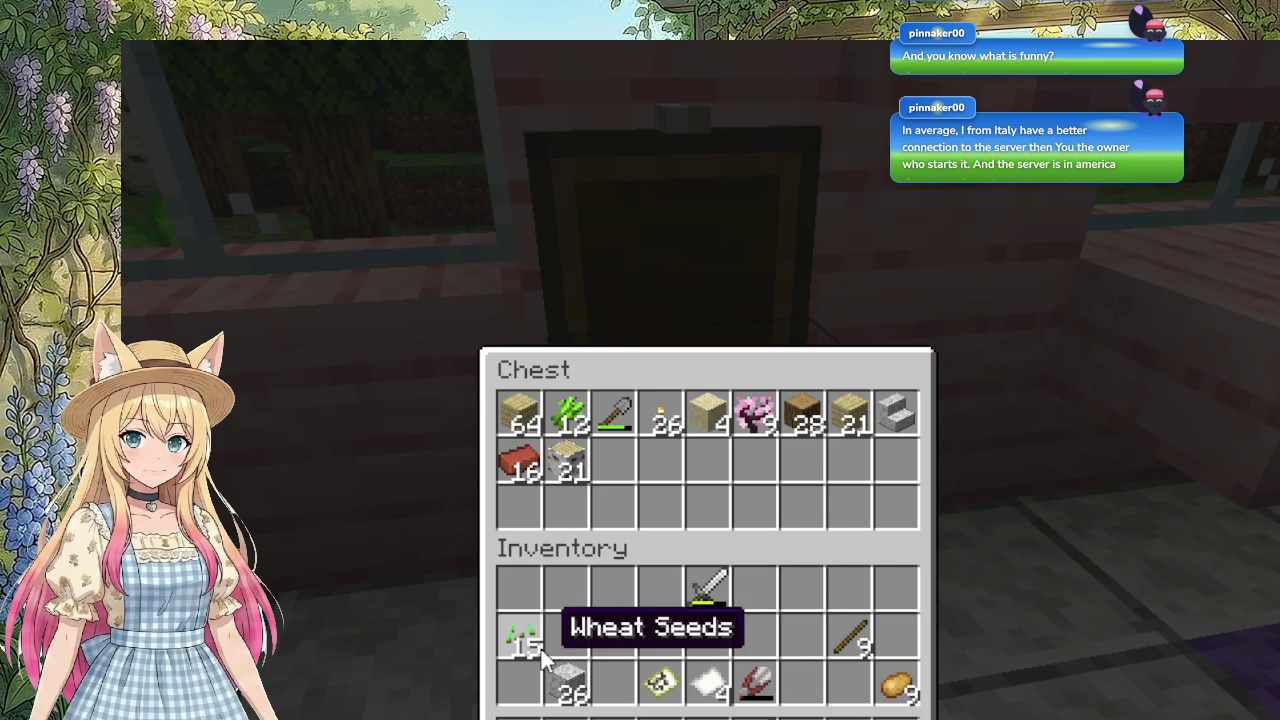
{"action": "left_click", "coordinate": [525, 640], "text": "shift"}
Step: Move the diorite, map, paper, potatoes, bread, dirt, pickaxe, pink blocks, flower pots and fences into the chest
{"action": "left_click", "coordinate": [568, 688], "text": "shift"}
{"action": "left_click", "coordinate": [662, 686], "text": "shift"}
{"action": "left_click", "coordinate": [710, 686], "text": "shift"}
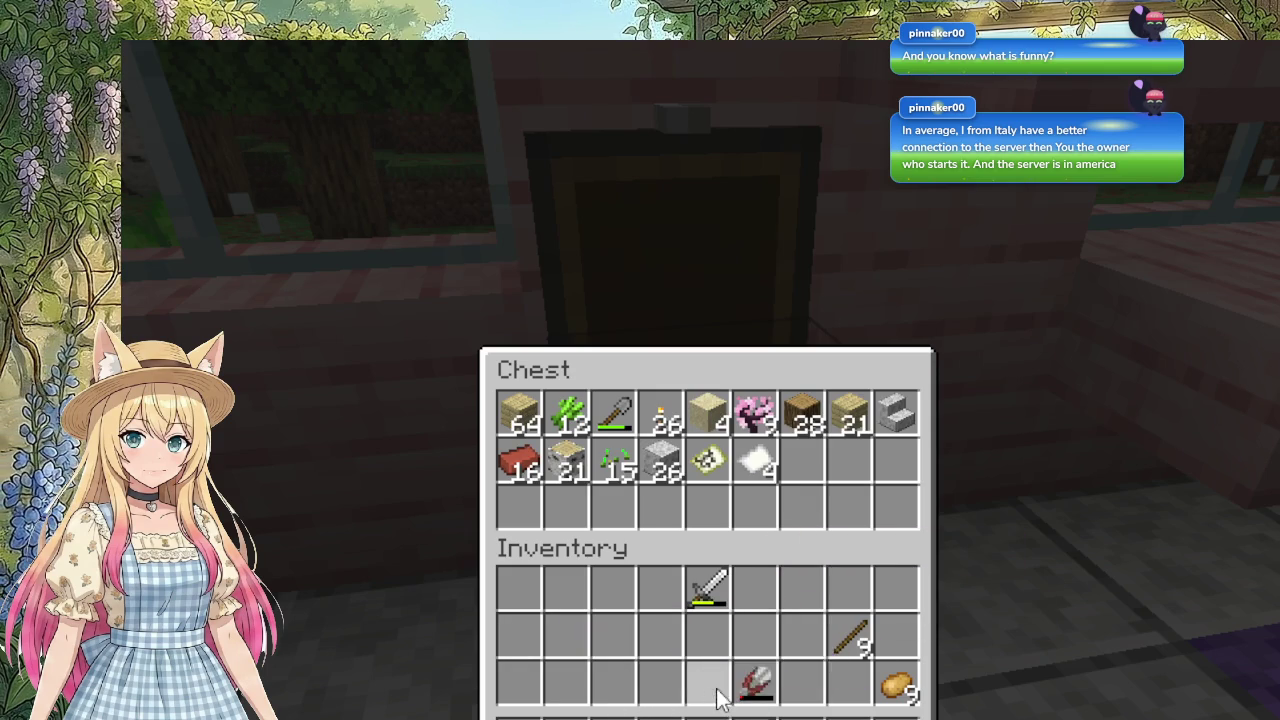
{"action": "left_click", "coordinate": [756, 686], "text": "shift"}
{"action": "left_click", "coordinate": [897, 685], "text": "shift"}
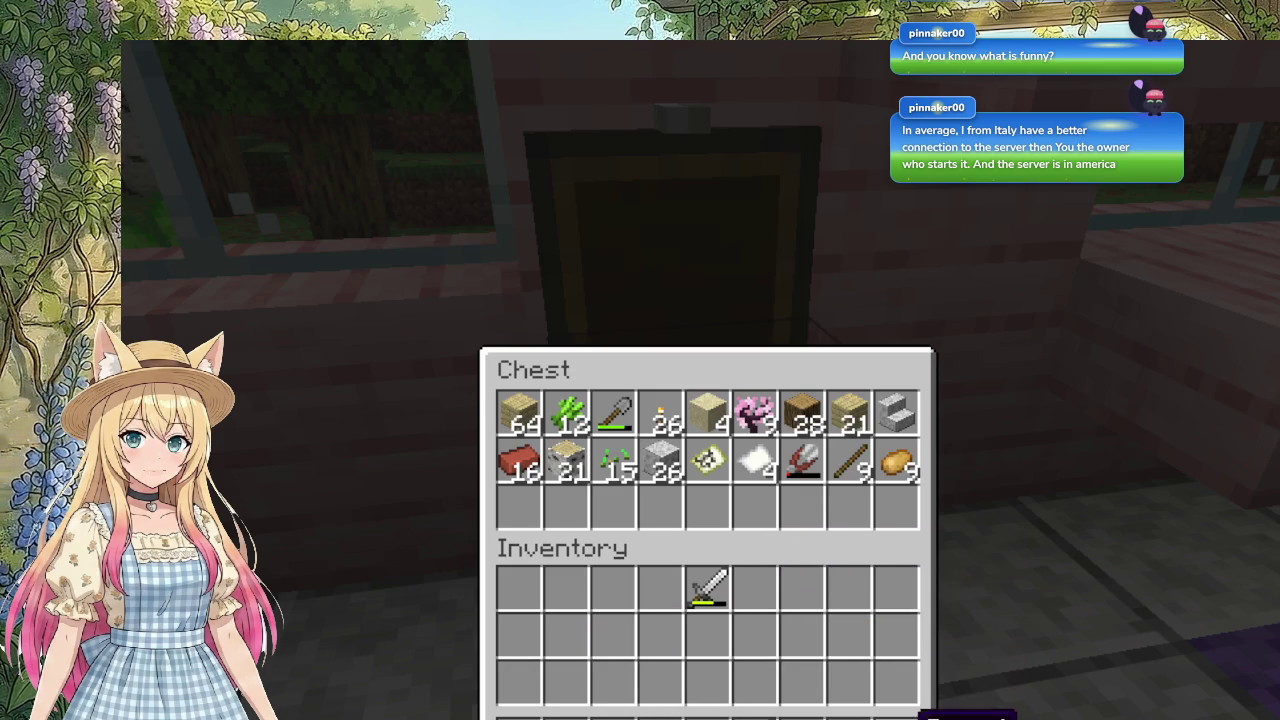
{"action": "left_click", "coordinate": [896, 716], "text": "shift"}
{"action": "left_click", "coordinate": [848, 716], "text": "shift"}
{"action": "left_click", "coordinate": [801, 716], "text": "shift"}
{"action": "left_click", "coordinate": [707, 716], "text": "shift"}
{"action": "left_click", "coordinate": [660, 716], "text": "shift"}
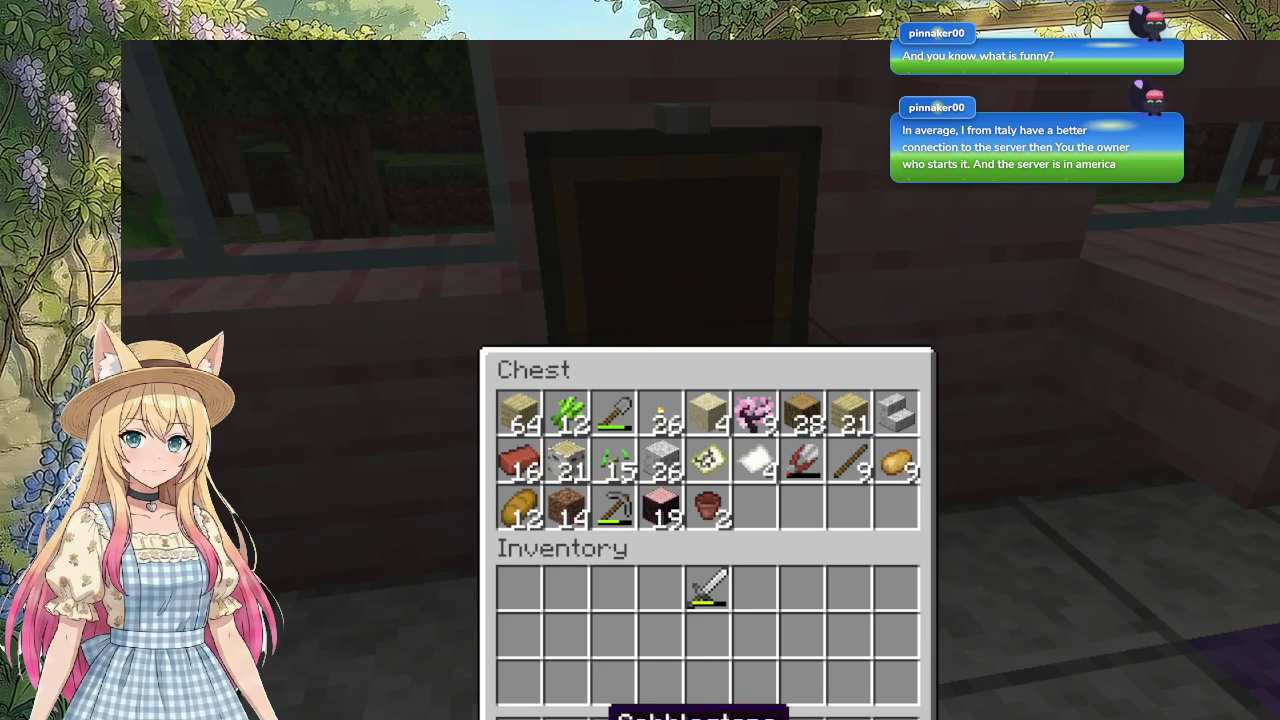
{"action": "left_click", "coordinate": [530, 716], "text": "shift"}
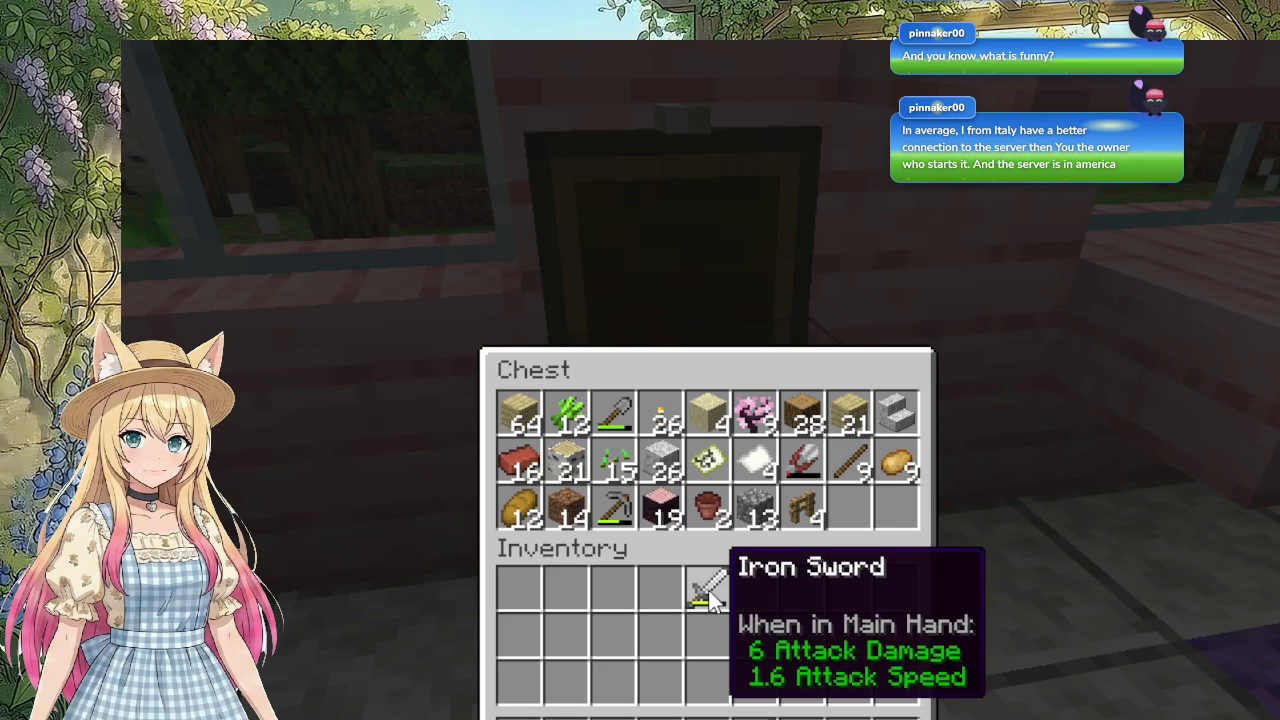
Step: Keep the iron sword in the inventory, store the stone sword, and close the chest
{"action": "left_click", "coordinate": [710, 598]}
{"action": "left_click", "coordinate": [705, 640]}
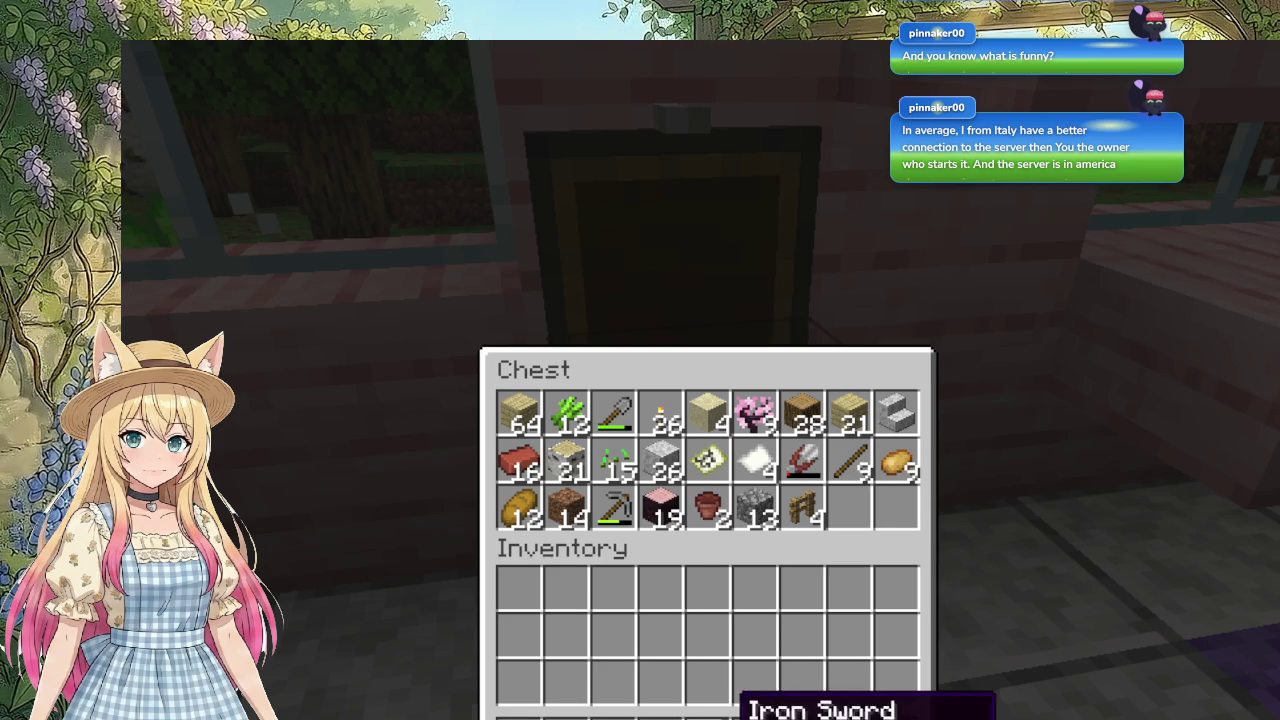
{"action": "left_click", "coordinate": [765, 712]}
{"action": "left_click", "coordinate": [845, 503]}
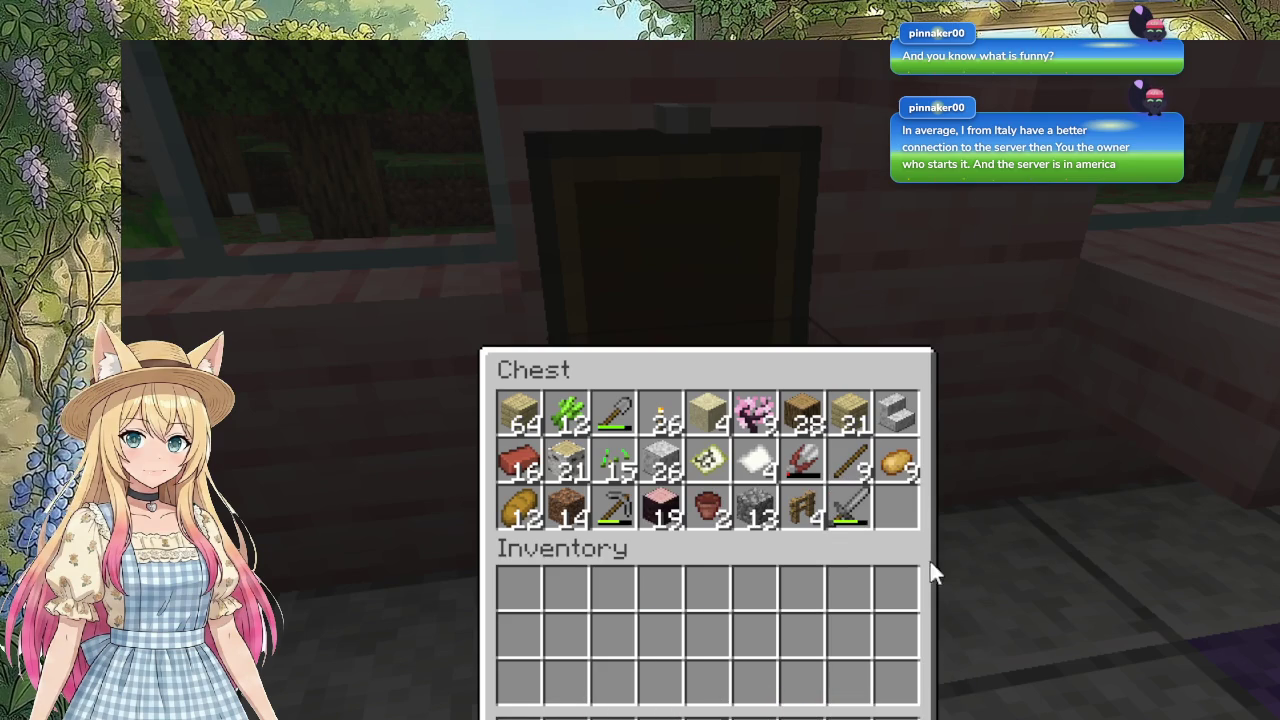
{"action": "key", "text": "Escape"}
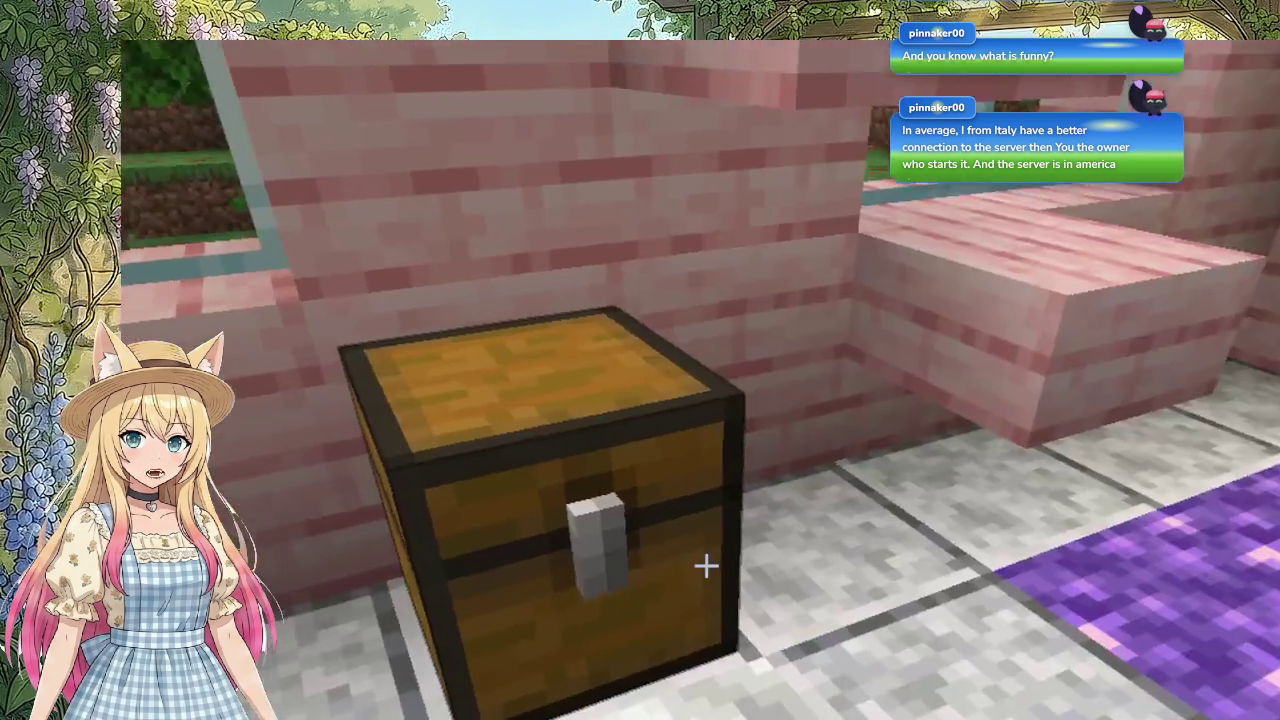
Step: Take the bread back out of the house chest
{"action": "right_click", "coordinate": [706, 565]}
{"action": "left_click", "coordinate": [518, 508], "text": "shift"}
{"action": "key", "text": "Escape"}
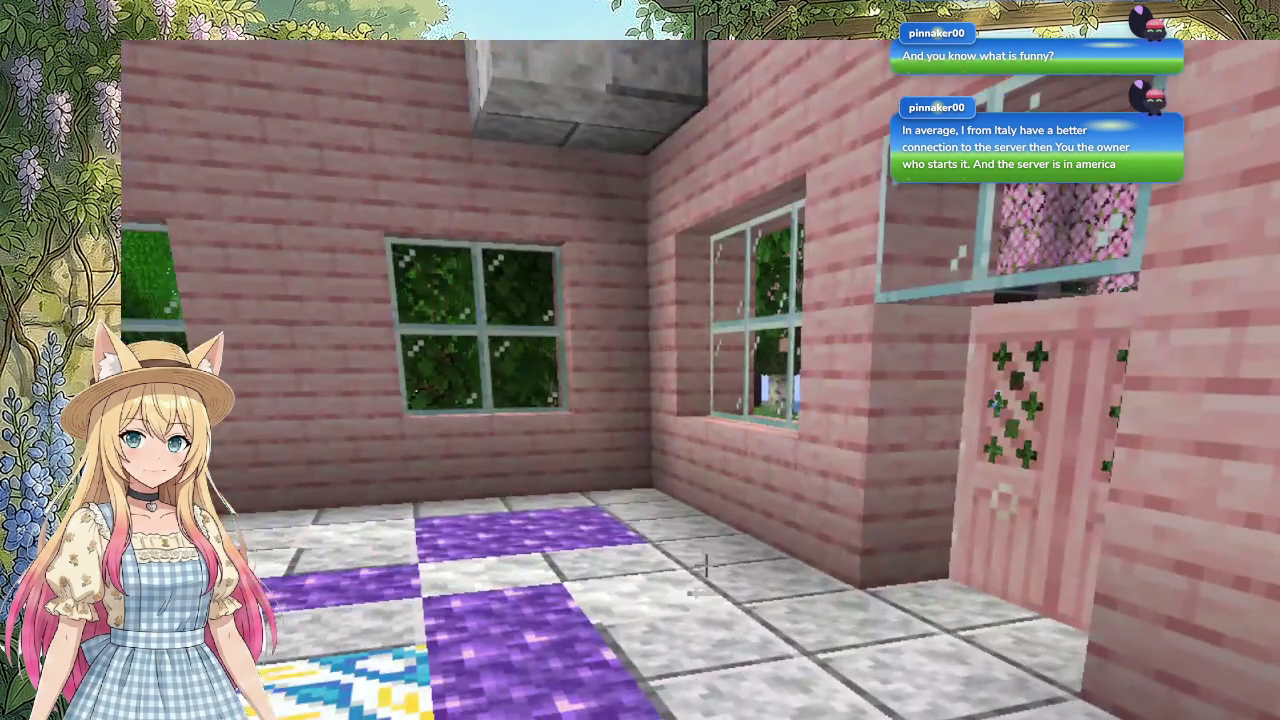
{"action": "scroll", "coordinate": [706, 565], "scroll_direction": "down", "scroll_amount": 1}
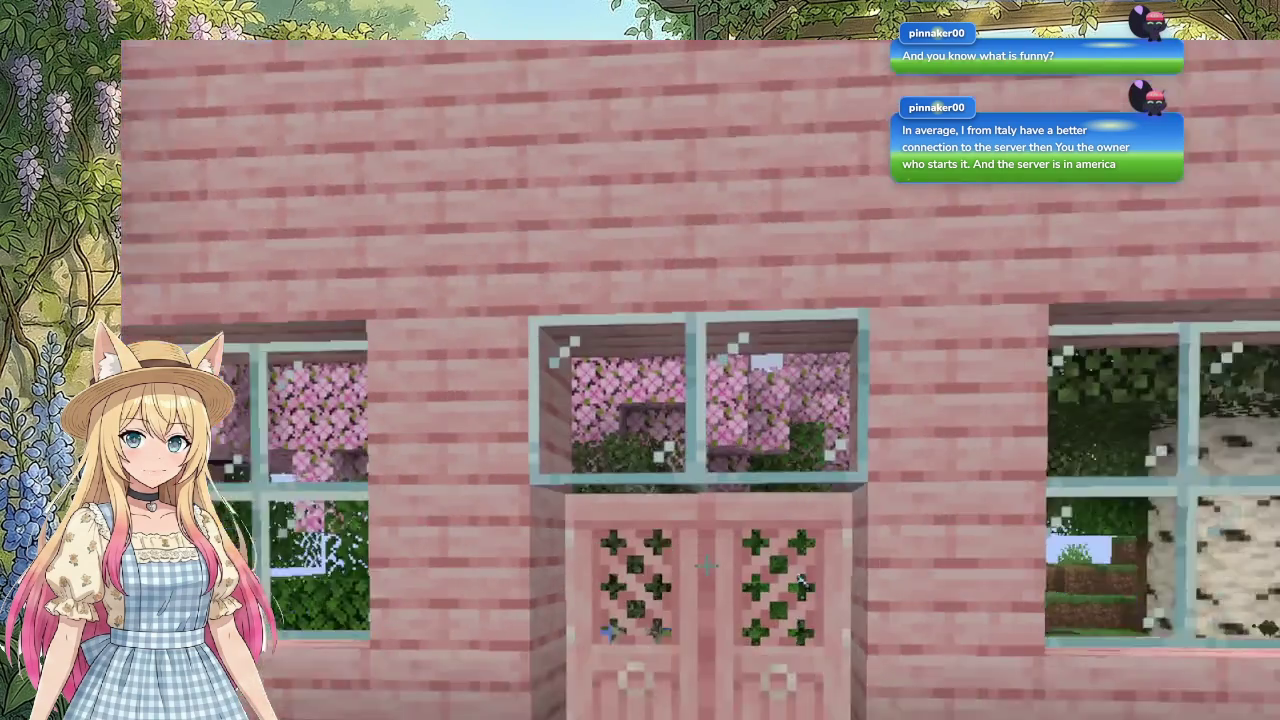
Step: Walk up to the leaf-patterned pink door and check the chest's contents again
{"action": "key", "text": "w"}
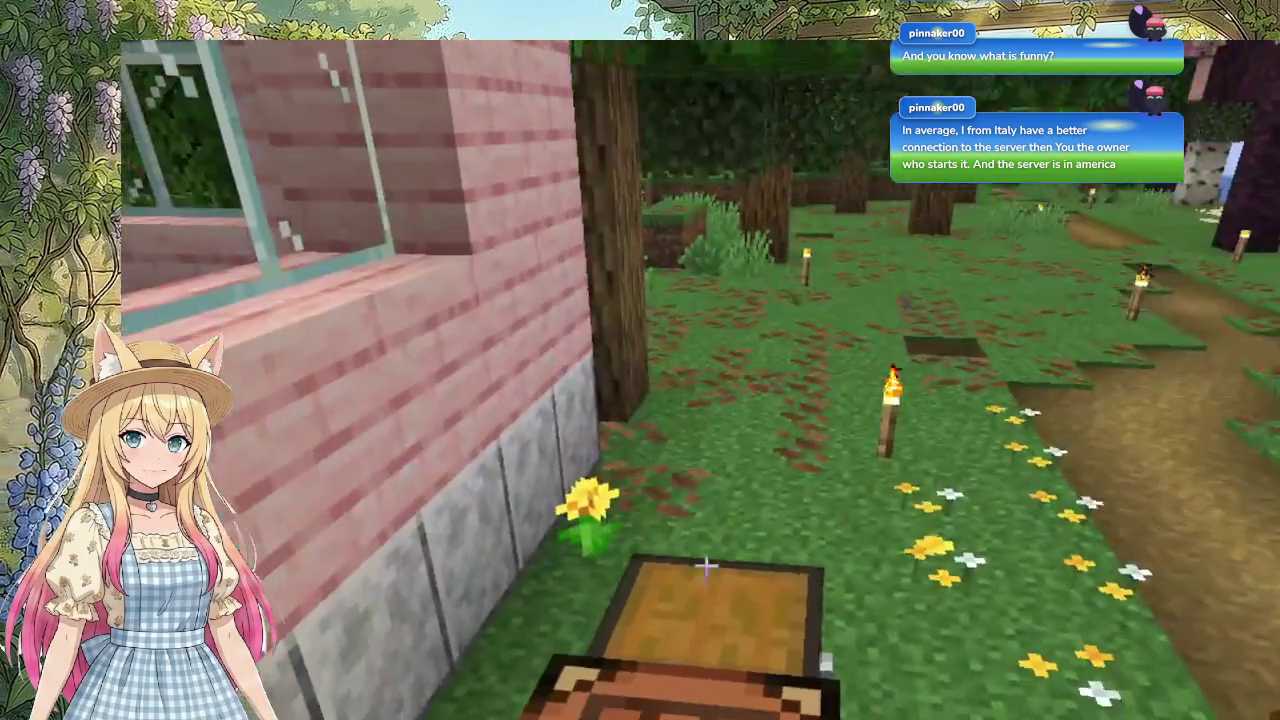
{"action": "right_click", "coordinate": [705, 566]}
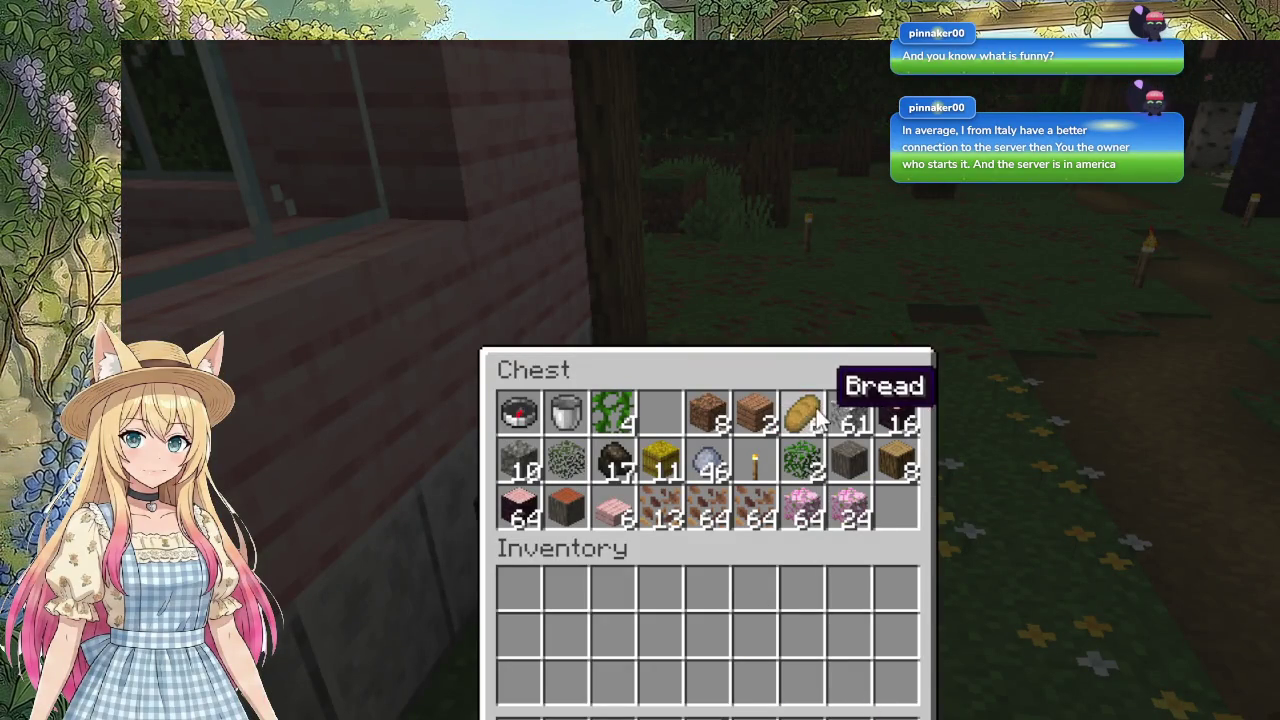
{"action": "key", "text": "Escape"}
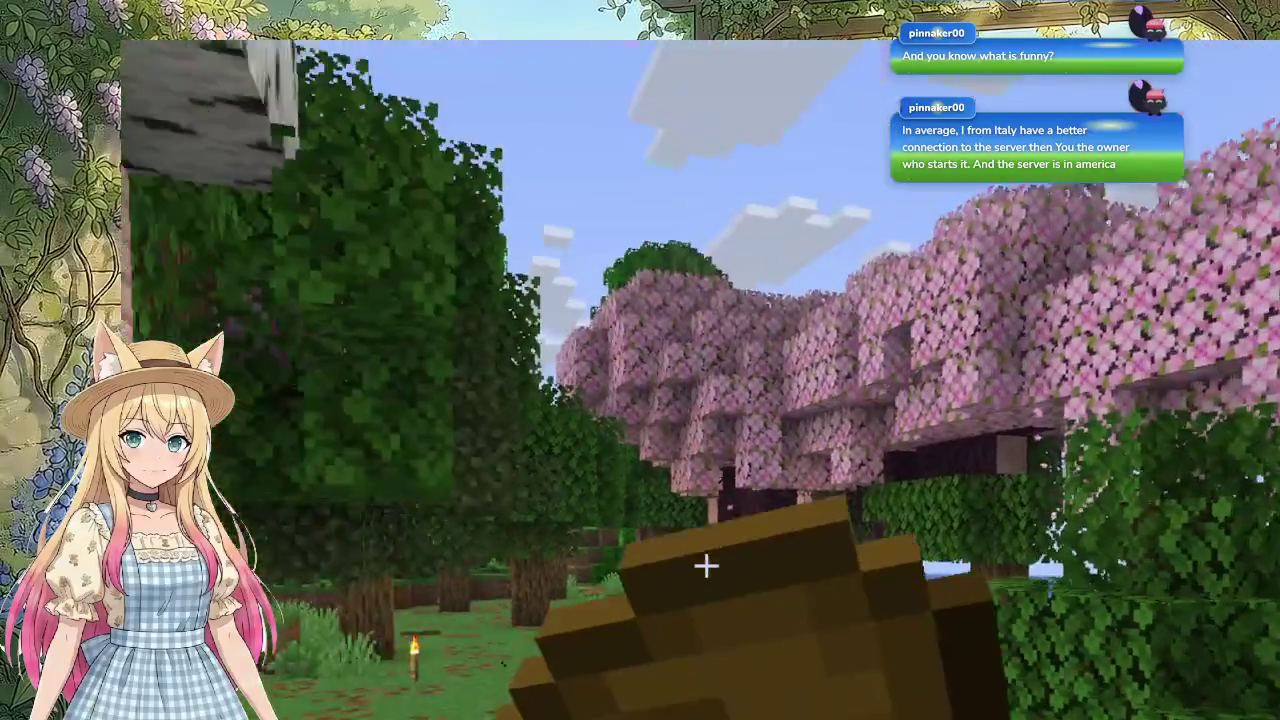
{"action": "mouse_move", "coordinate": [705, 566]}
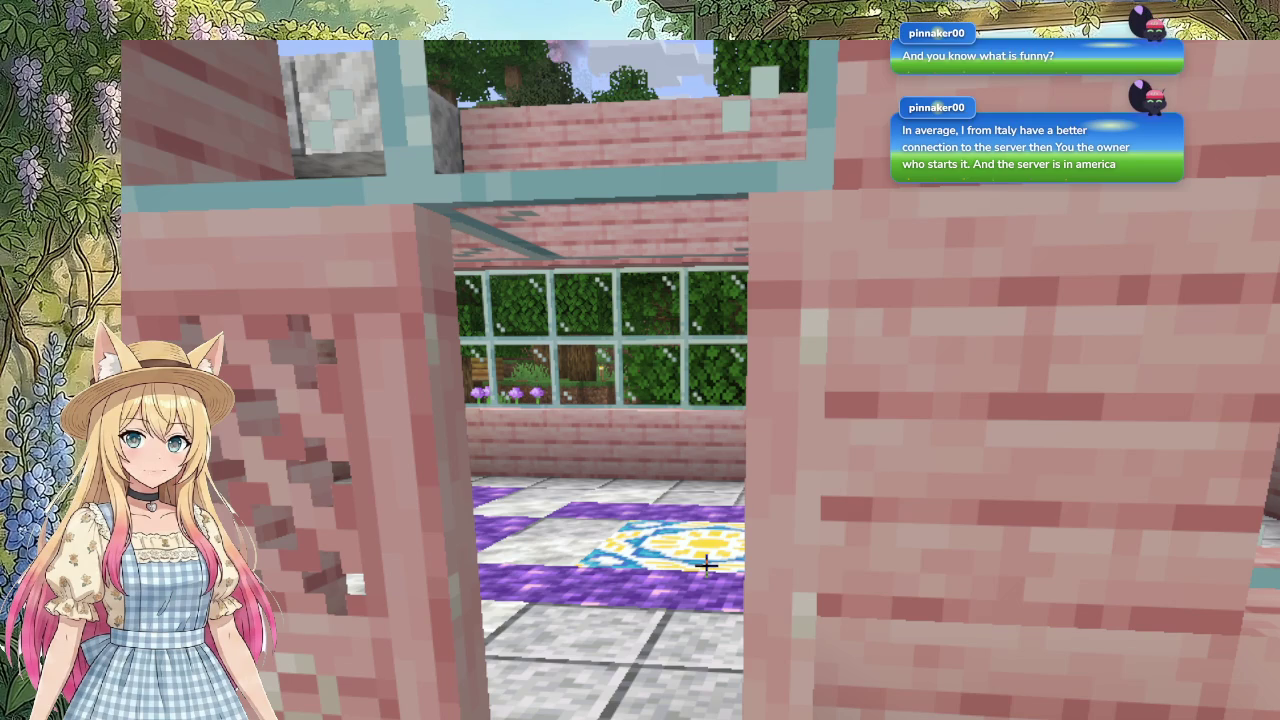
Step: Check the inventory, then walk along the path in among the oak and cherry trees
{"action": "key", "text": "e"}
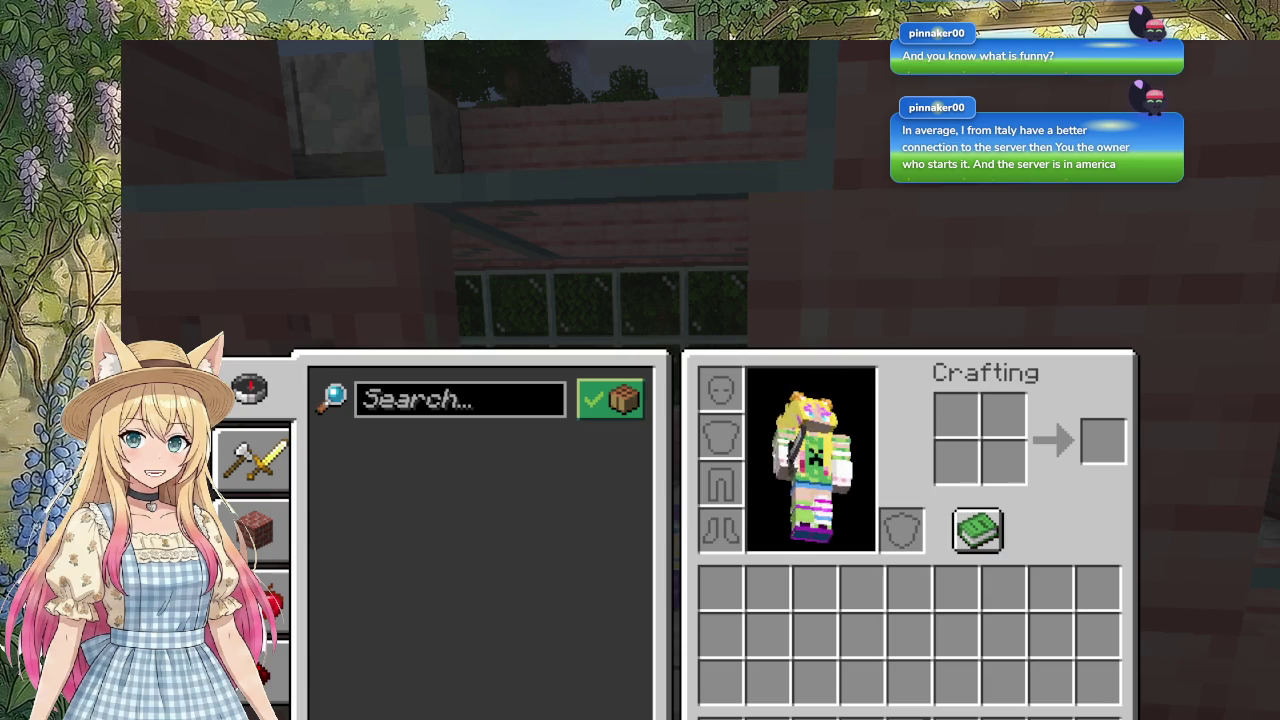
{"action": "key", "text": "e"}
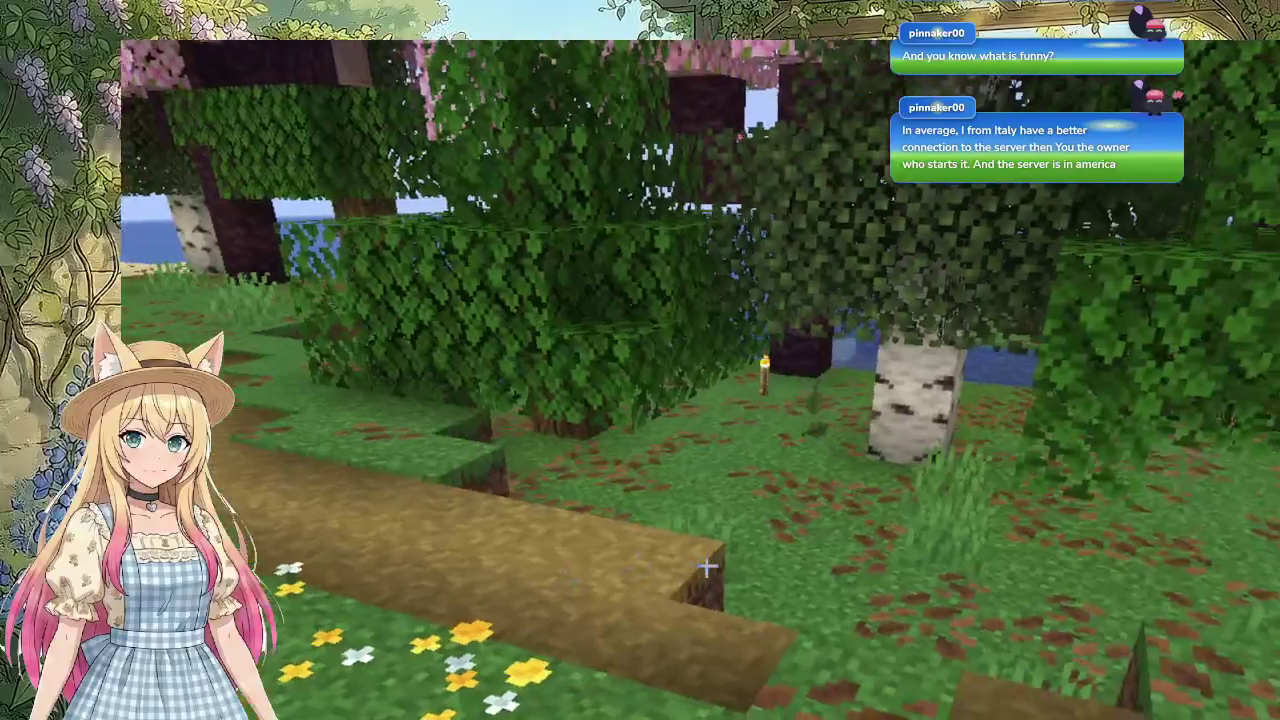
{"action": "key", "text": "w"}
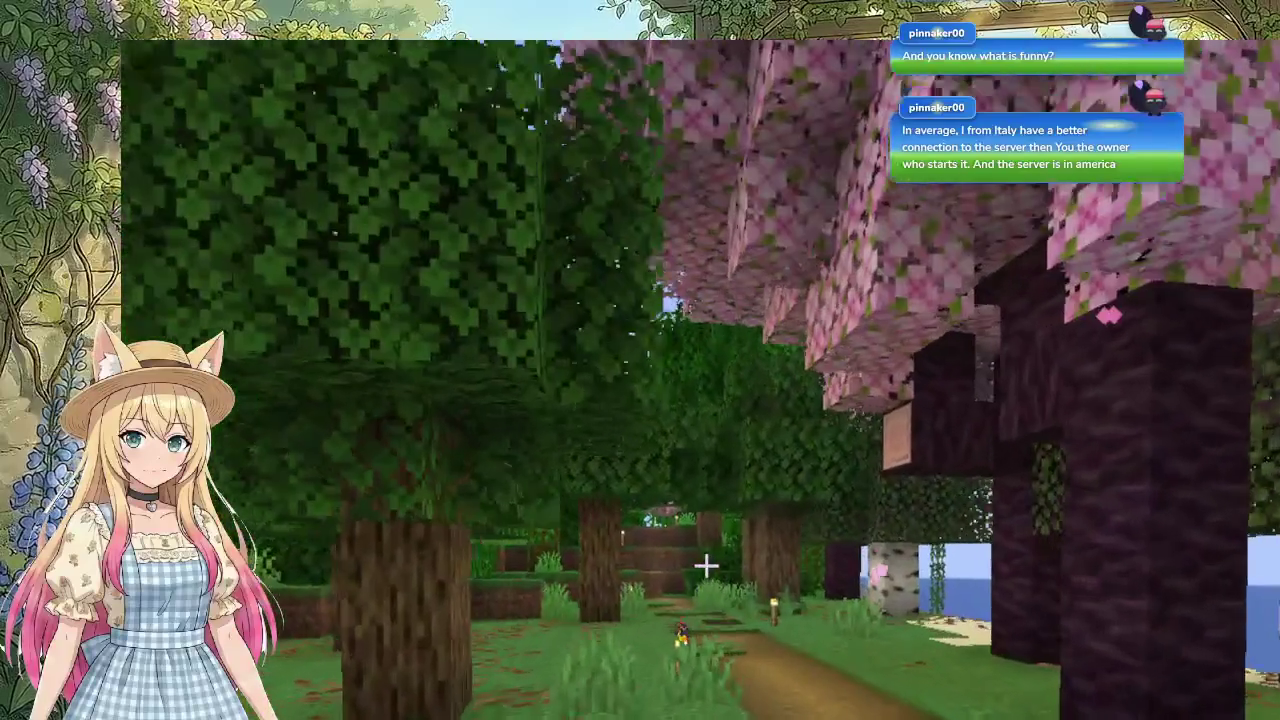
{"action": "key", "text": "w"}
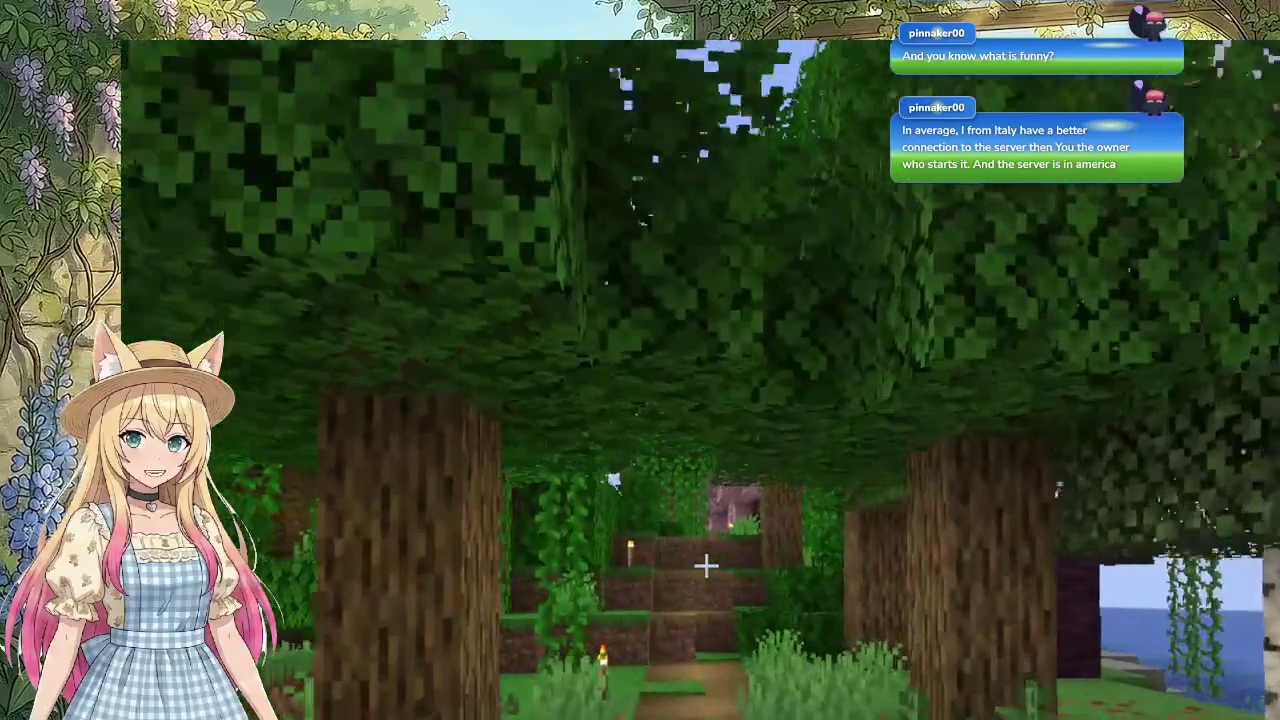
{"action": "key", "text": "w"}
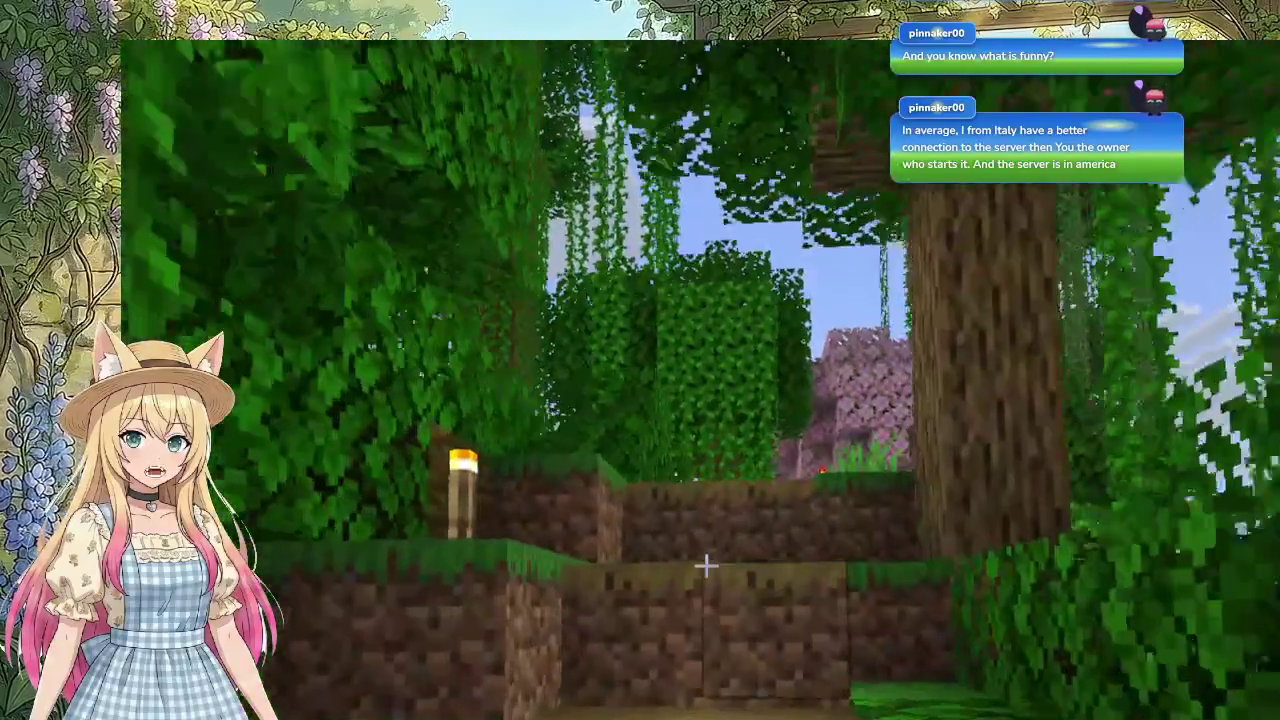
{"action": "key", "text": "w"}
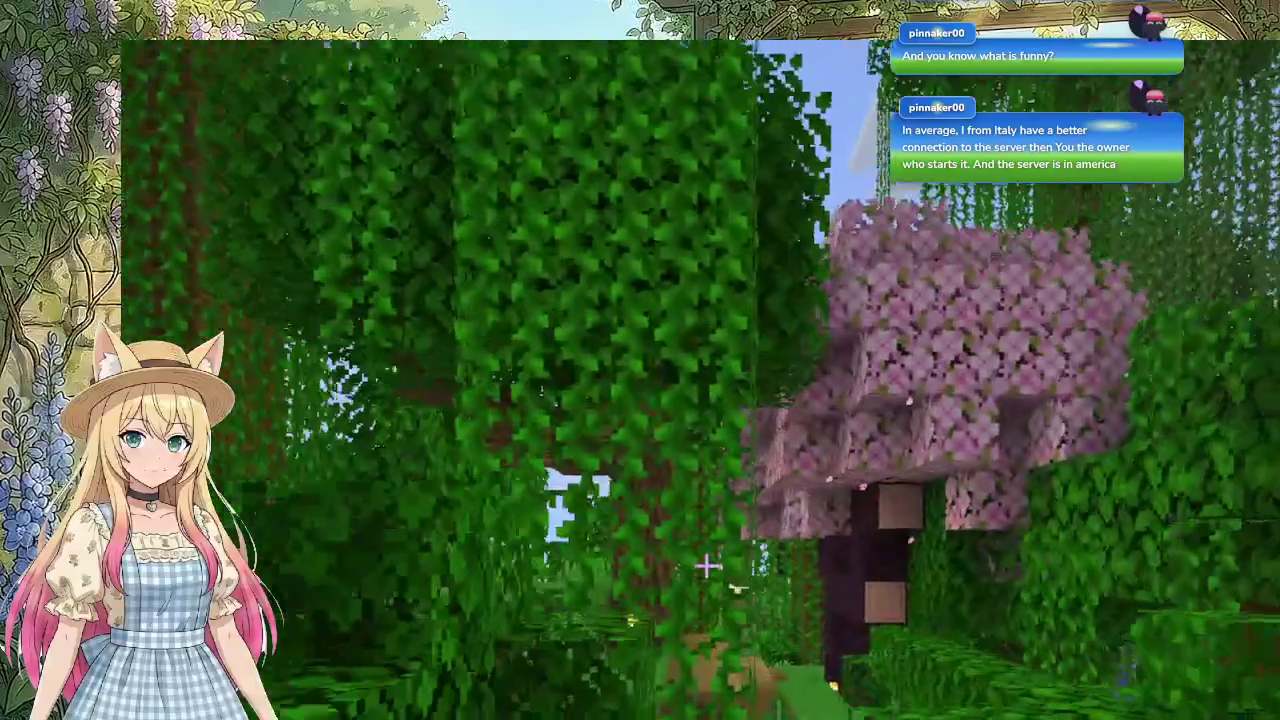
Step: Follow the dirt path between the hedges and climb over the dirt wall onto the beach
{"action": "key", "text": "w"}
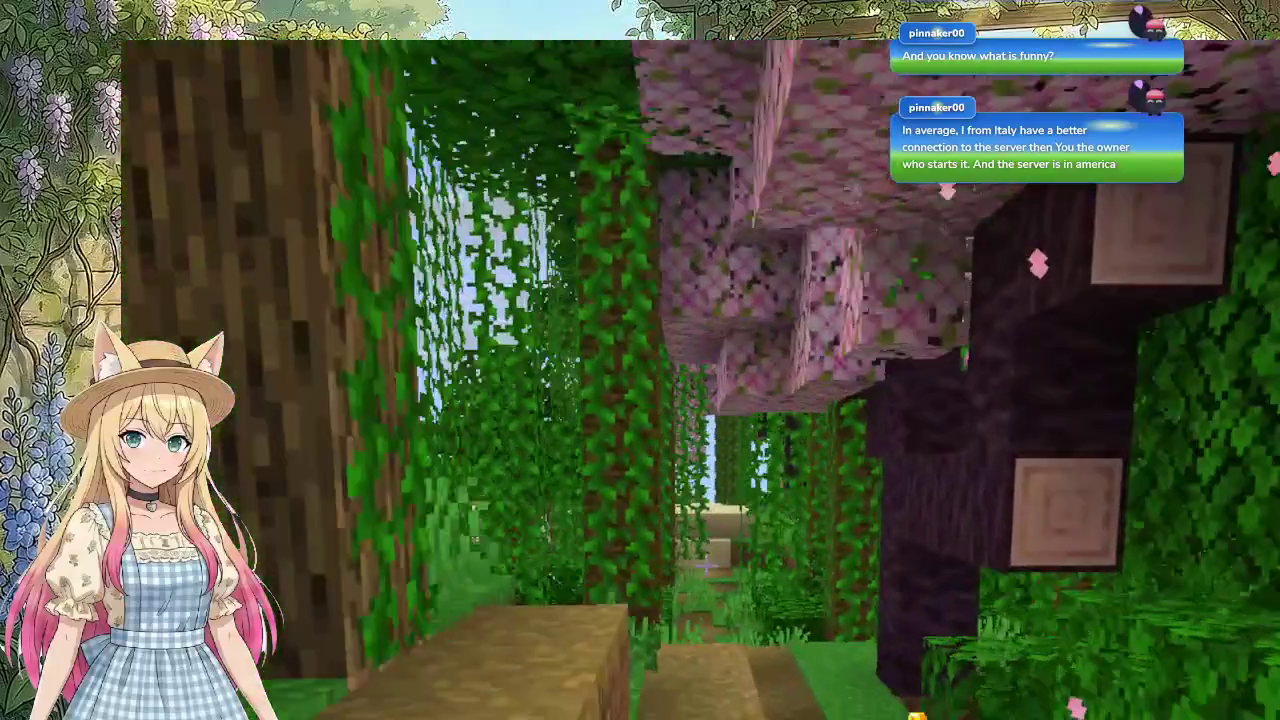
{"action": "key", "text": "w"}
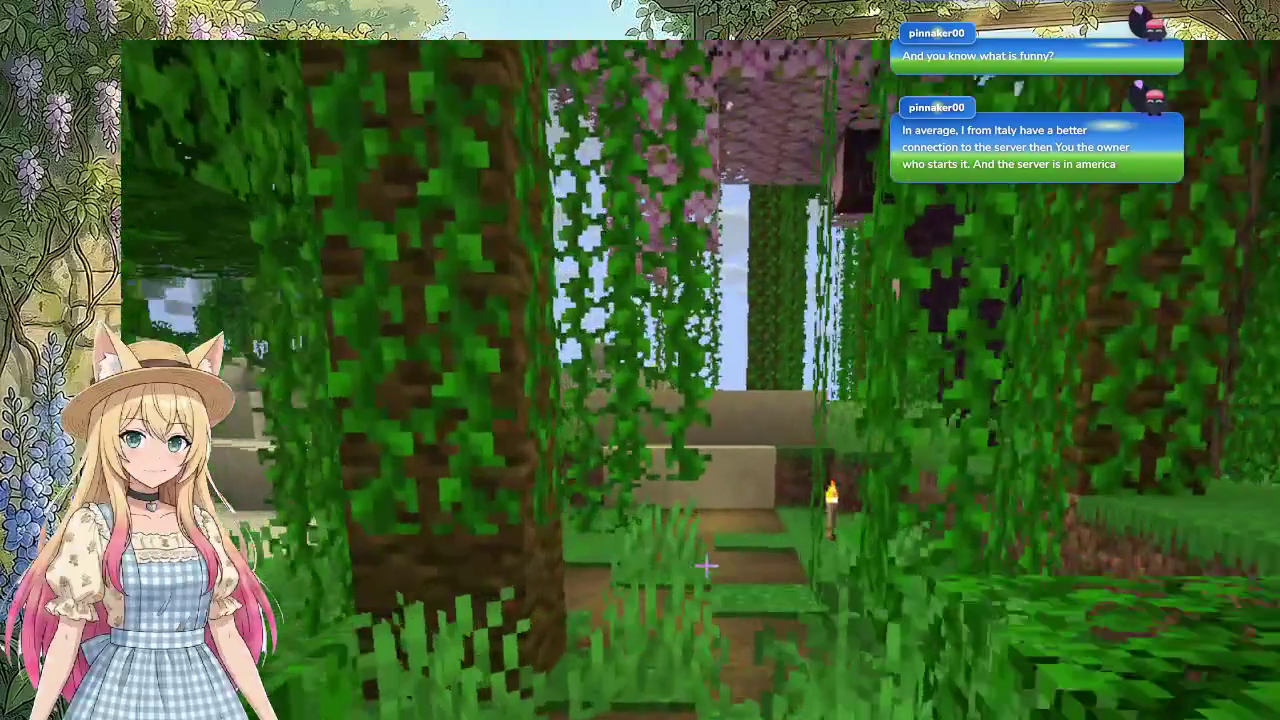
{"action": "key", "text": "w"}
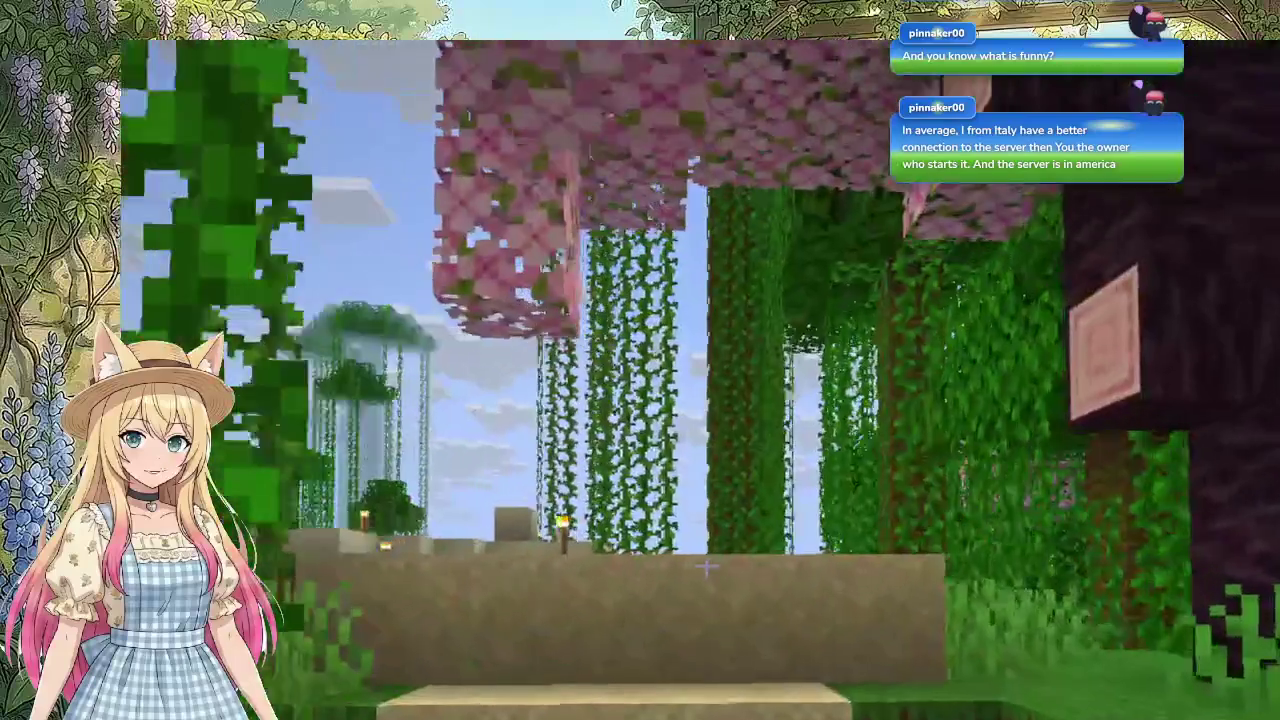
{"action": "key", "text": "w"}
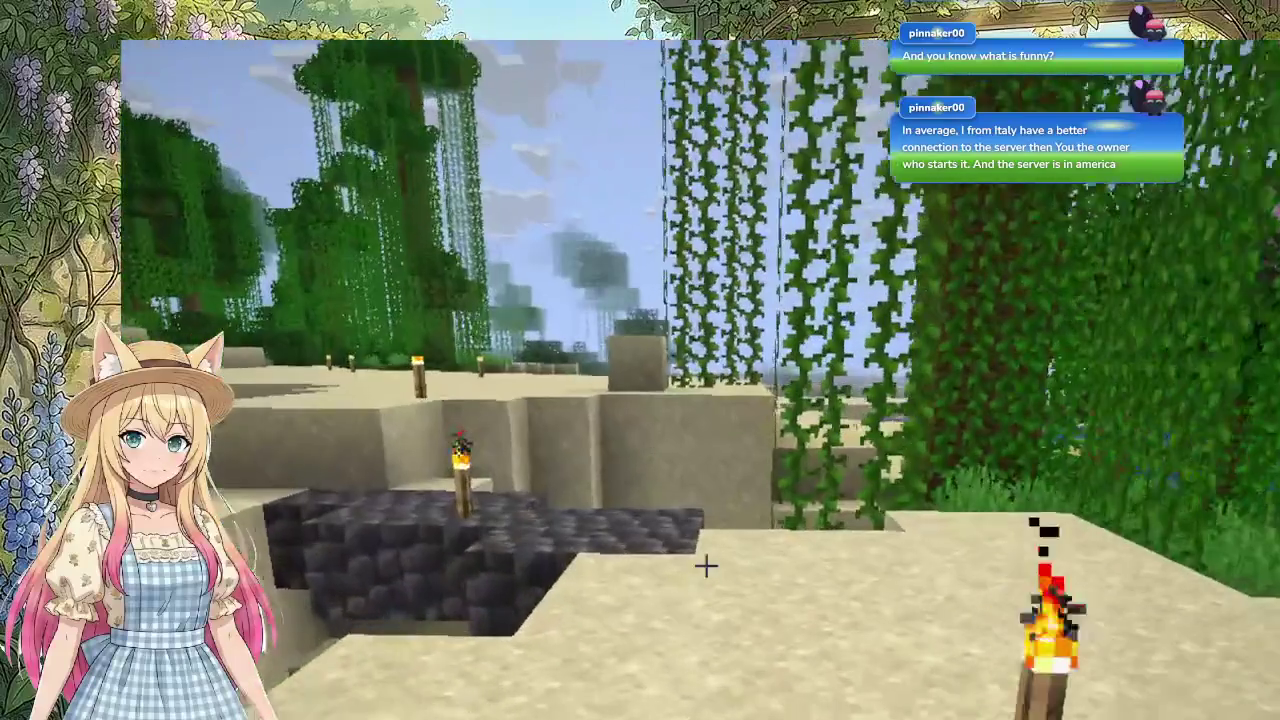
{"action": "key", "text": "w"}
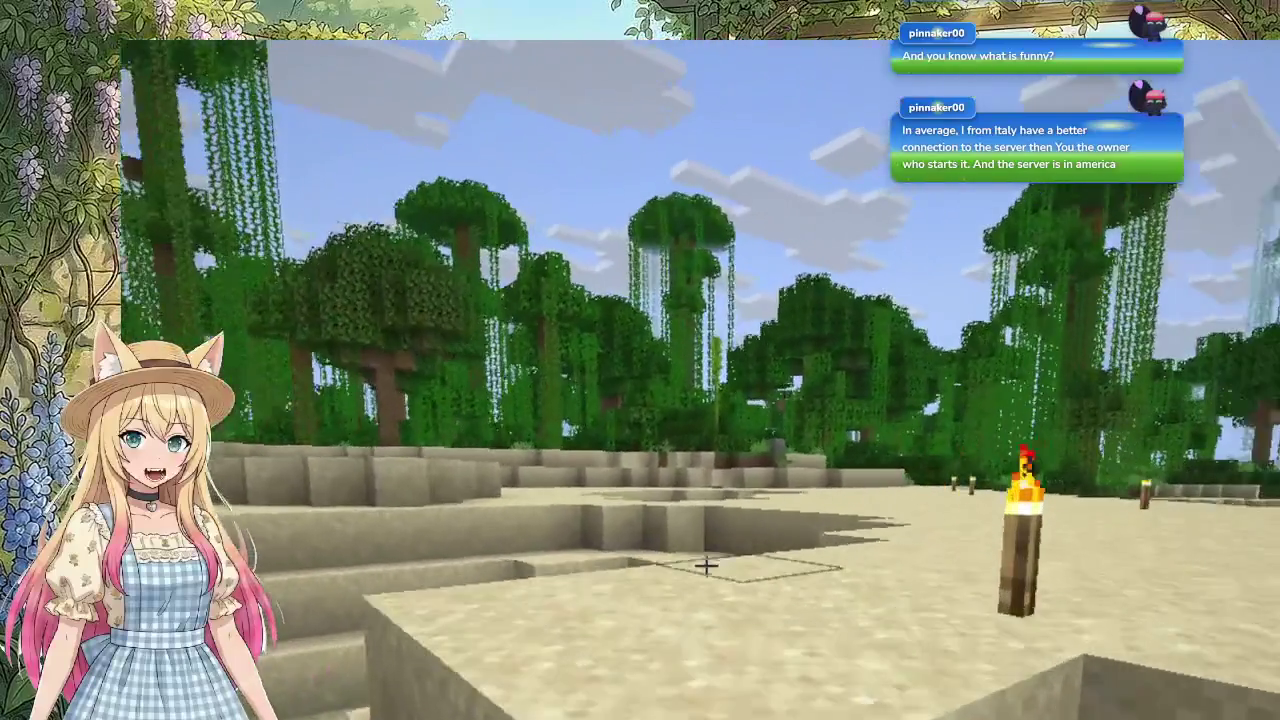
{"action": "key", "text": "w"}
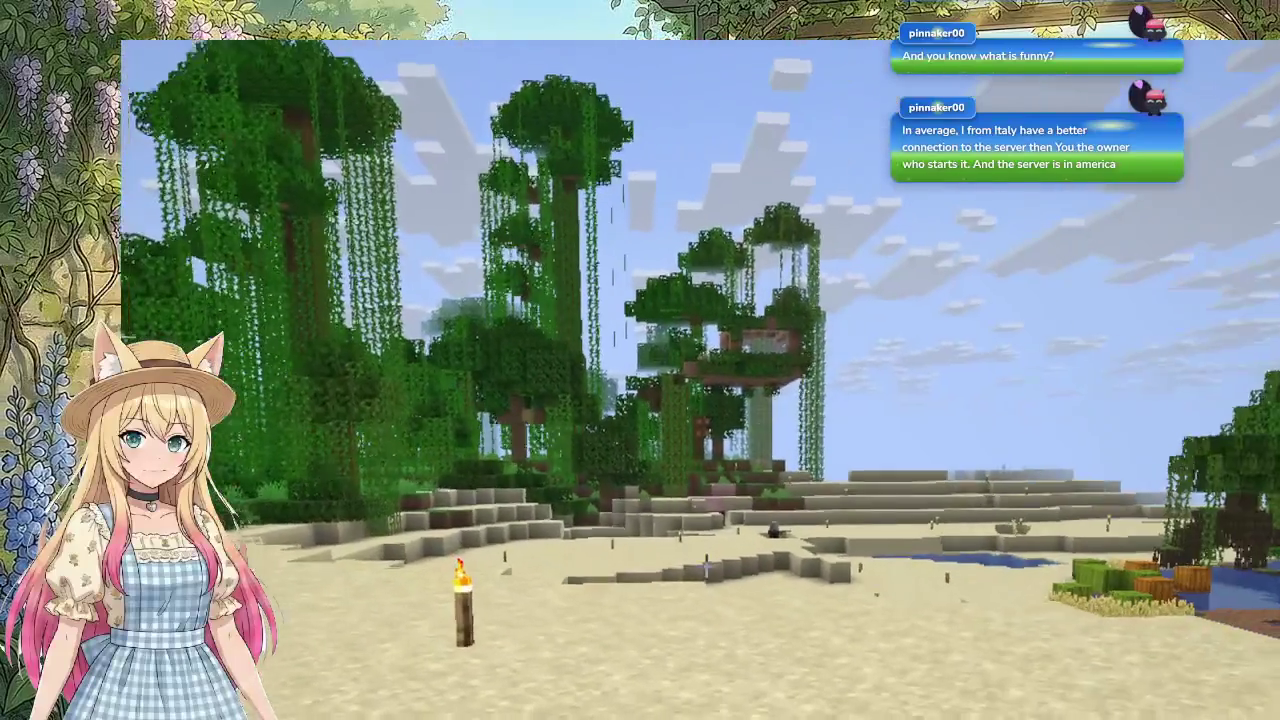
{"action": "key", "text": "w"}
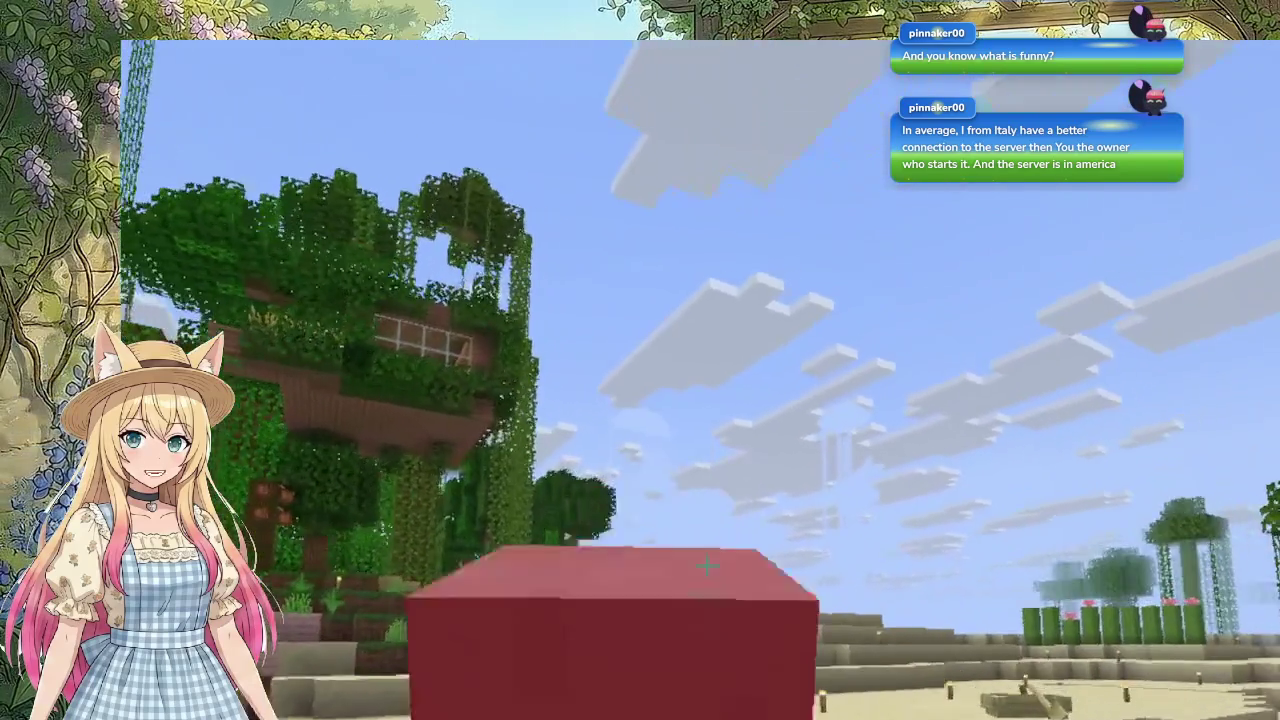
{"action": "scroll", "coordinate": [706, 566], "scroll_direction": "down", "scroll_amount": 2}
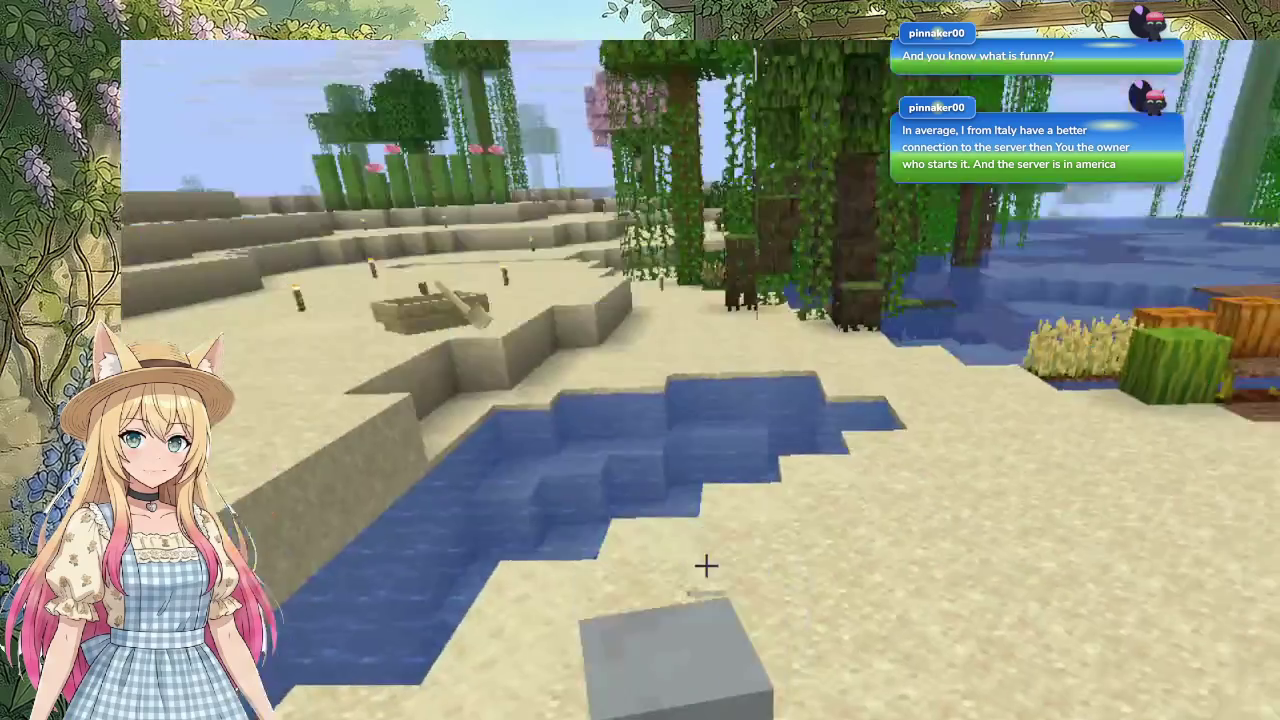
{"action": "scroll", "coordinate": [706, 566], "scroll_direction": "down", "scroll_amount": 1}
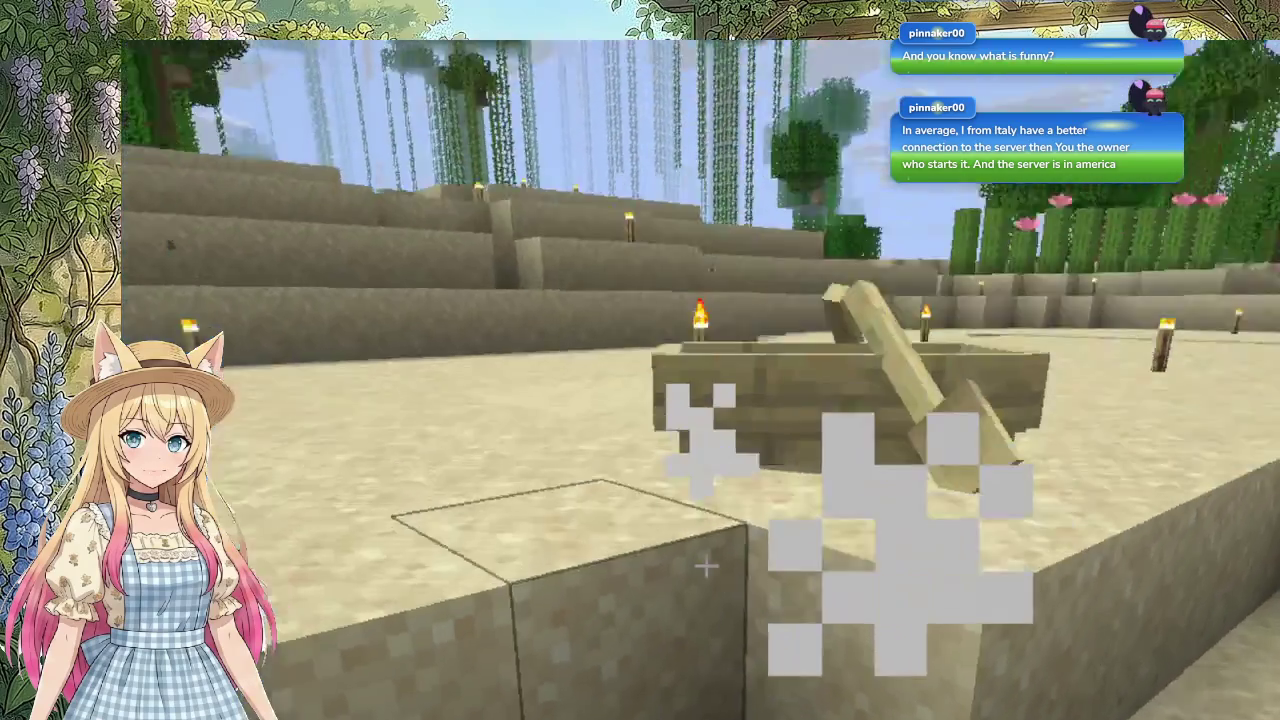
{"action": "key", "text": "e"}
{"action": "key", "text": "e"}
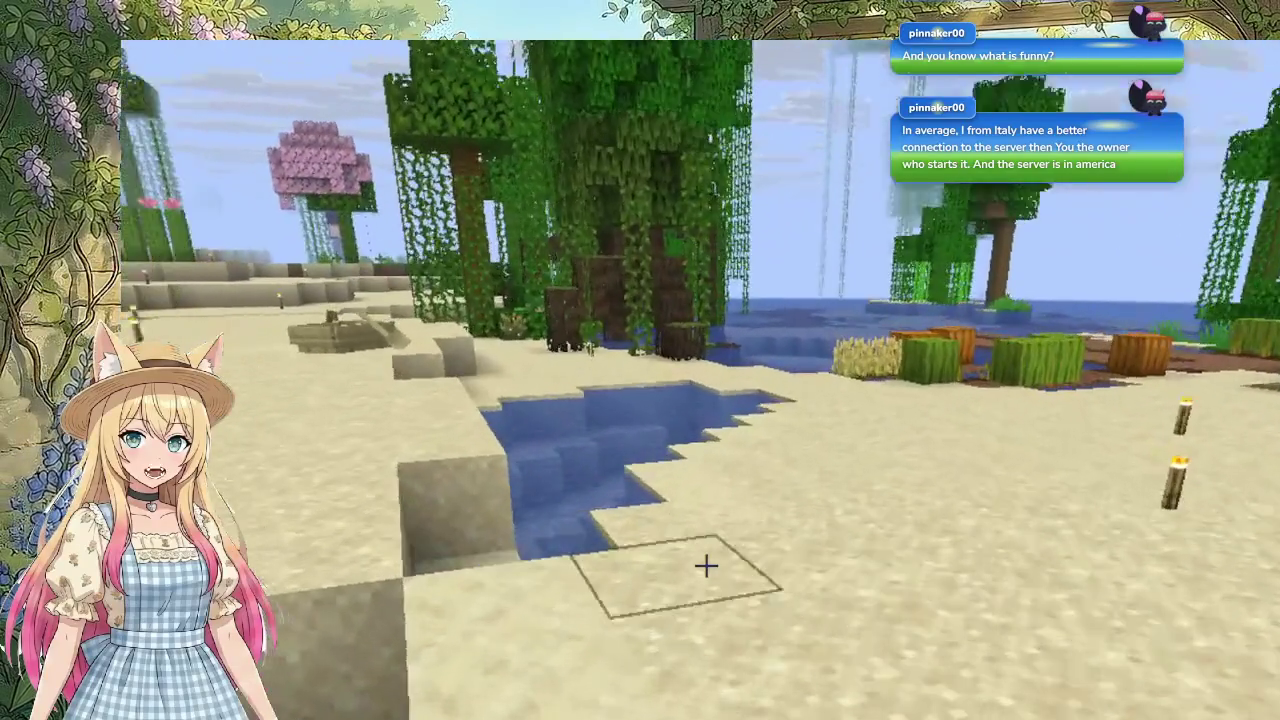
Step: Holding a torch, drop into the dirt pit under the pink planks and climb back out
{"action": "key", "text": "2"}
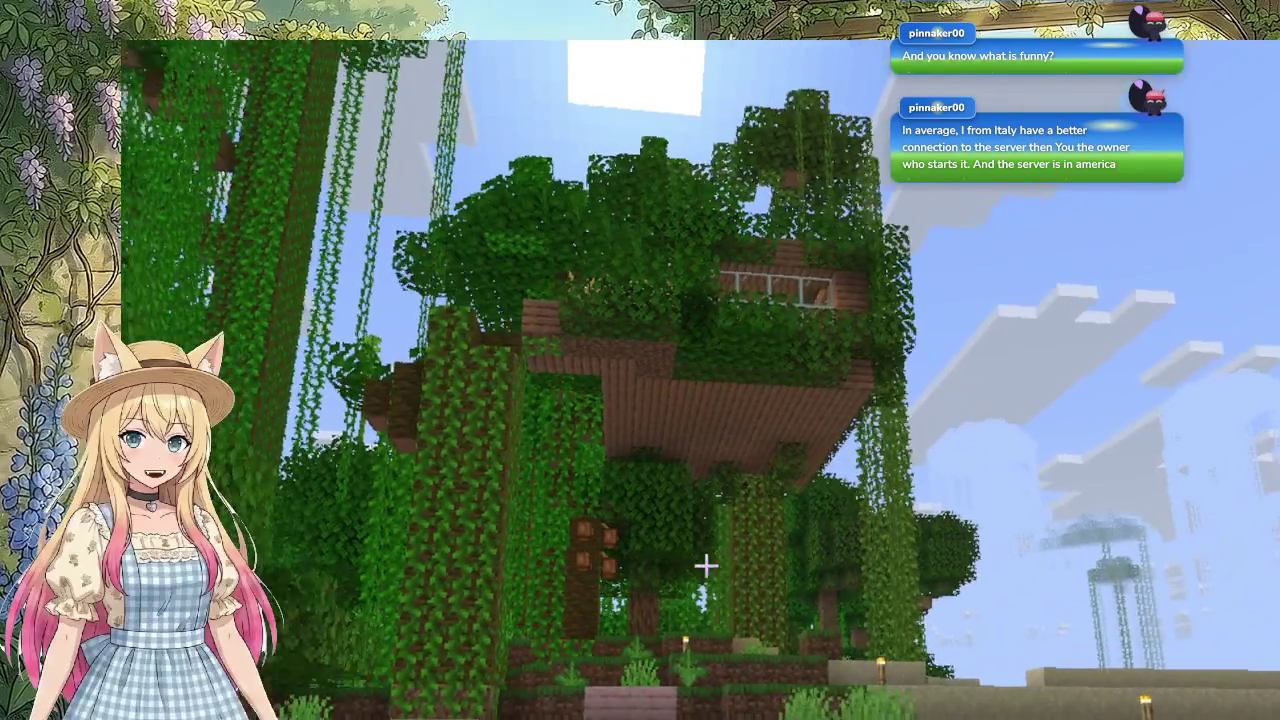
{"action": "key", "text": "2"}
{"action": "key", "text": "w"}
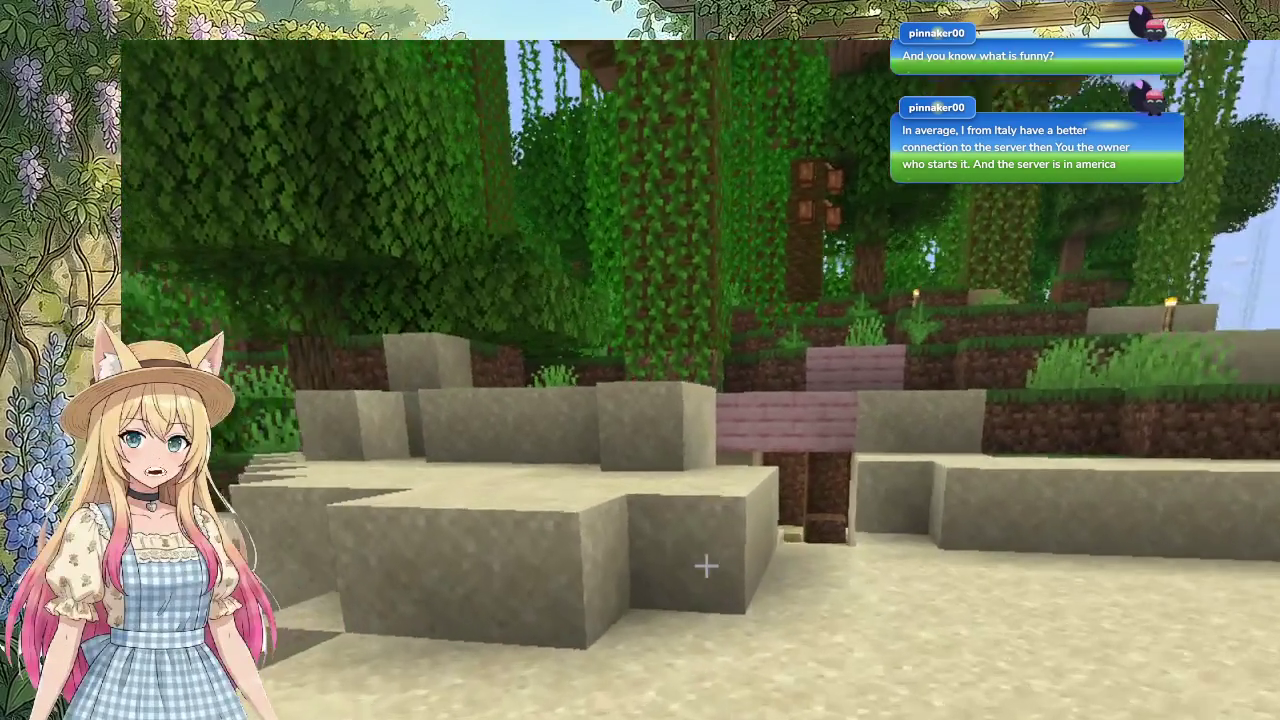
{"action": "key", "text": "w"}
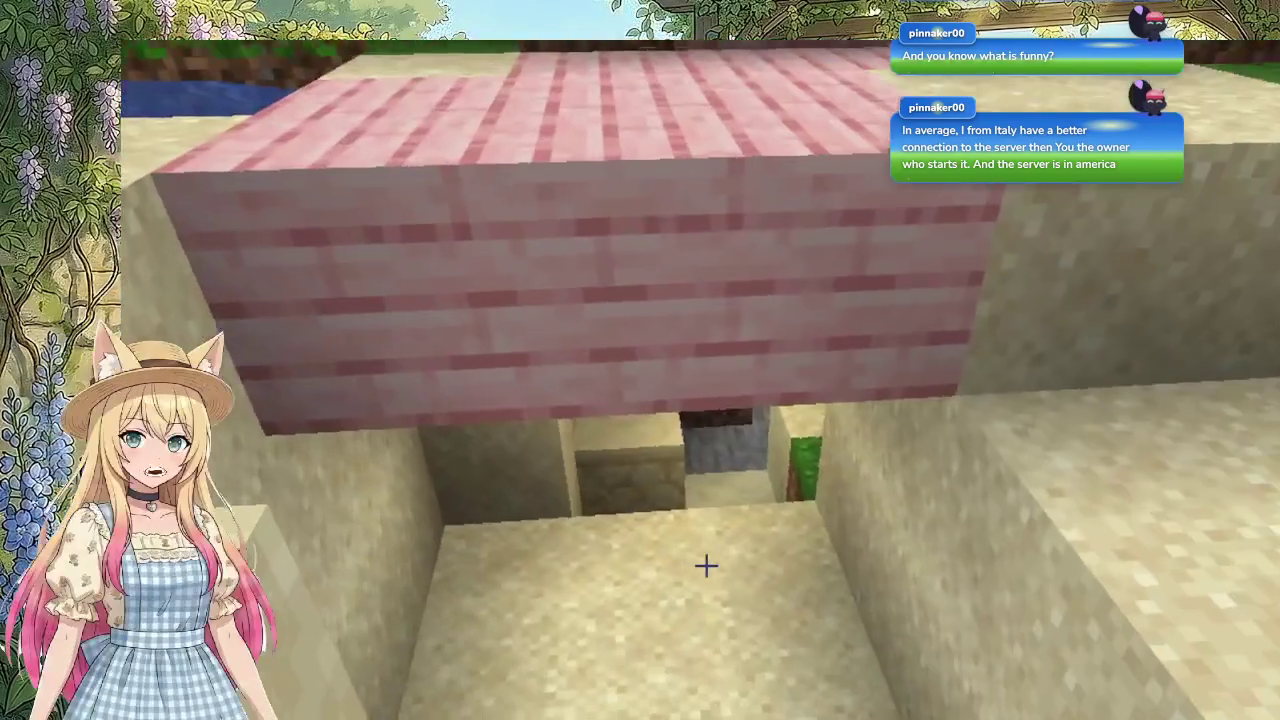
{"action": "key", "text": "w"}
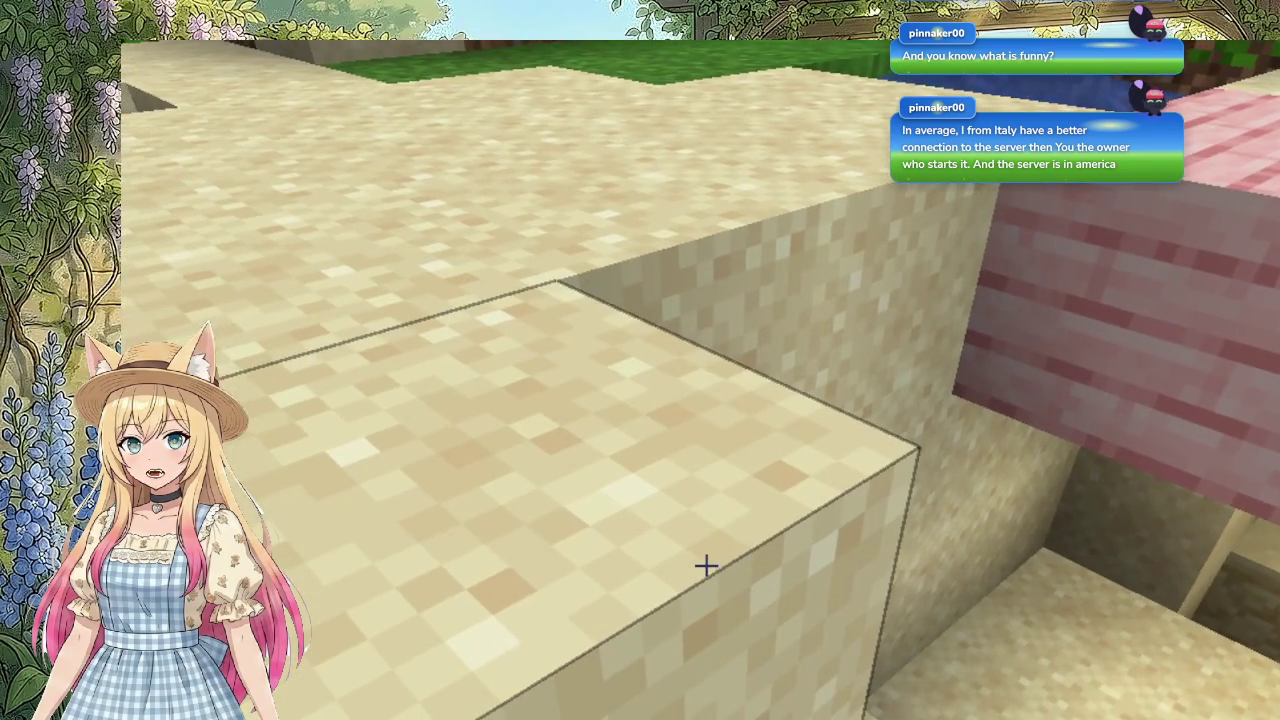
{"action": "key", "text": "w"}
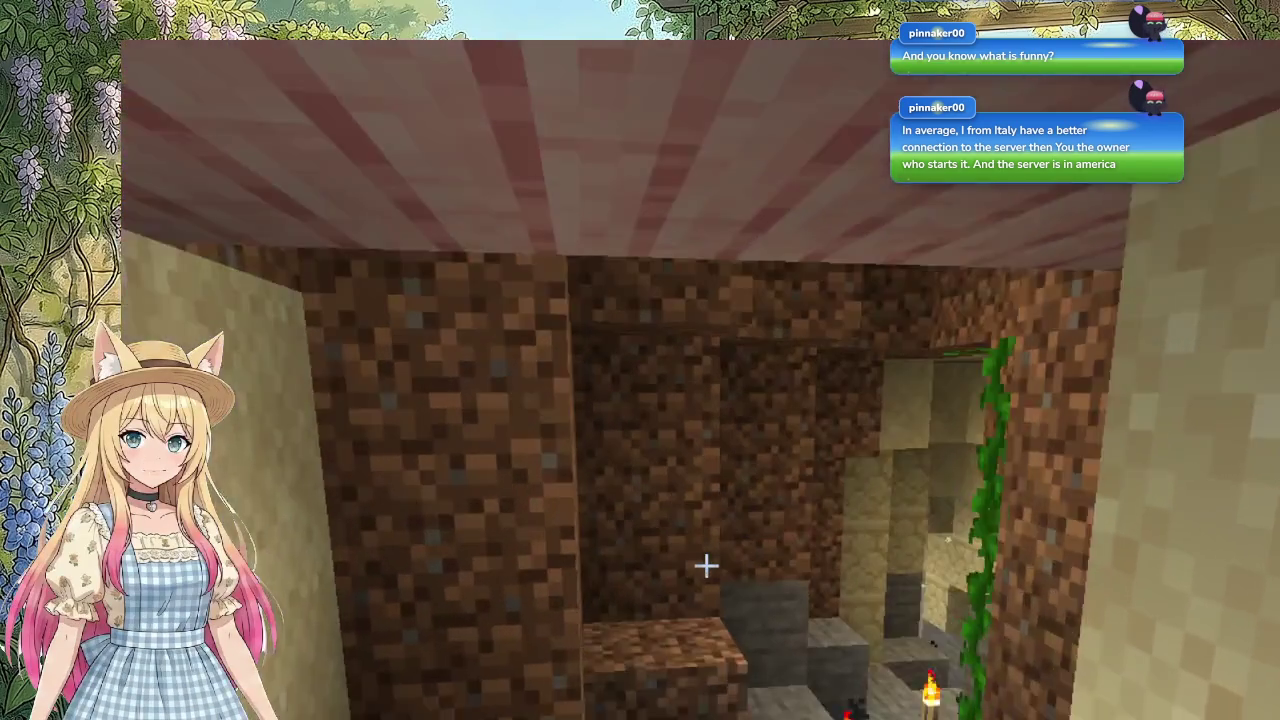
{"action": "key", "text": "w"}
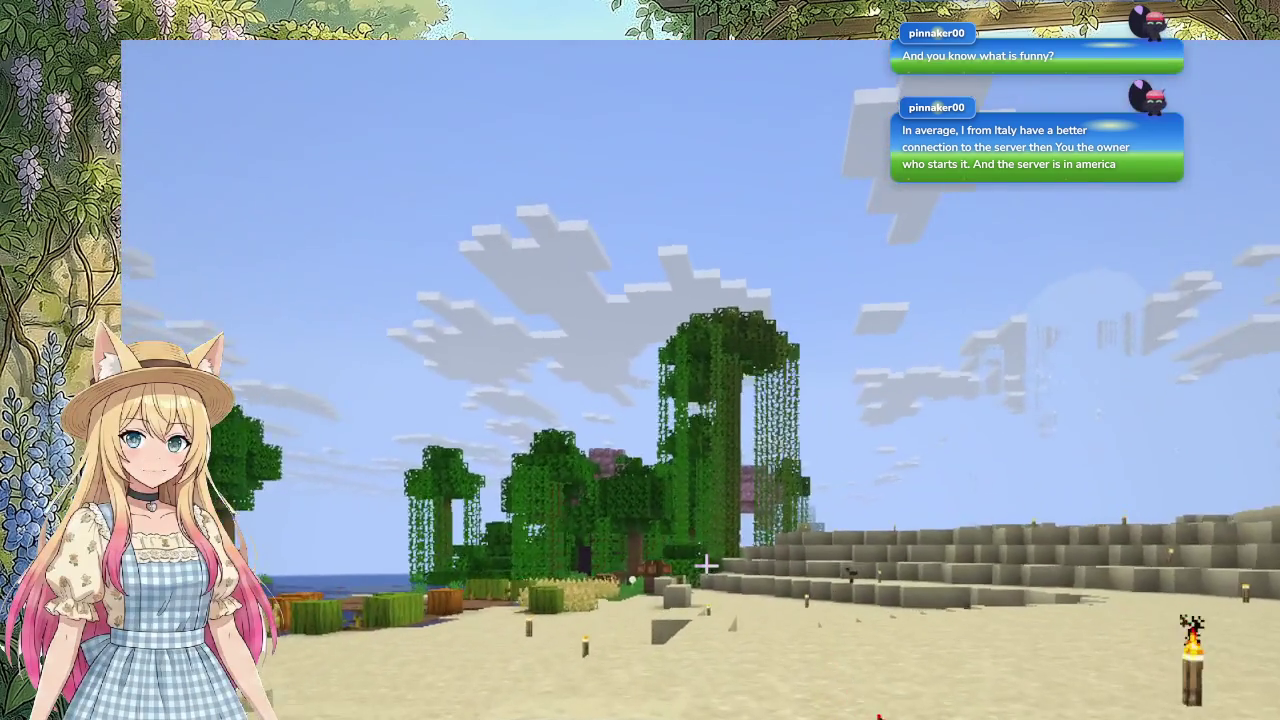
Step: Cross the sand and step up to the cherry tree among the vines
{"action": "key", "text": "w"}
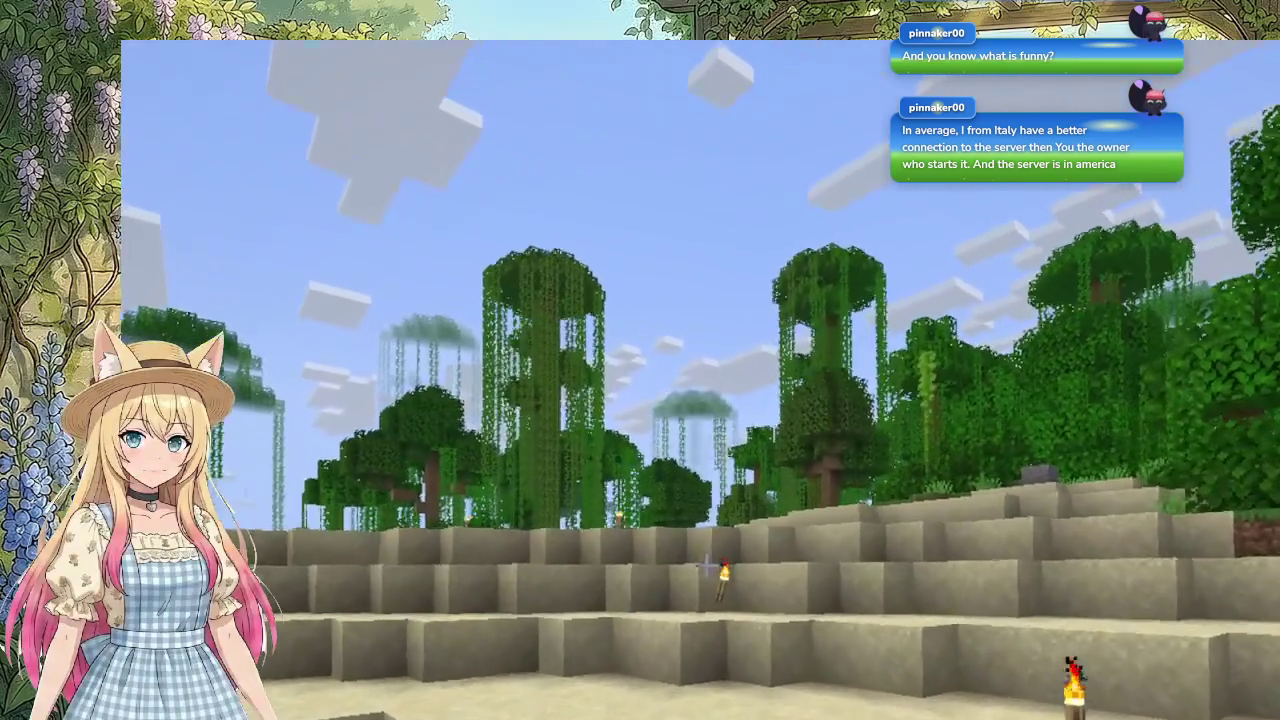
{"action": "key", "text": "w"}
{"action": "key", "text": "w"}
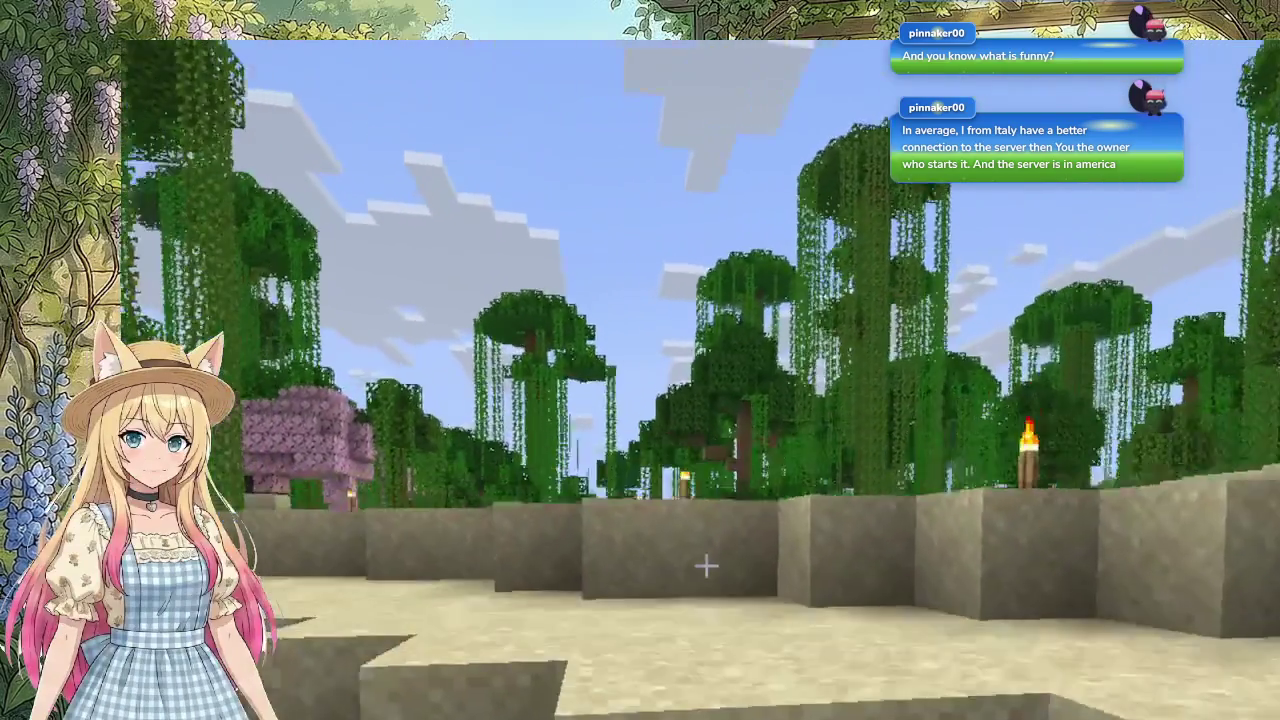
{"action": "key", "text": "w"}
{"action": "scroll", "coordinate": [706, 566], "scroll_direction": "down", "scroll_amount": 1}
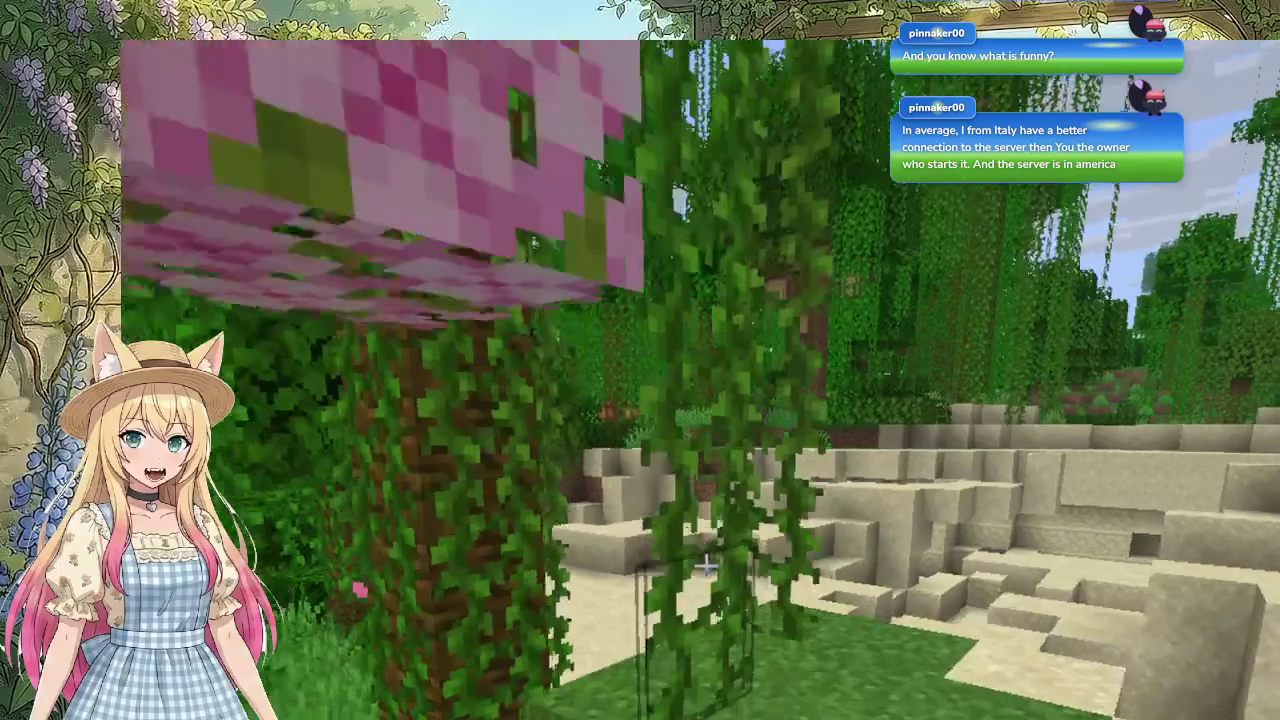
Step: Walk across the sandstone ruins and down the passage toward the grass above
{"action": "key", "text": "w"}
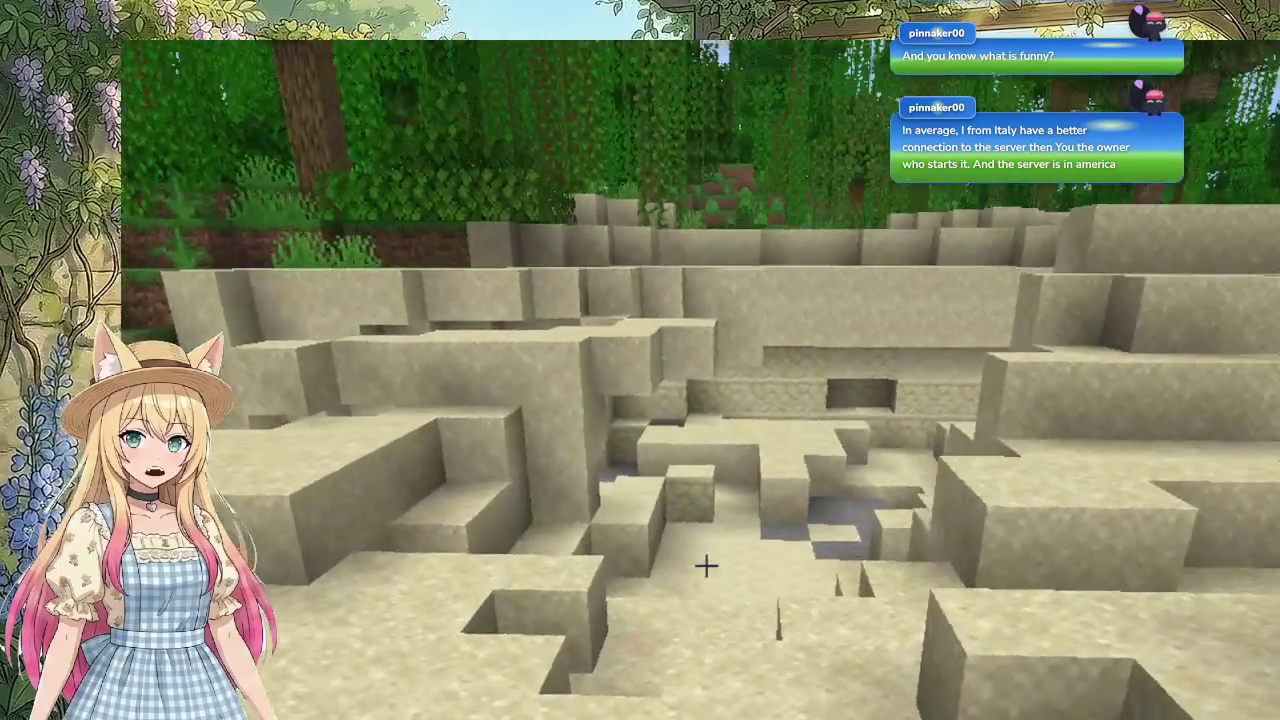
{"action": "key", "text": "w"}
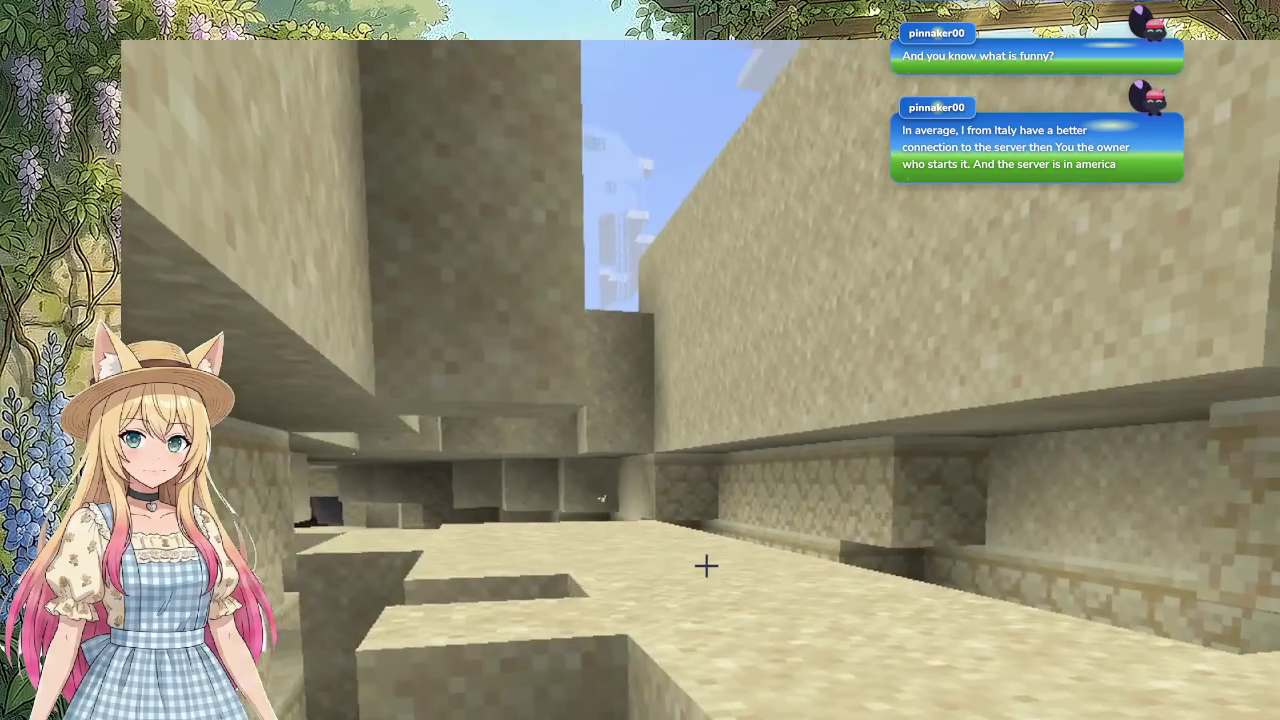
{"action": "key", "text": "w"}
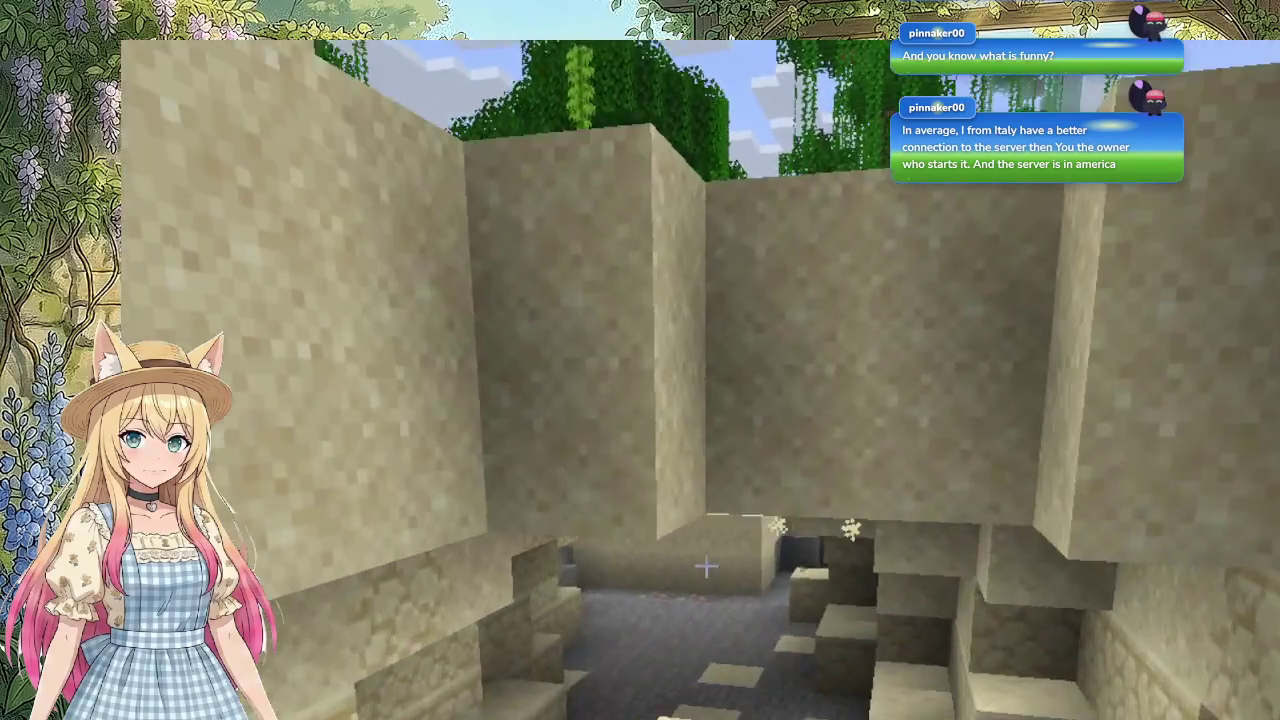
{"action": "key", "text": "w"}
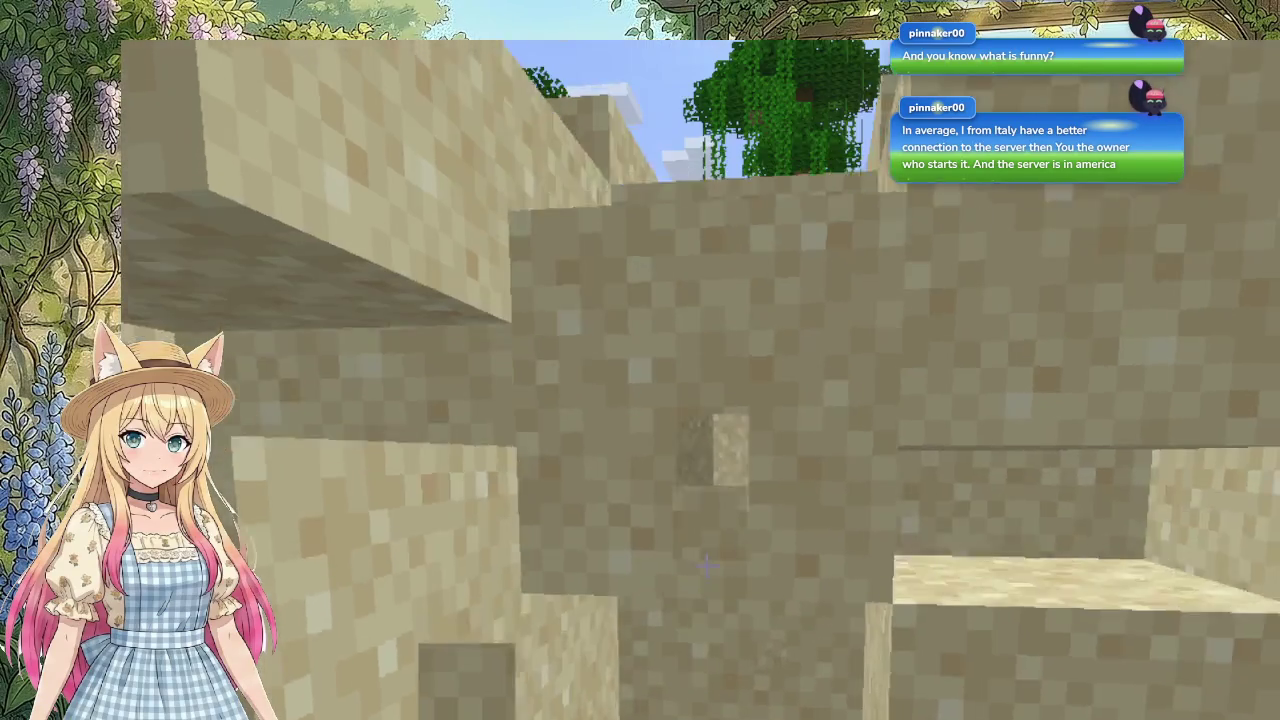
{"action": "key", "text": "w"}
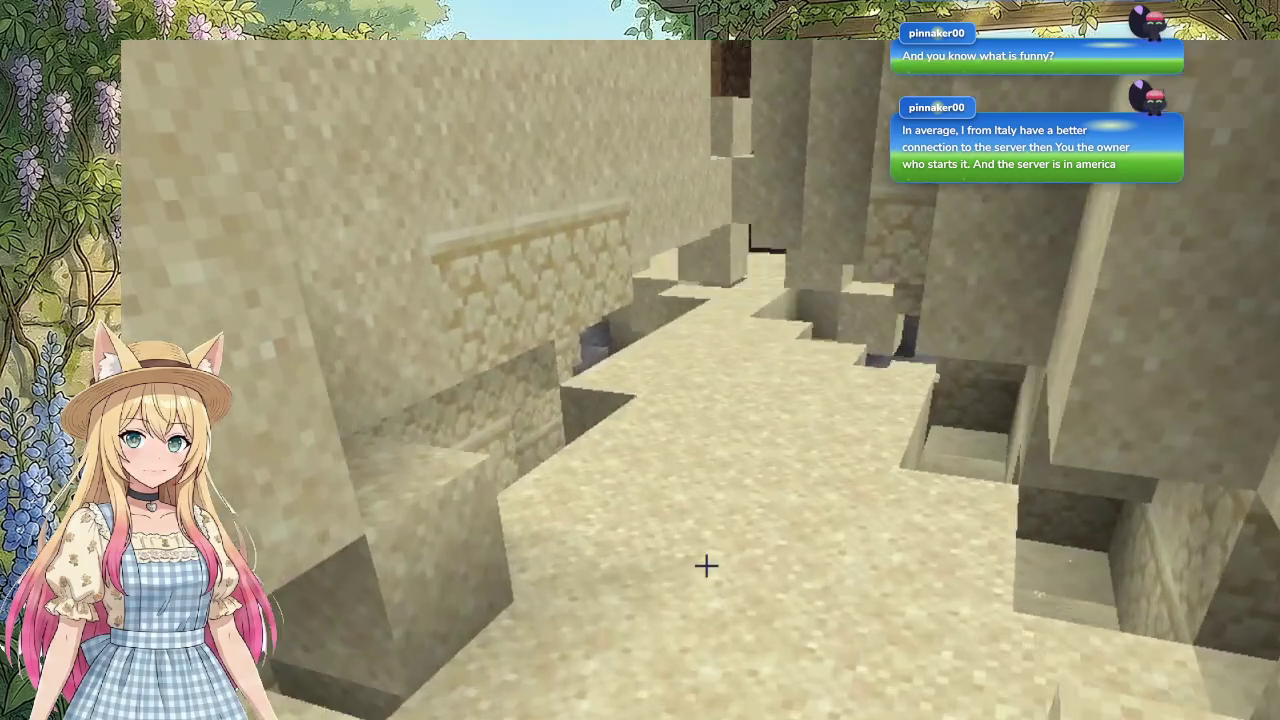
{"action": "key", "text": "w"}
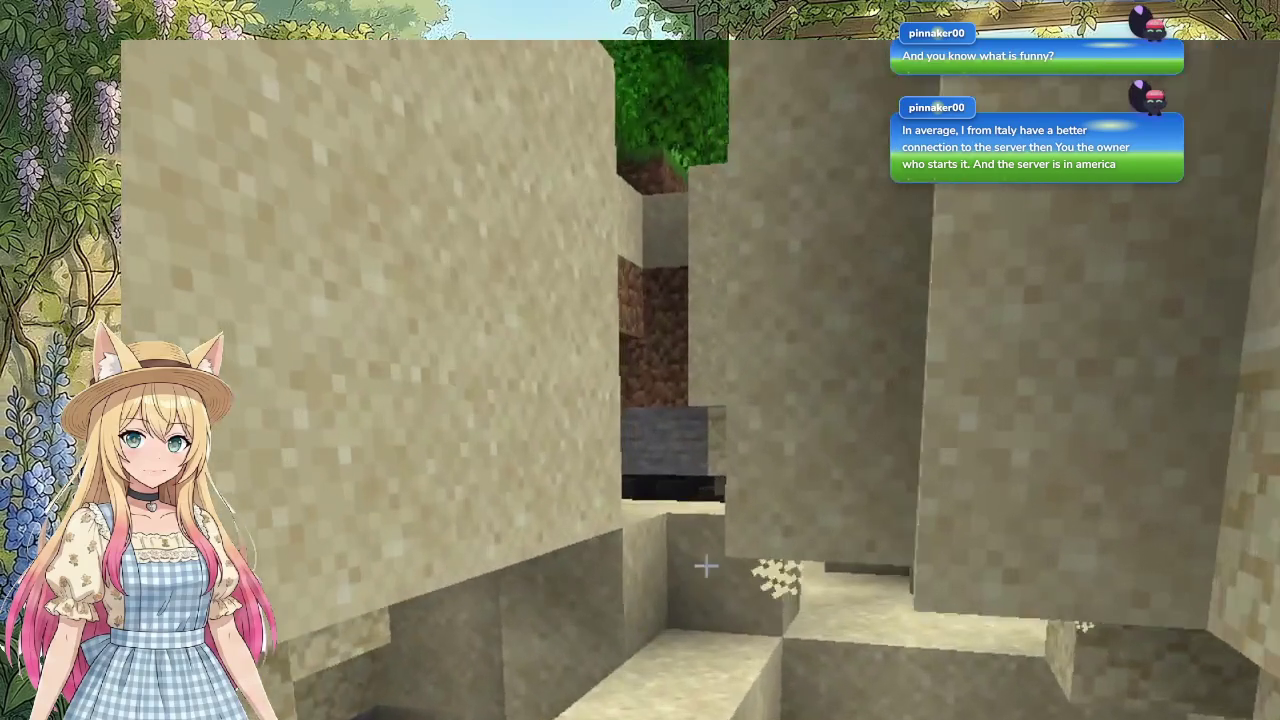
Step: Mine through the sandstone wall, the suspicious gravel and the overhead sandstone to reach the surface
{"action": "left_click", "coordinate": [706, 567]}
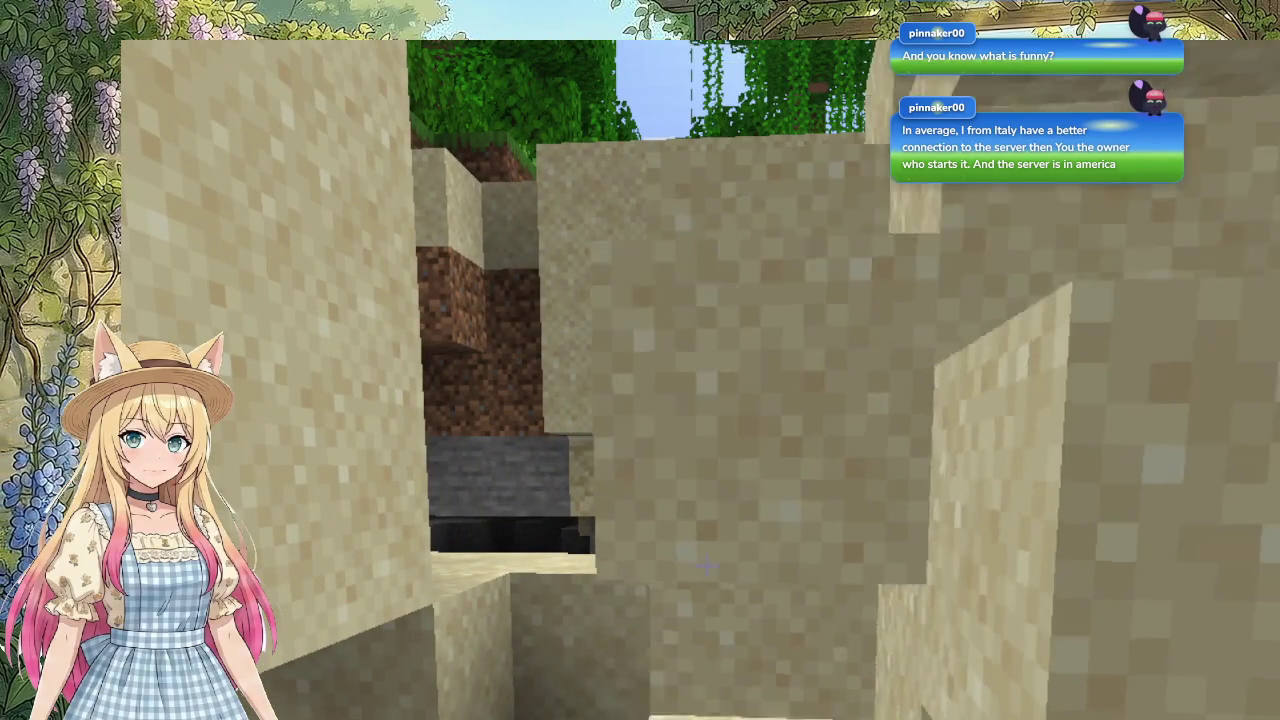
{"action": "left_click", "coordinate": [706, 567]}
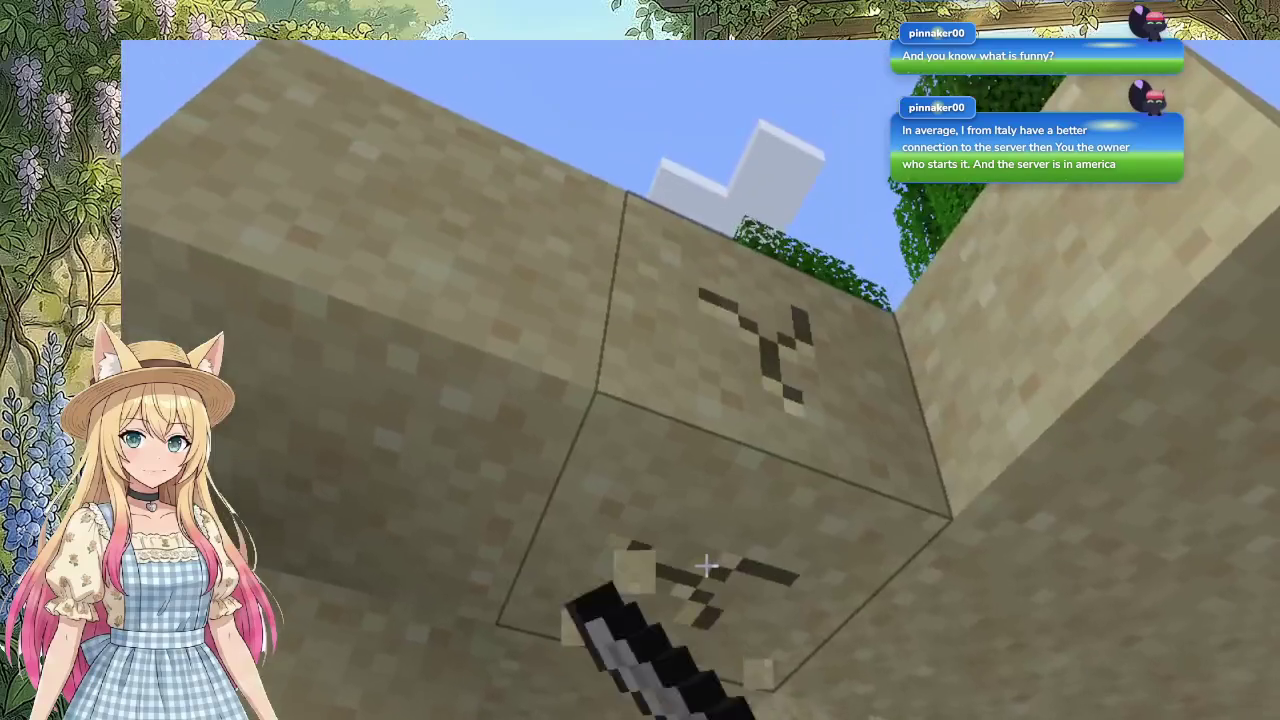
{"action": "left_click", "coordinate": [706, 566]}
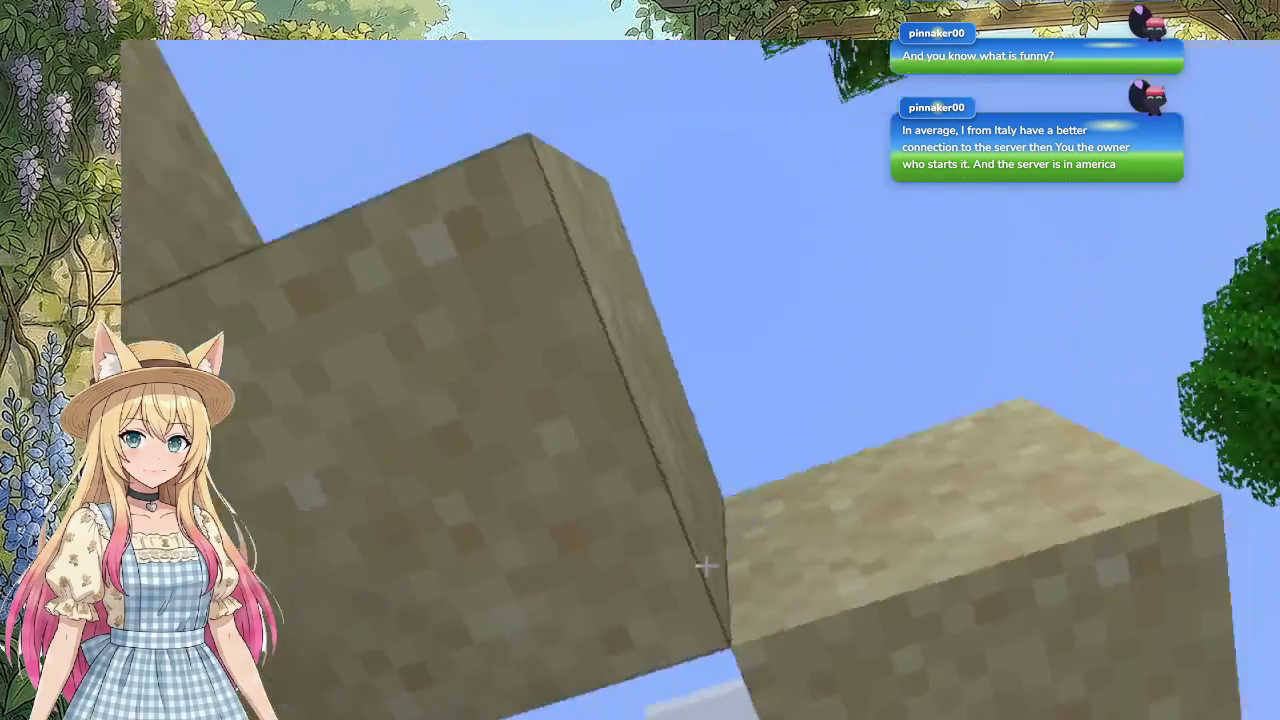
{"action": "left_click", "coordinate": [706, 566]}
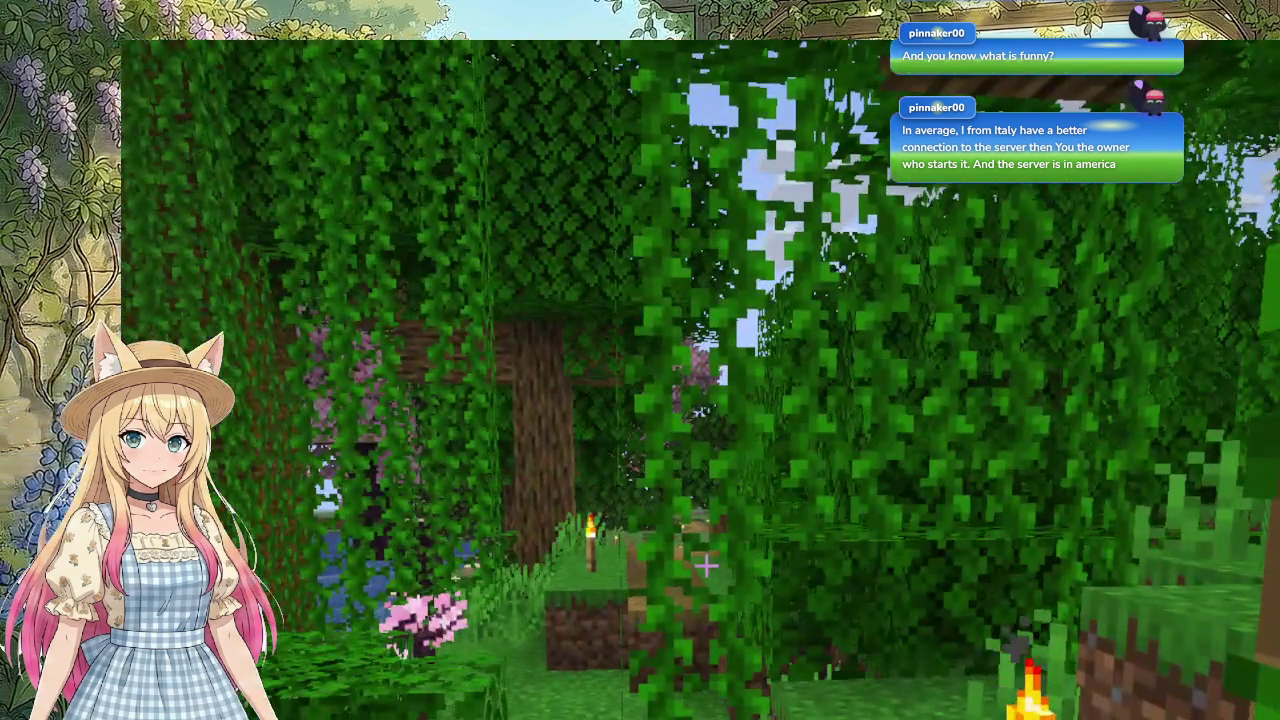
Step: Read the chat, then follow the torch-lit dirt path under the cherry tree toward the house
{"action": "key", "text": "t"}
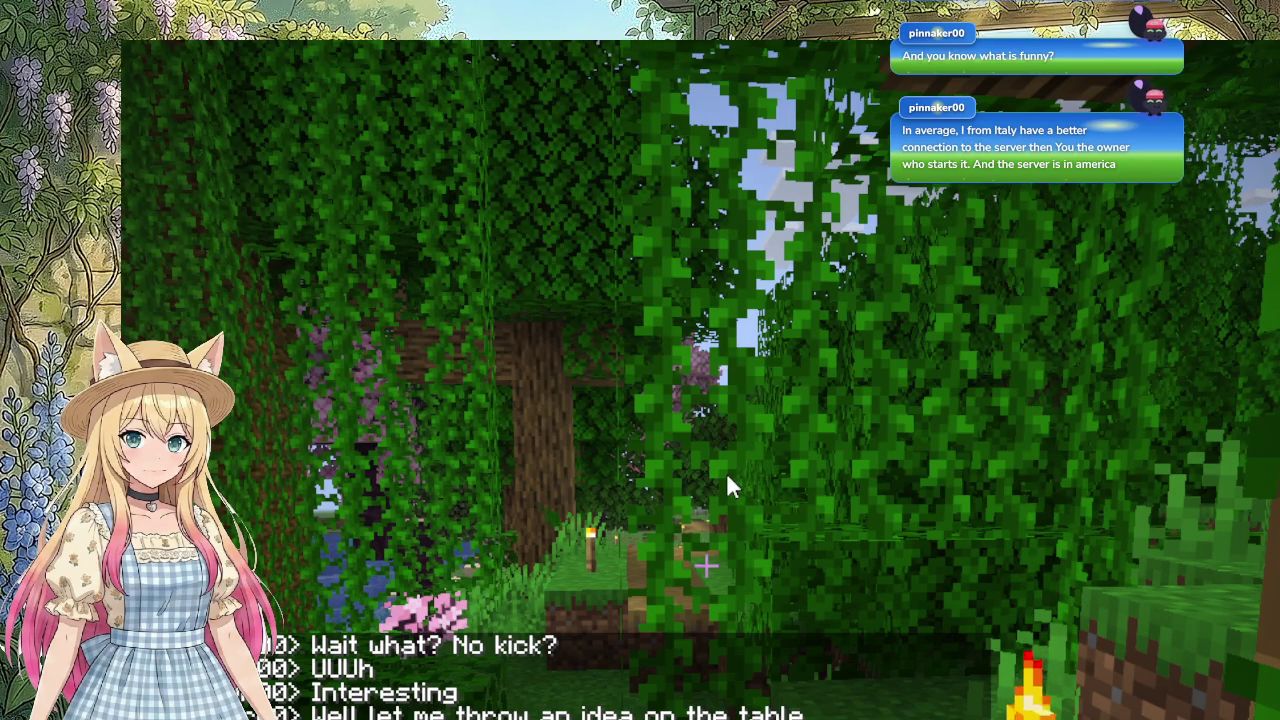
{"action": "key", "text": "Escape"}
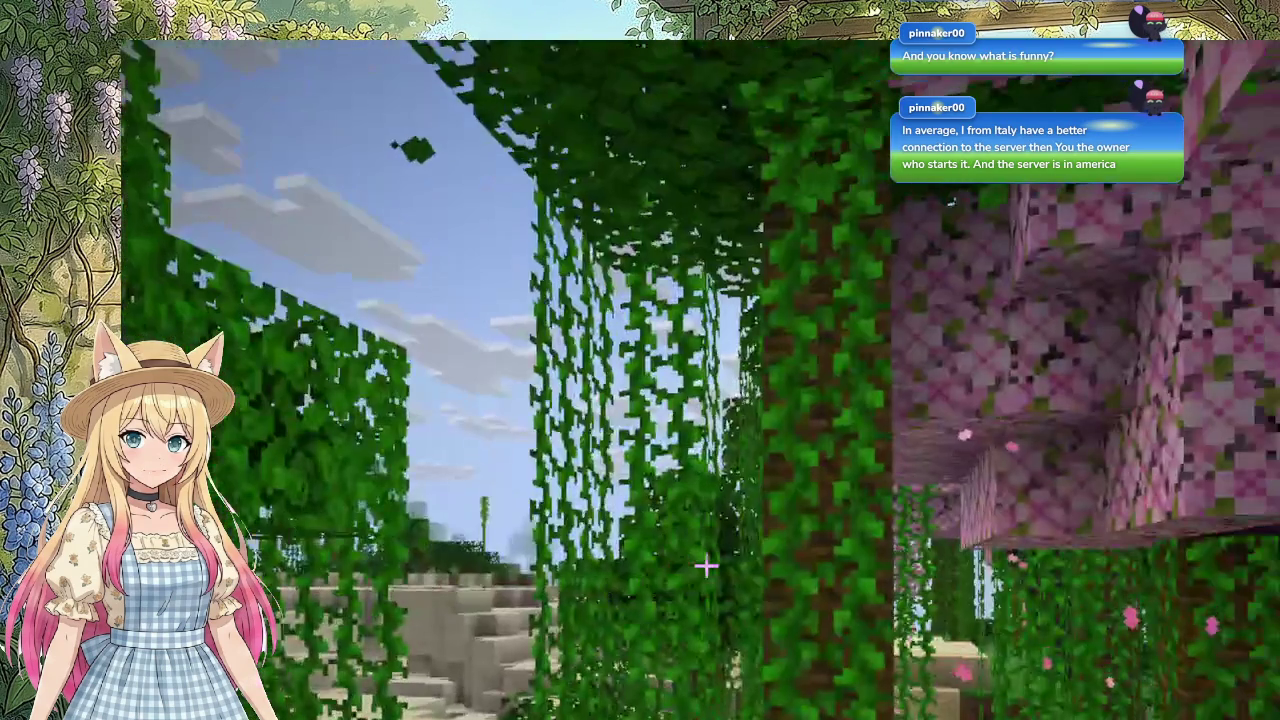
{"action": "key", "text": "w"}
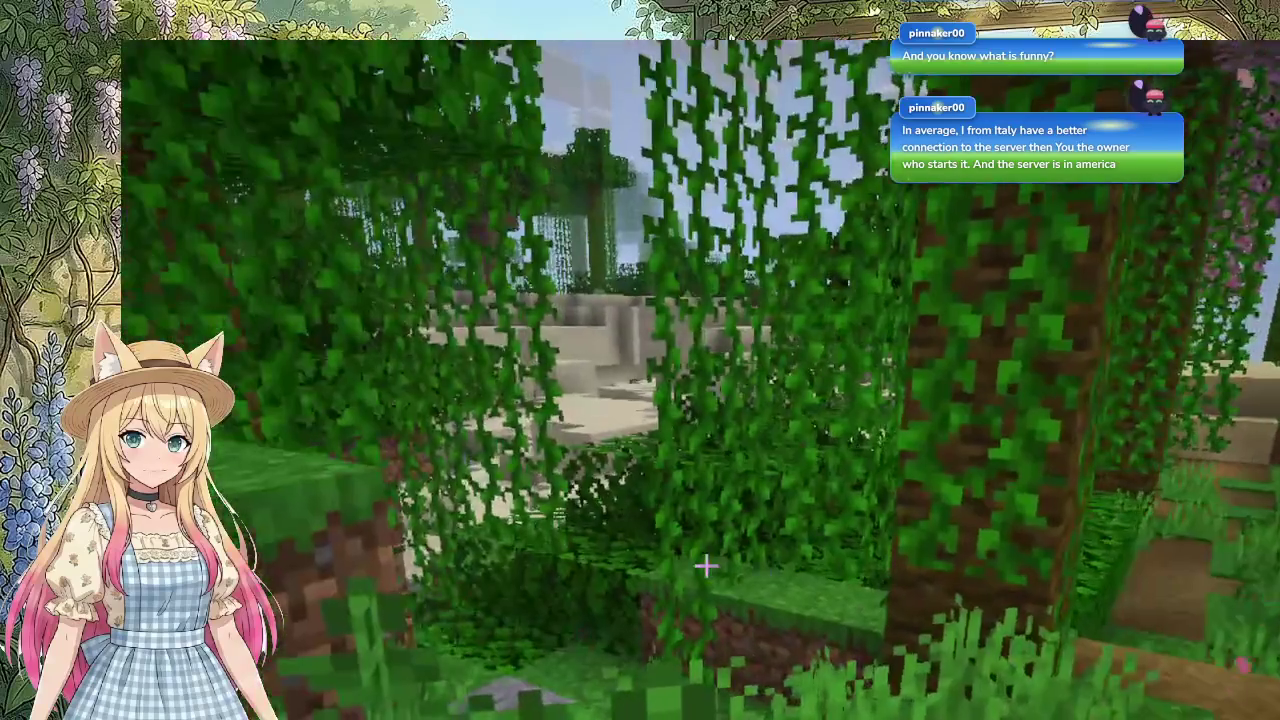
{"action": "key", "text": "w"}
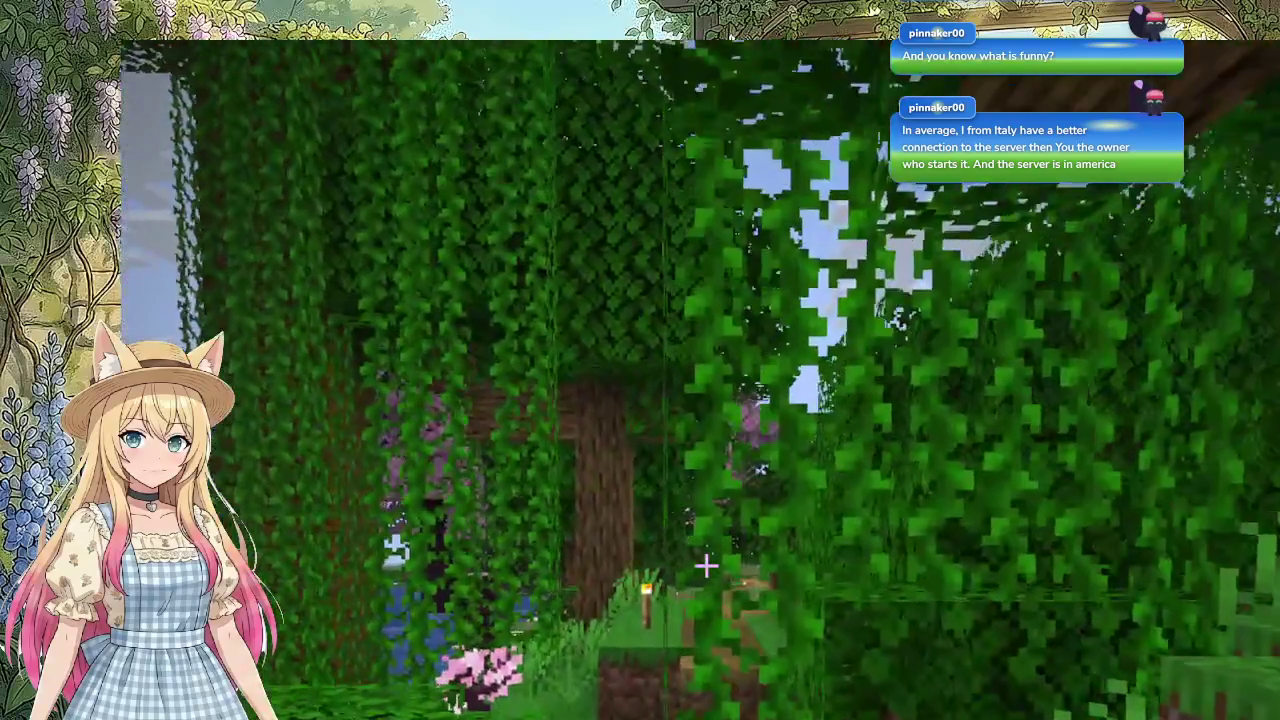
{"action": "key", "text": "w"}
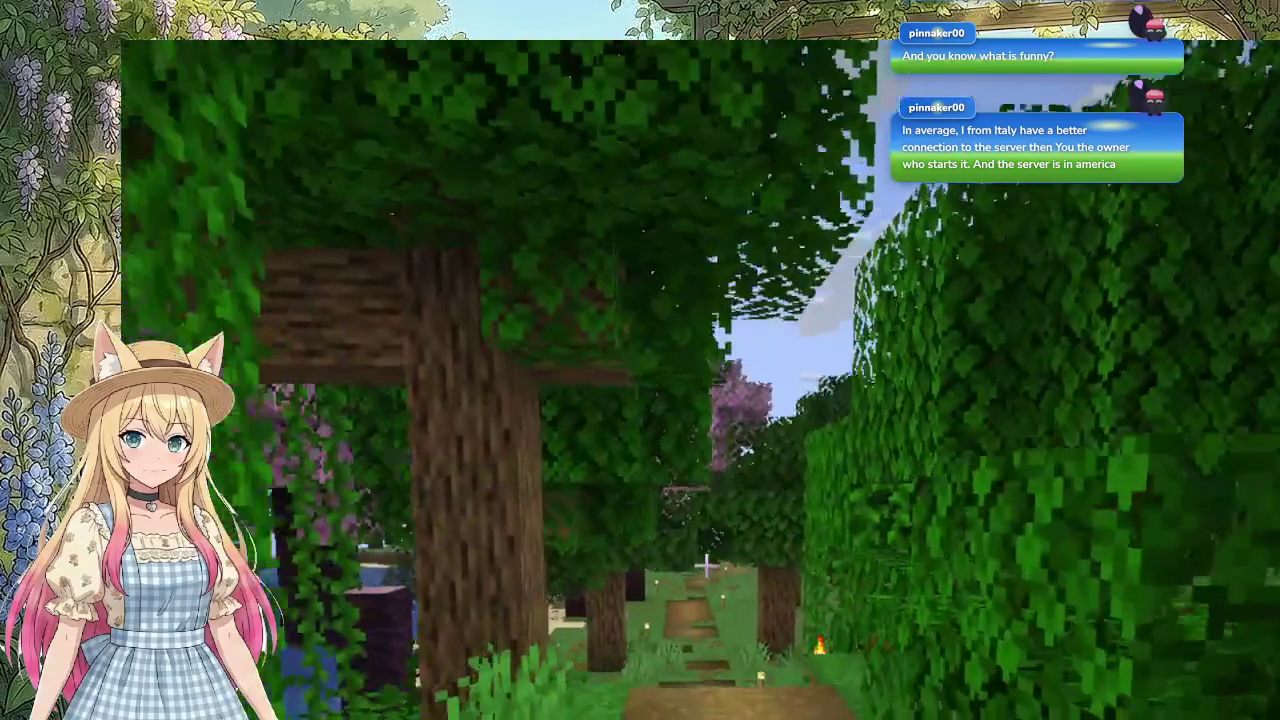
{"action": "key", "text": "w"}
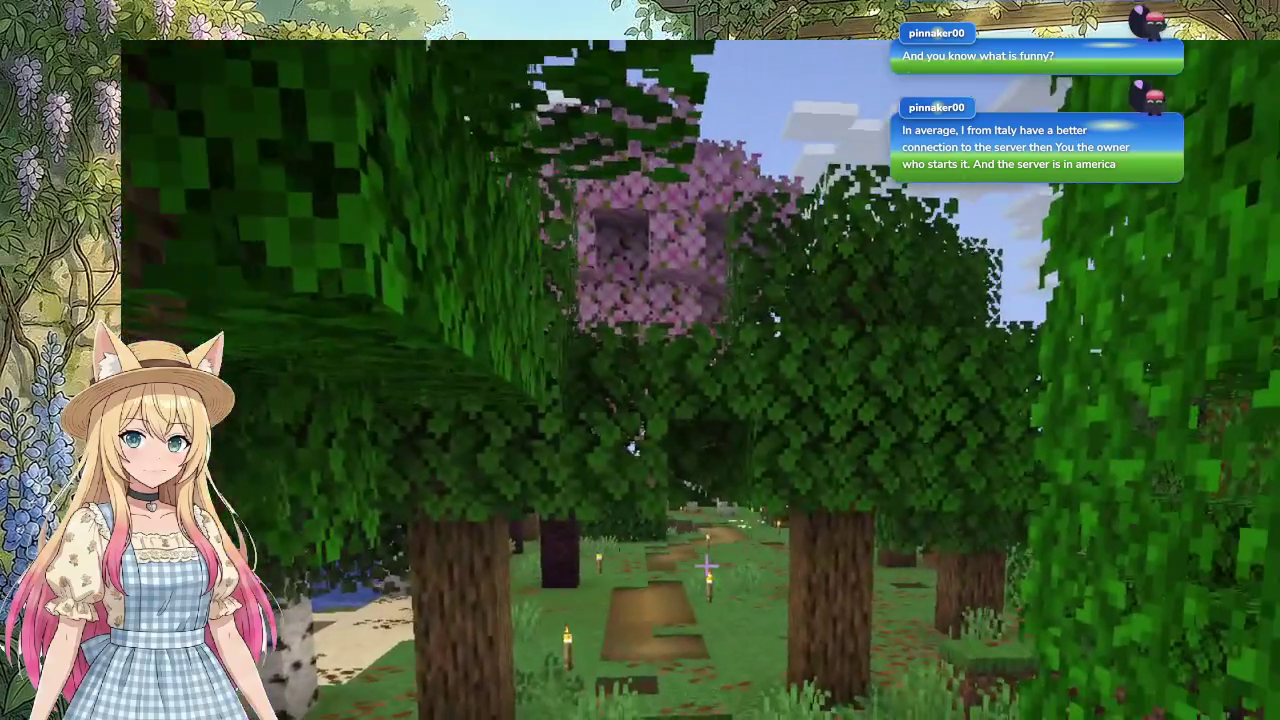
{"action": "key", "text": "w"}
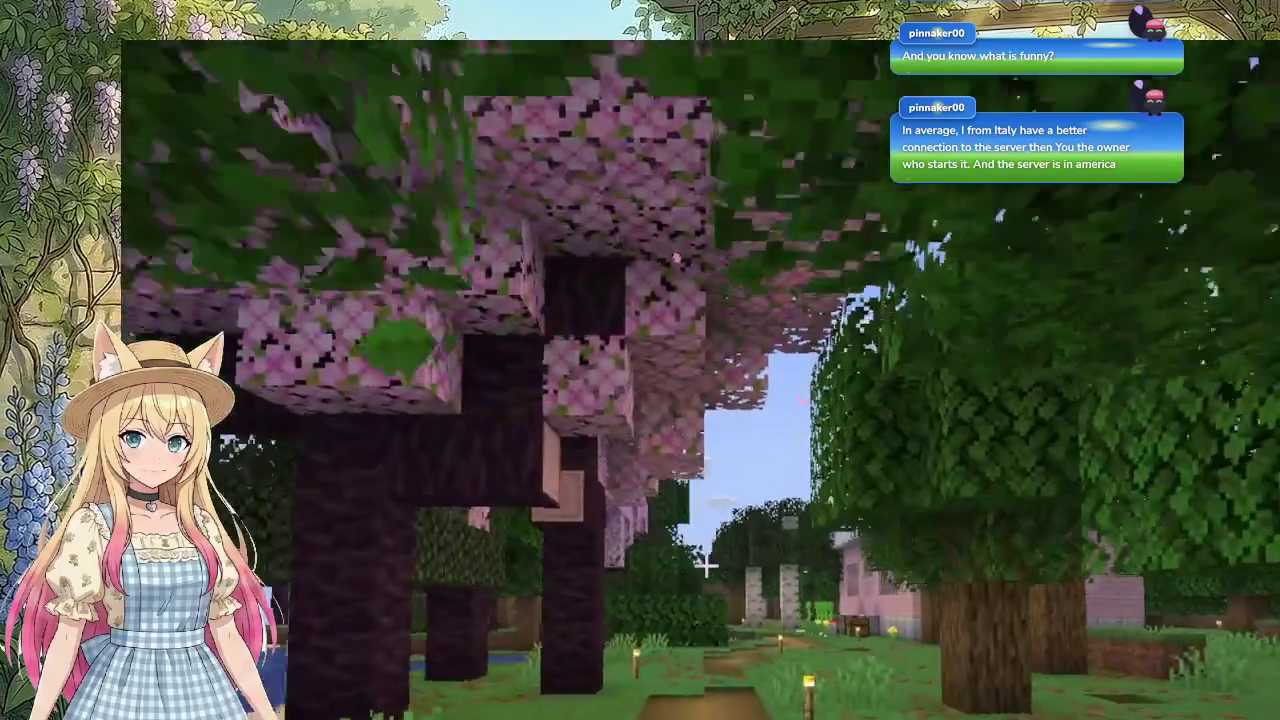
{"action": "key", "text": "w"}
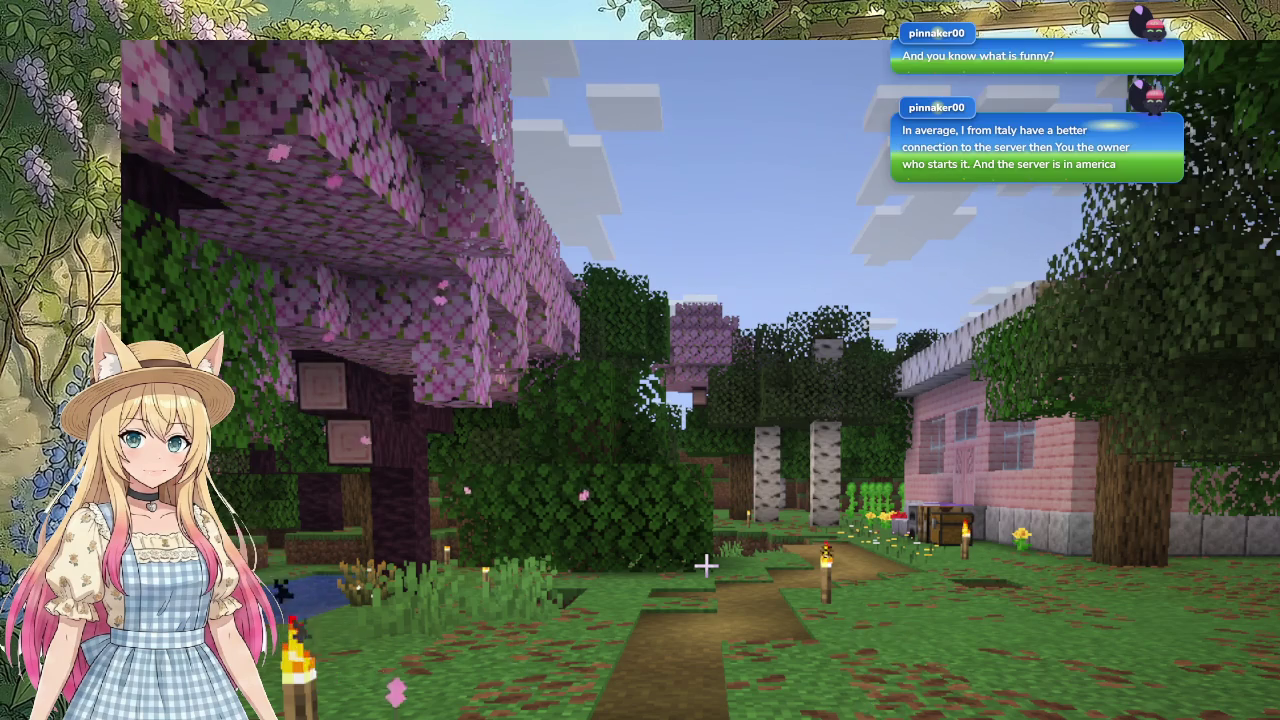
Step: Check the inventory and walk up to the pink house's door
{"action": "key", "text": "e"}
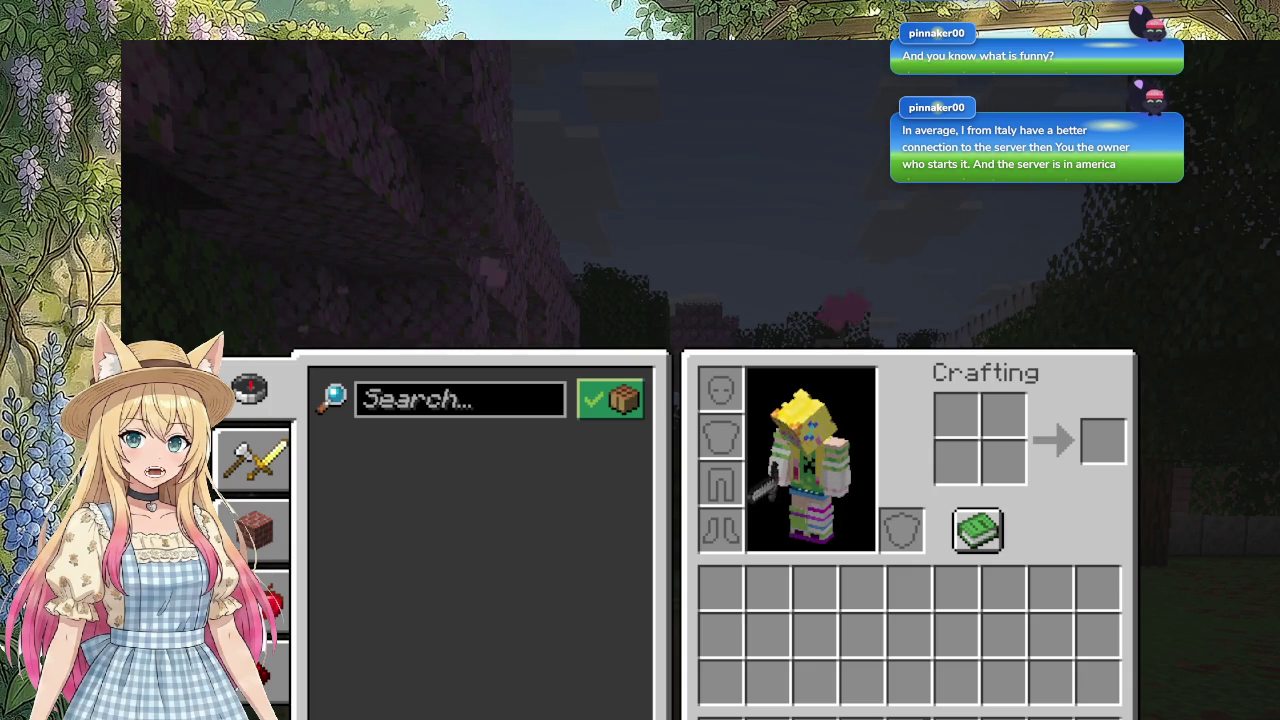
{"action": "key", "text": "e"}
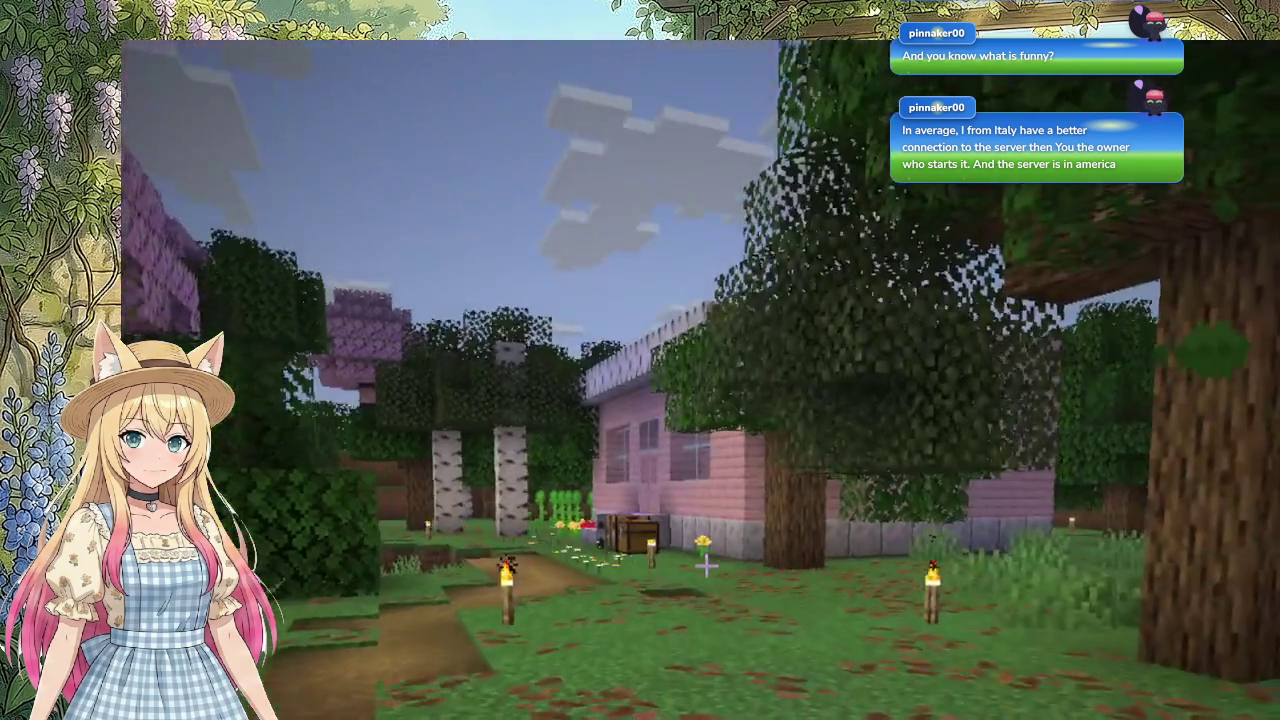
{"action": "key", "text": "w"}
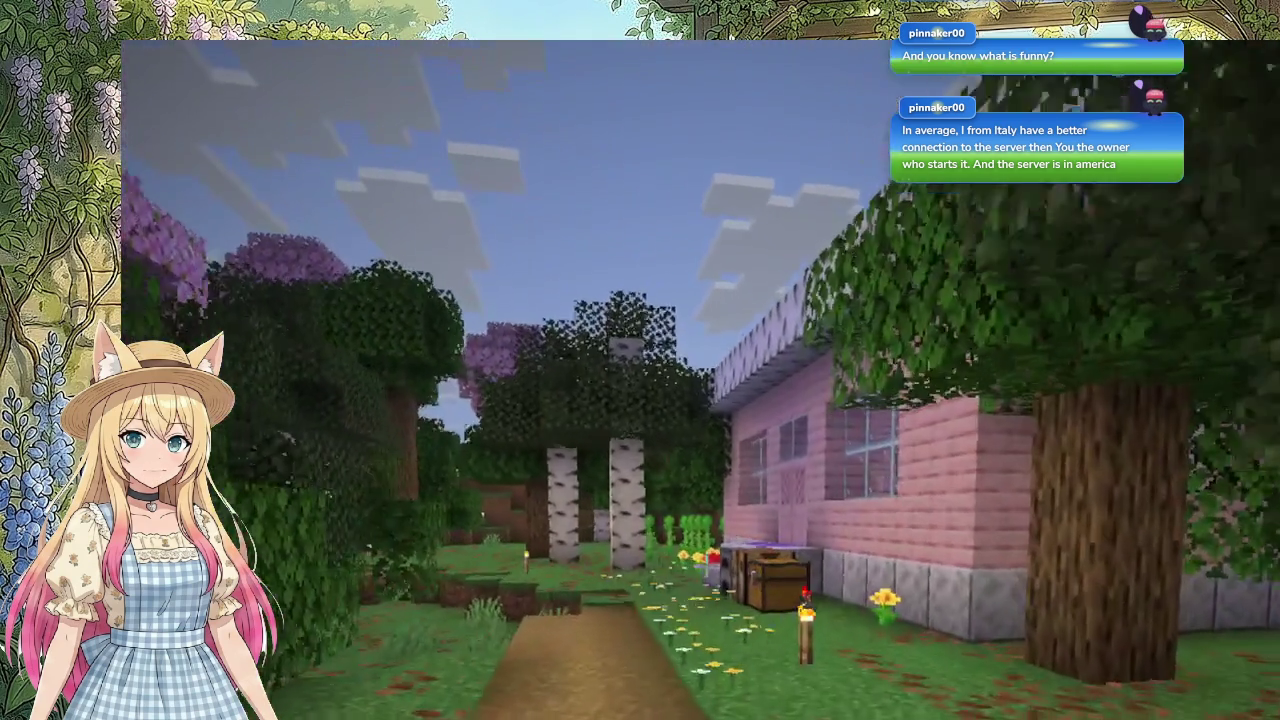
{"action": "key", "text": "w"}
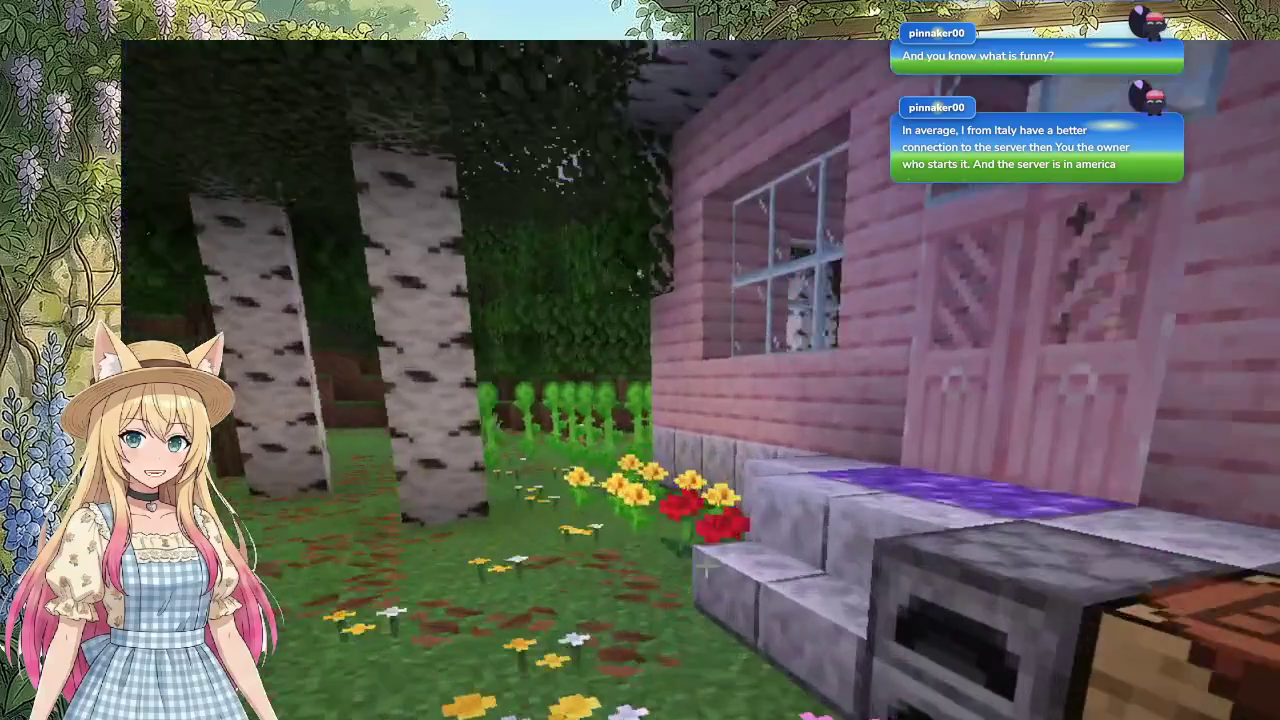
{"action": "key", "text": "w"}
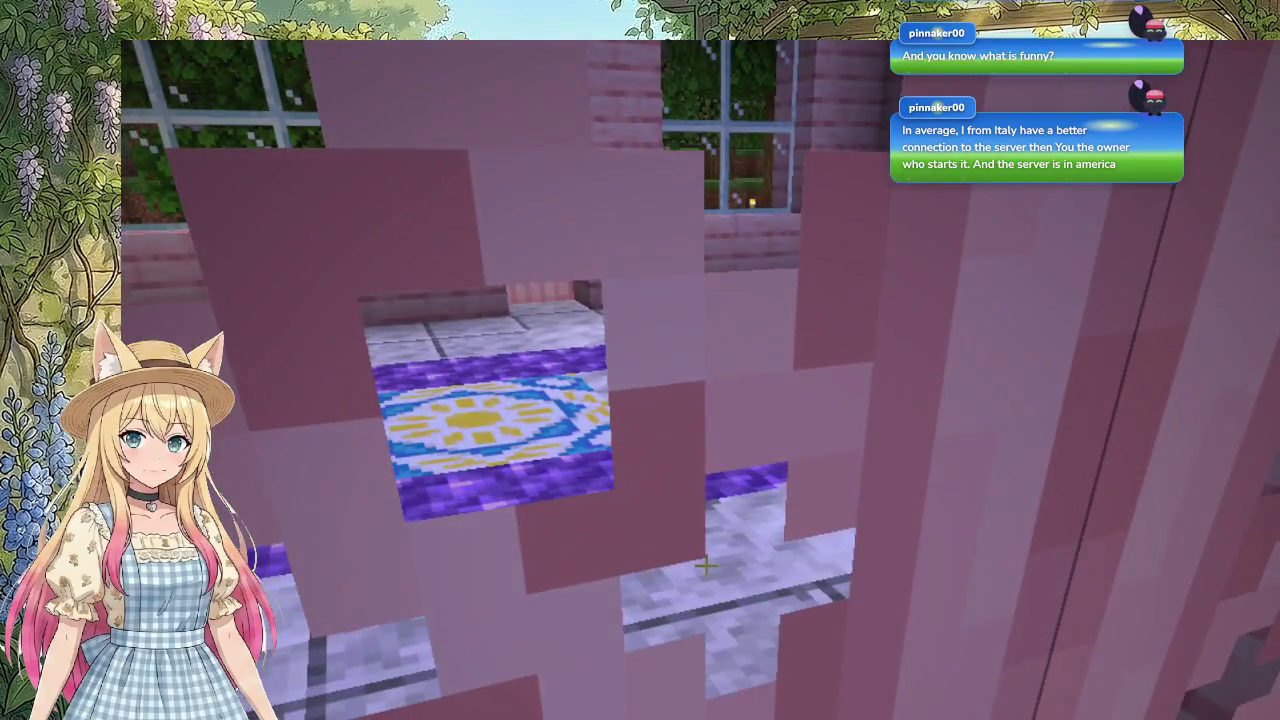
{"action": "key", "text": "s"}
{"action": "key", "text": "w"}
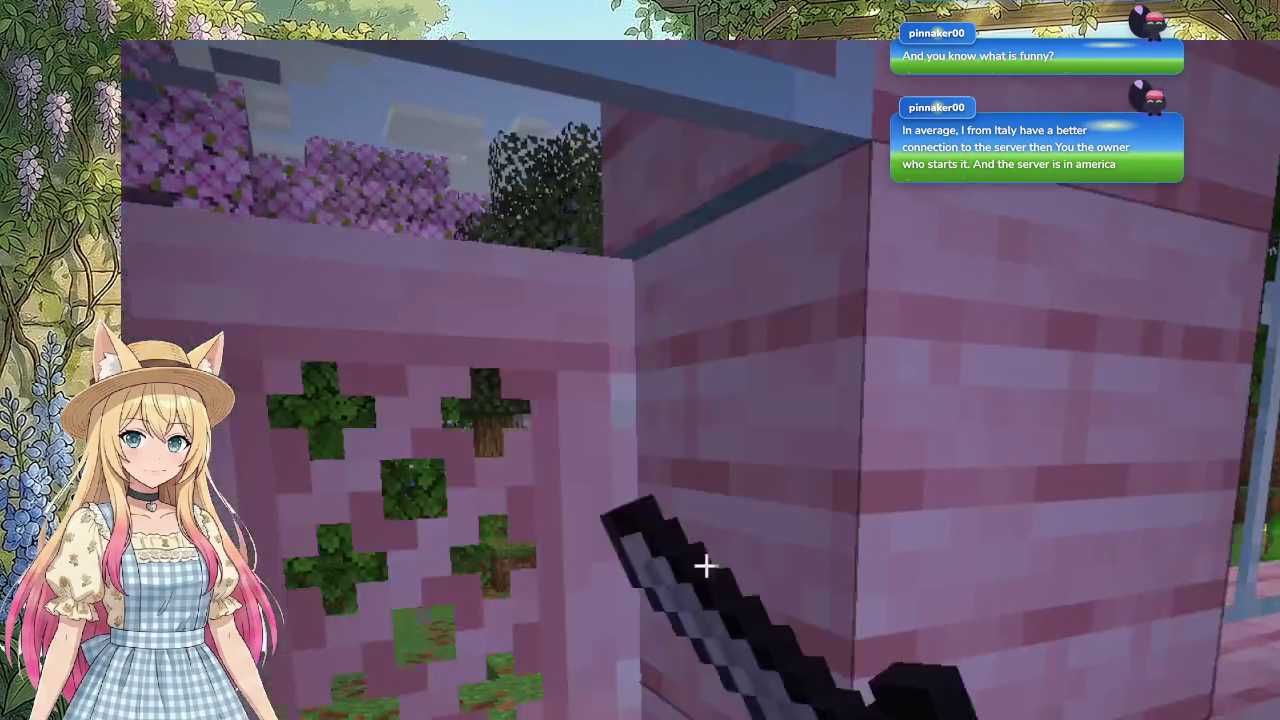
{"action": "key", "text": "s"}
{"action": "key", "text": "w"}
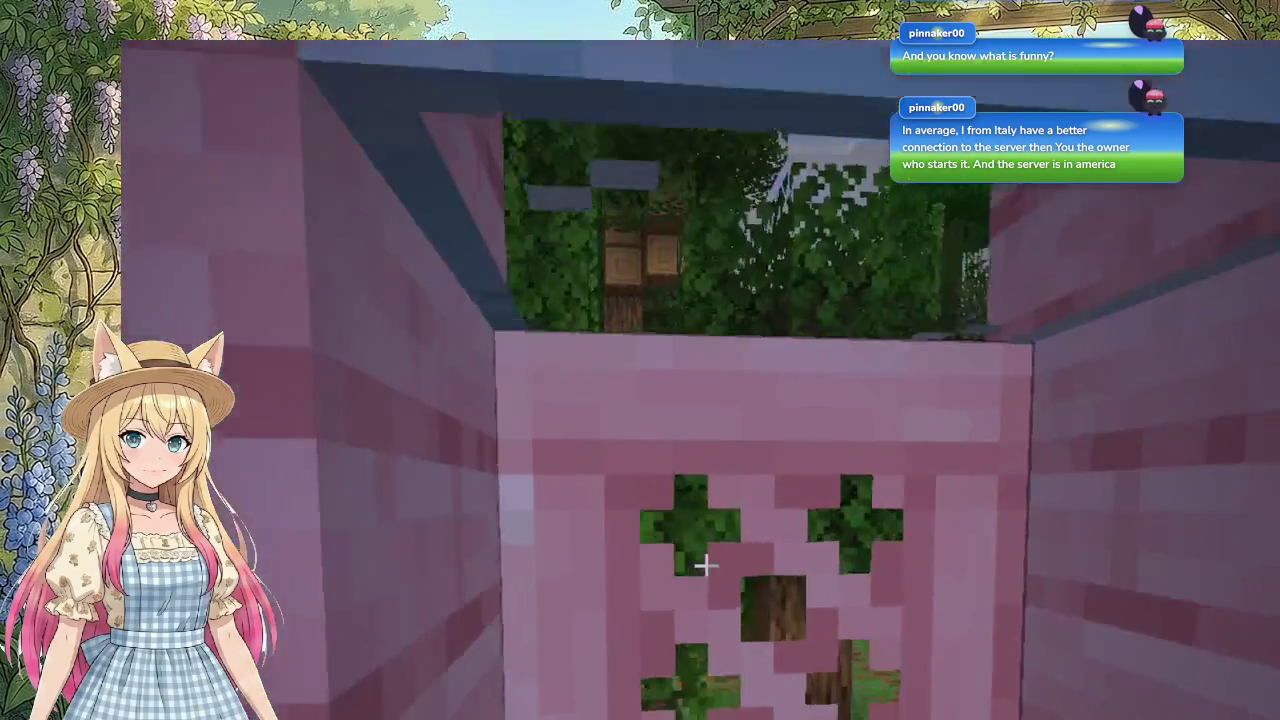
Step: Pass through the house to the window corner and open the chest beside the outer wall
{"action": "key", "text": "w"}
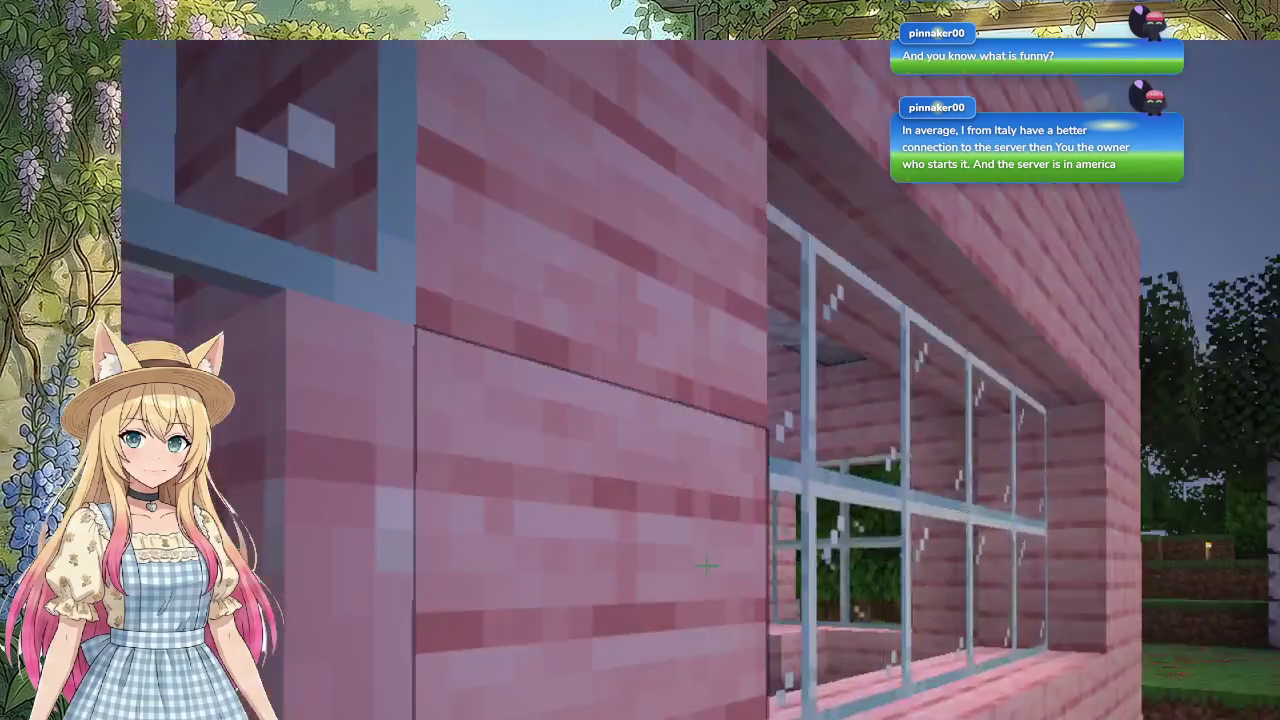
{"action": "key", "text": "s"}
{"action": "key", "text": "w"}
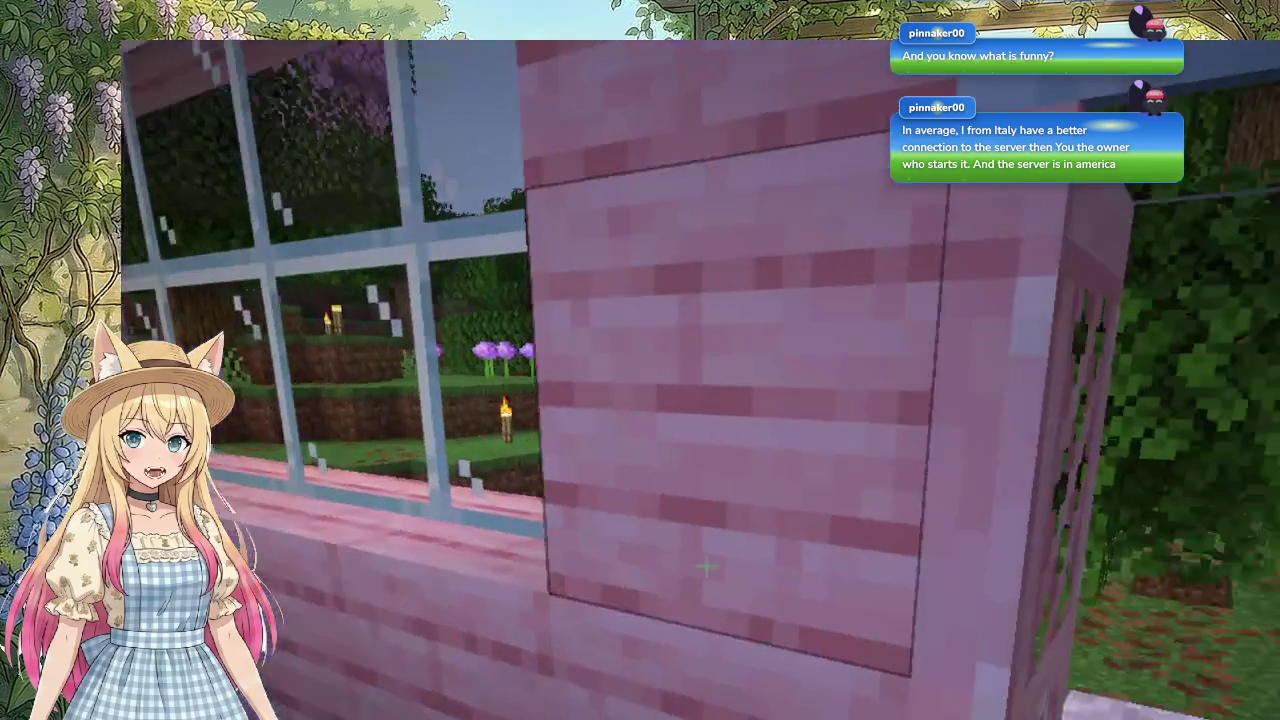
{"action": "key", "text": "w"}
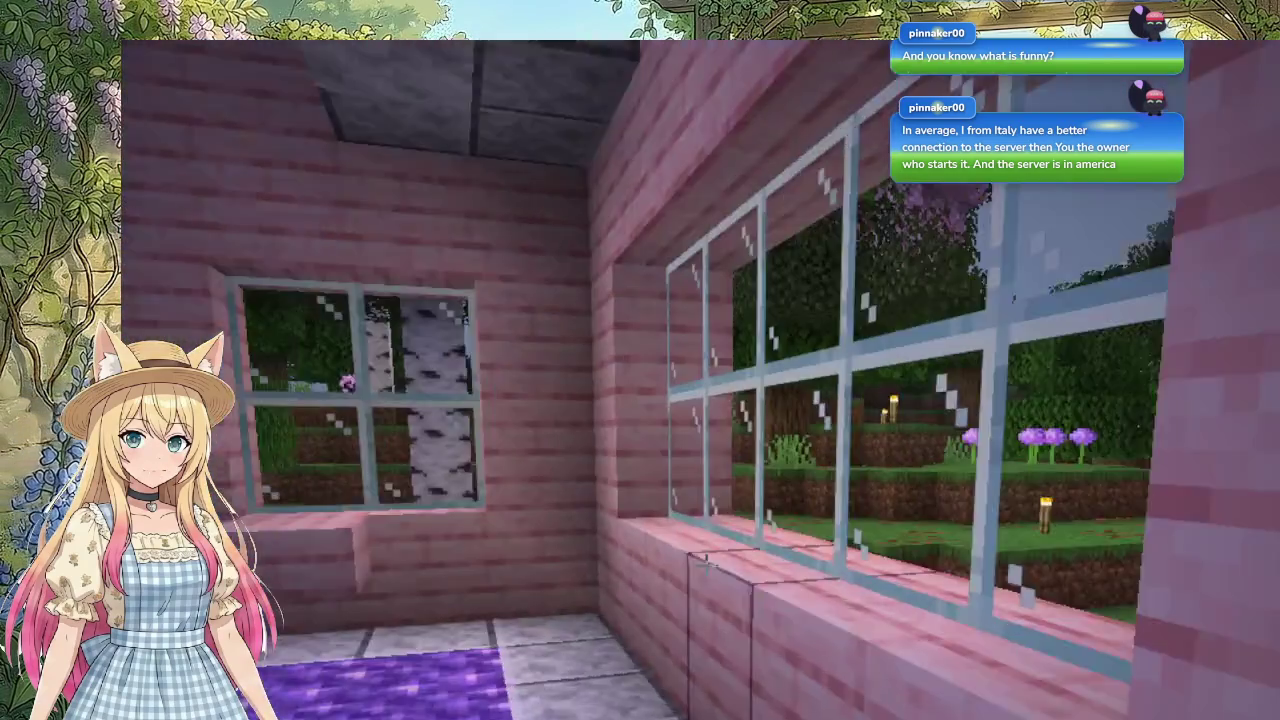
{"action": "key", "text": "w"}
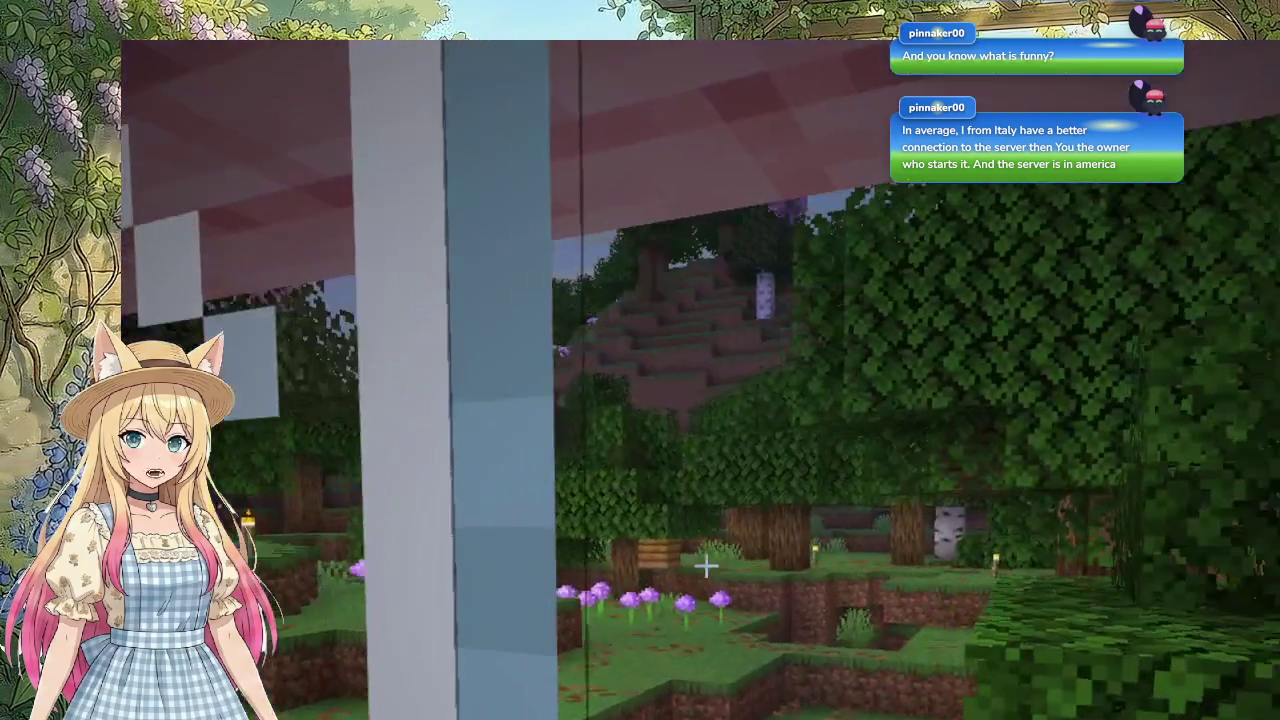
{"action": "key", "text": "w"}
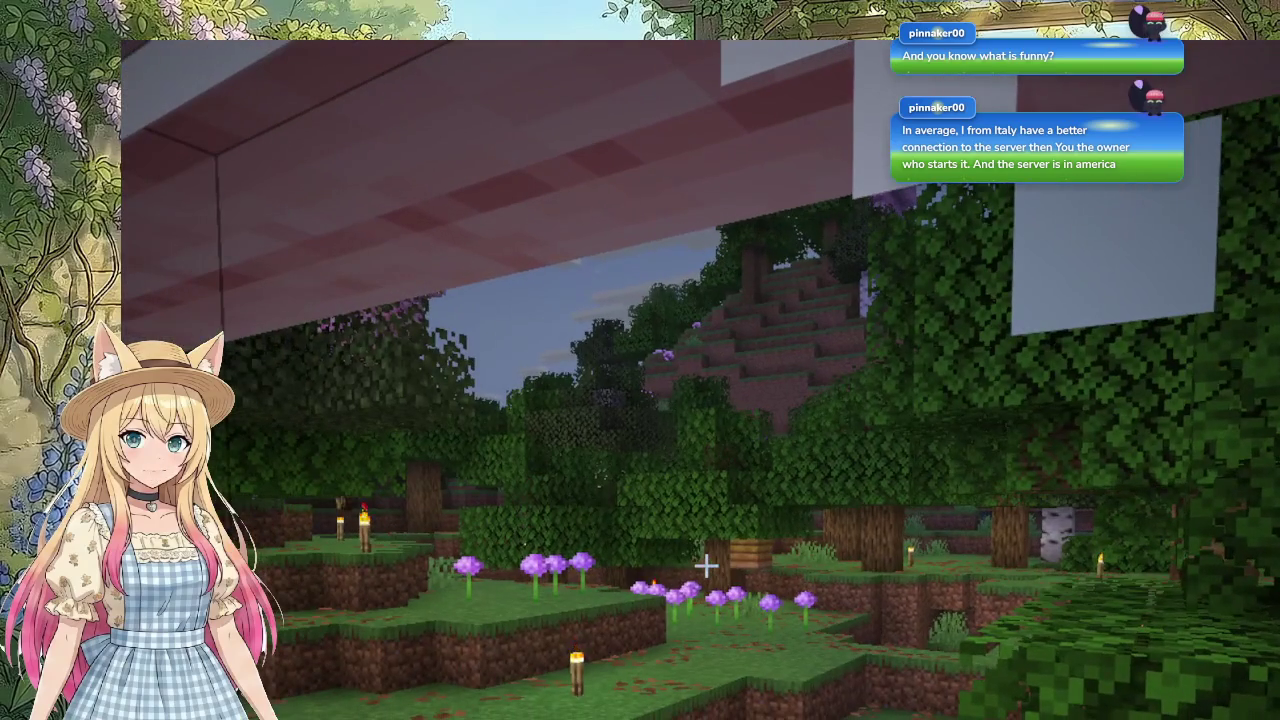
{"action": "mouse_move", "coordinate": [706, 566]}
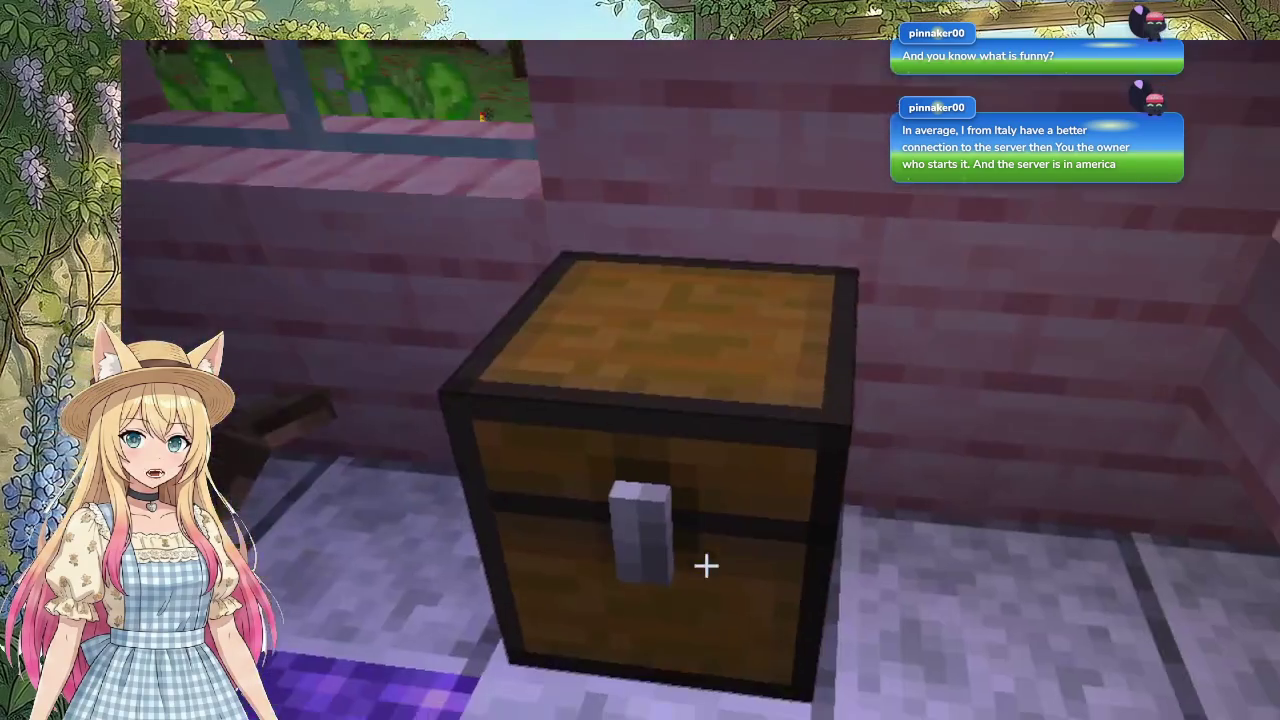
{"action": "right_click", "coordinate": [706, 563]}
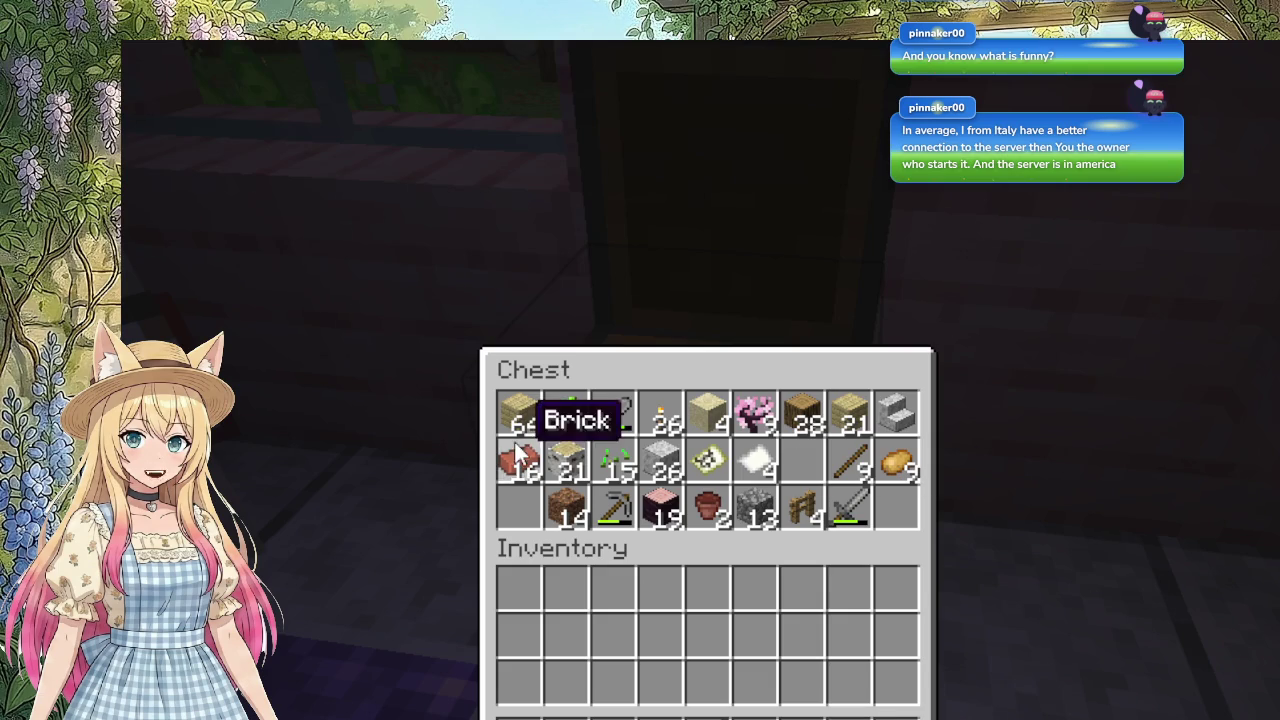
{"action": "key", "text": "e"}
{"action": "mouse_move", "coordinate": [706, 566]}
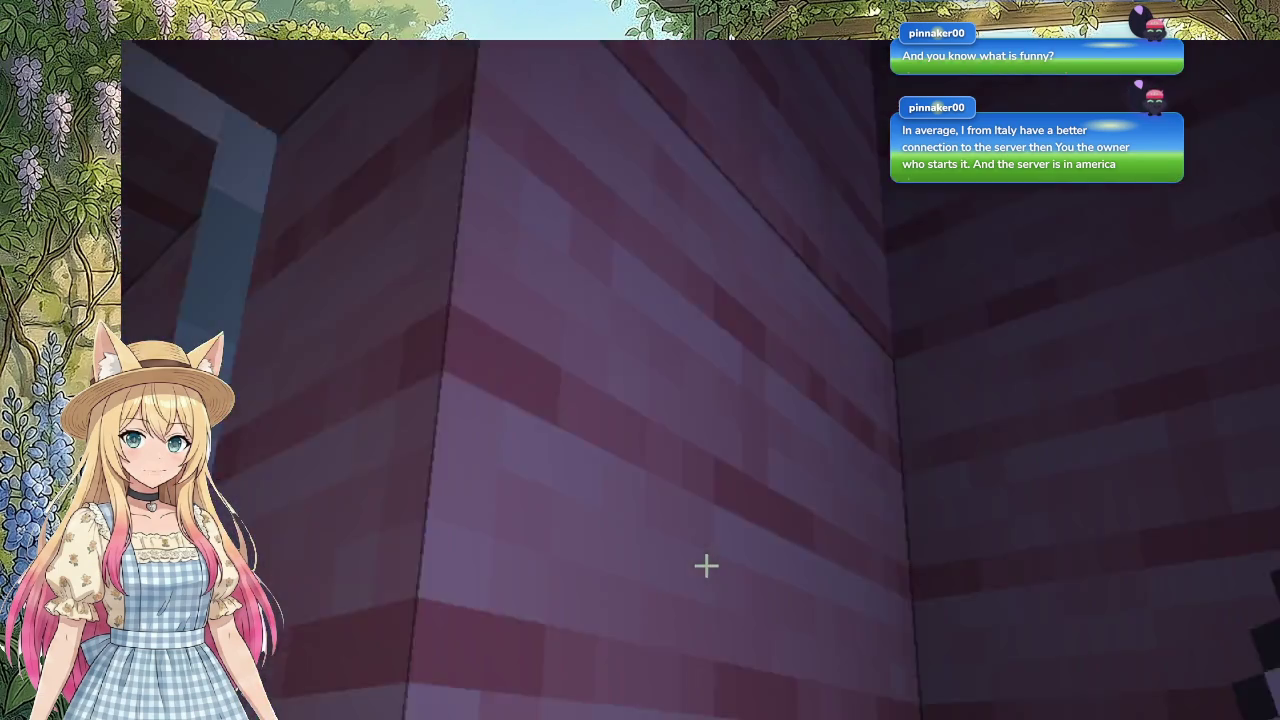
{"action": "key", "text": "t"}
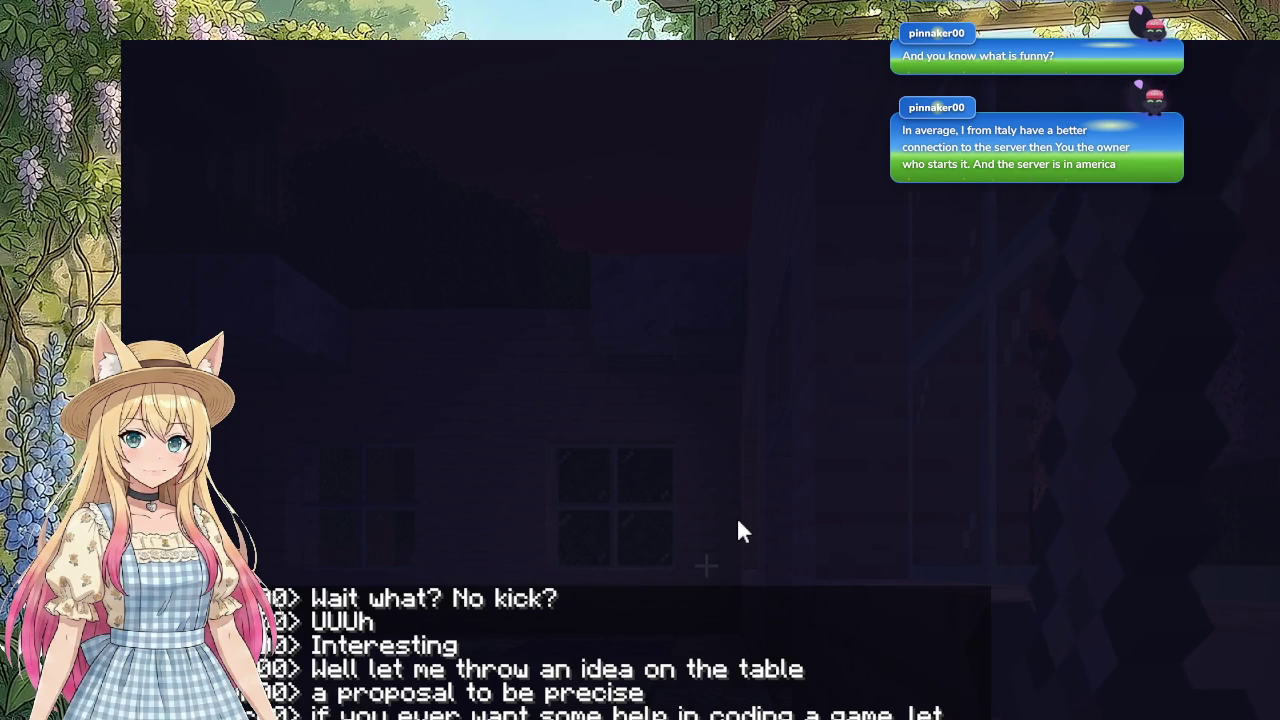
{"action": "key", "text": "Escape"}
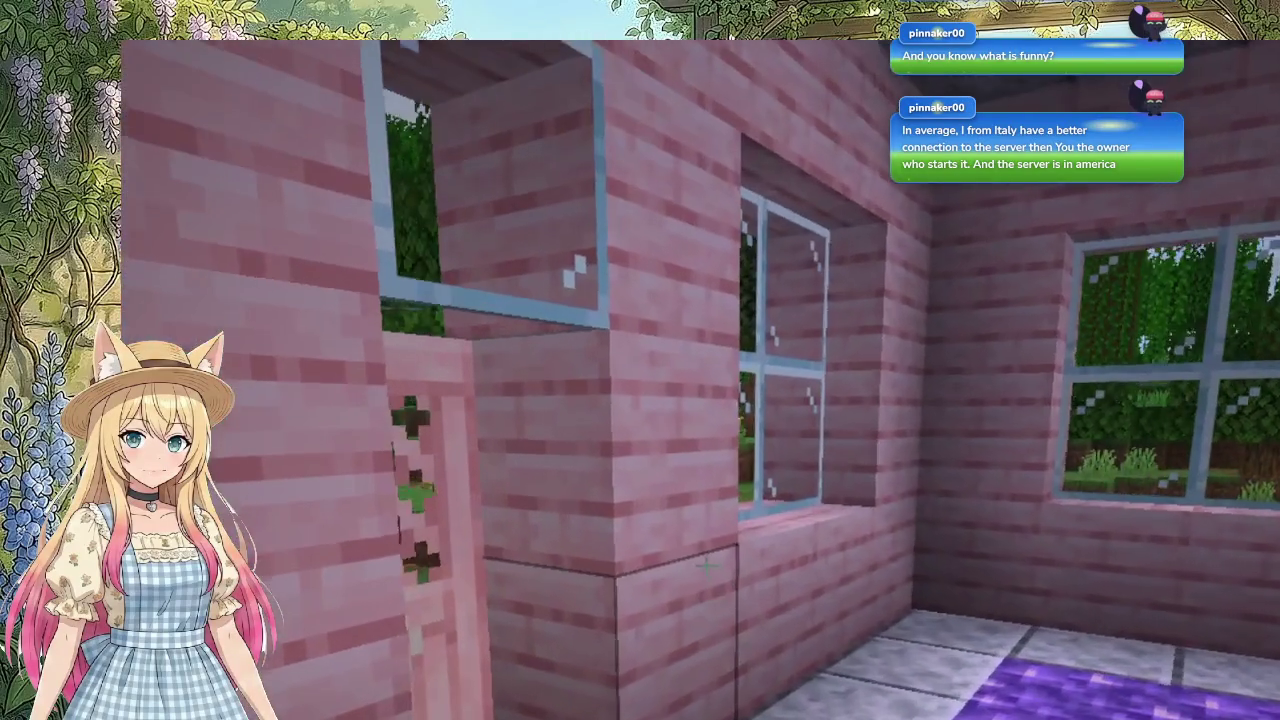
Step: Switch the held item, step out the pink door into the garden, and come back inside
{"action": "scroll", "coordinate": [707, 565], "scroll_direction": "down", "scroll_amount": 1}
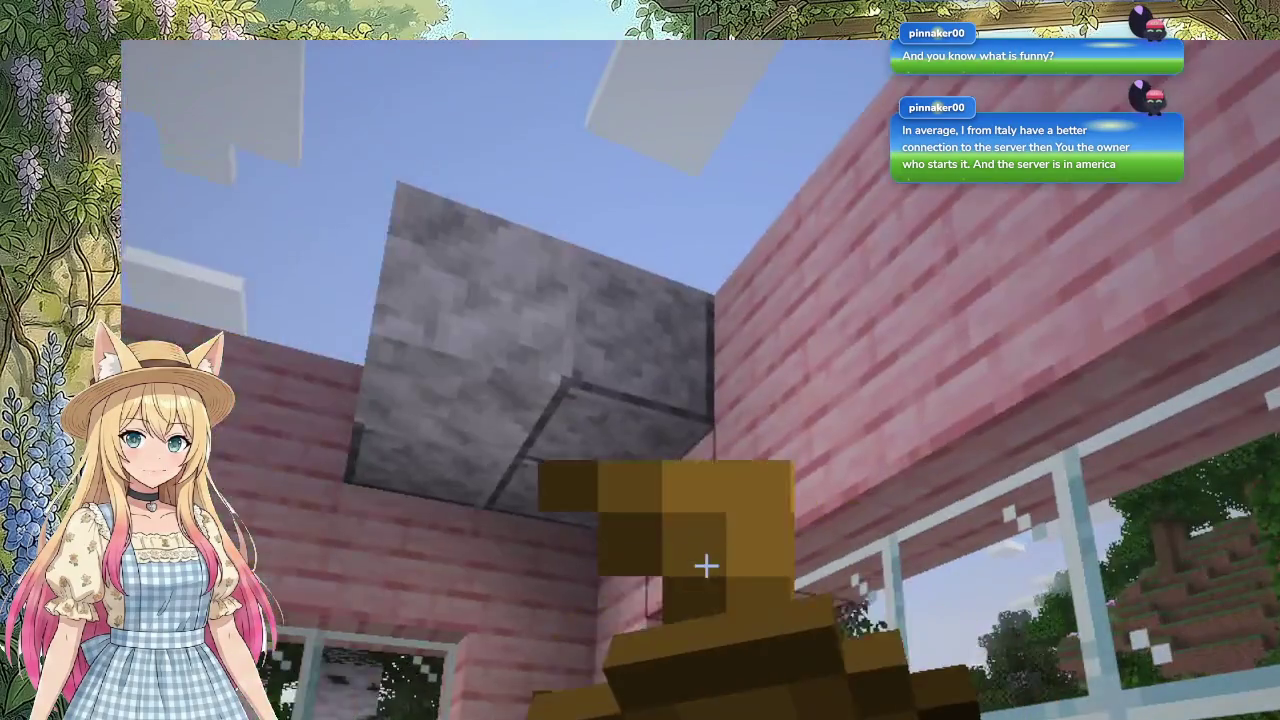
{"action": "scroll", "coordinate": [707, 565], "scroll_direction": "down", "scroll_amount": 1}
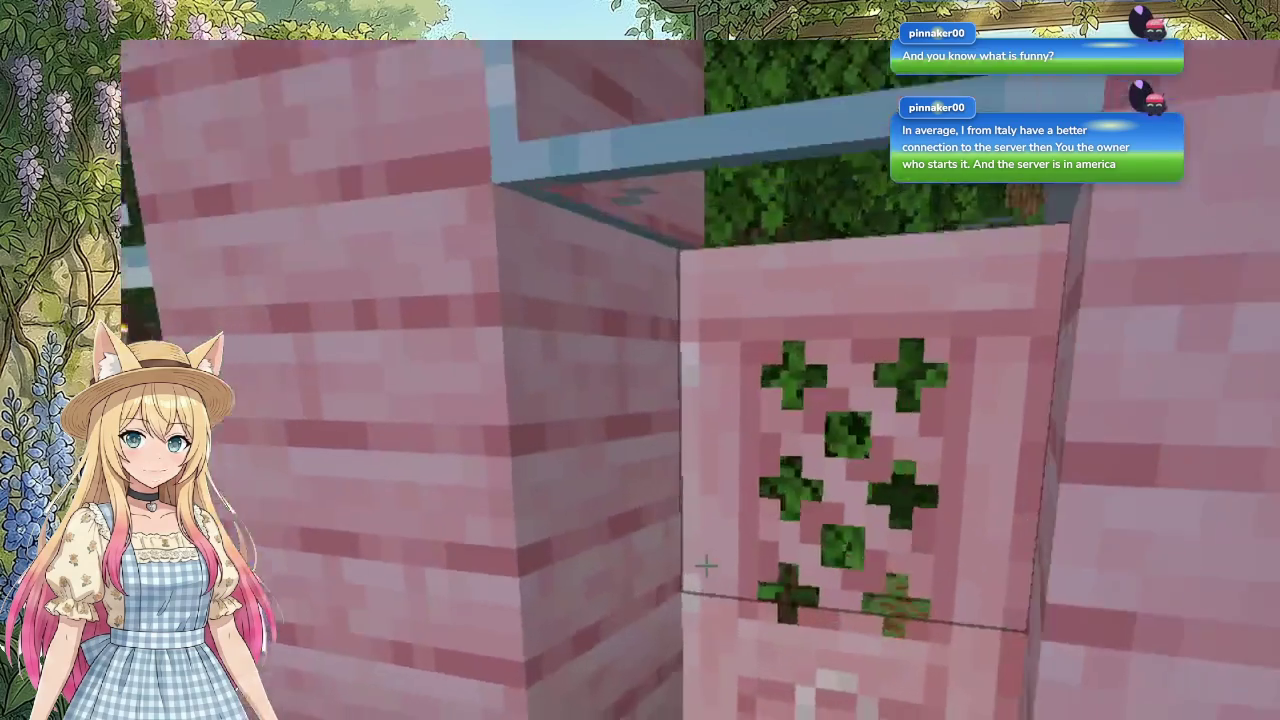
{"action": "right_click", "coordinate": [707, 565]}
{"action": "key", "text": "w"}
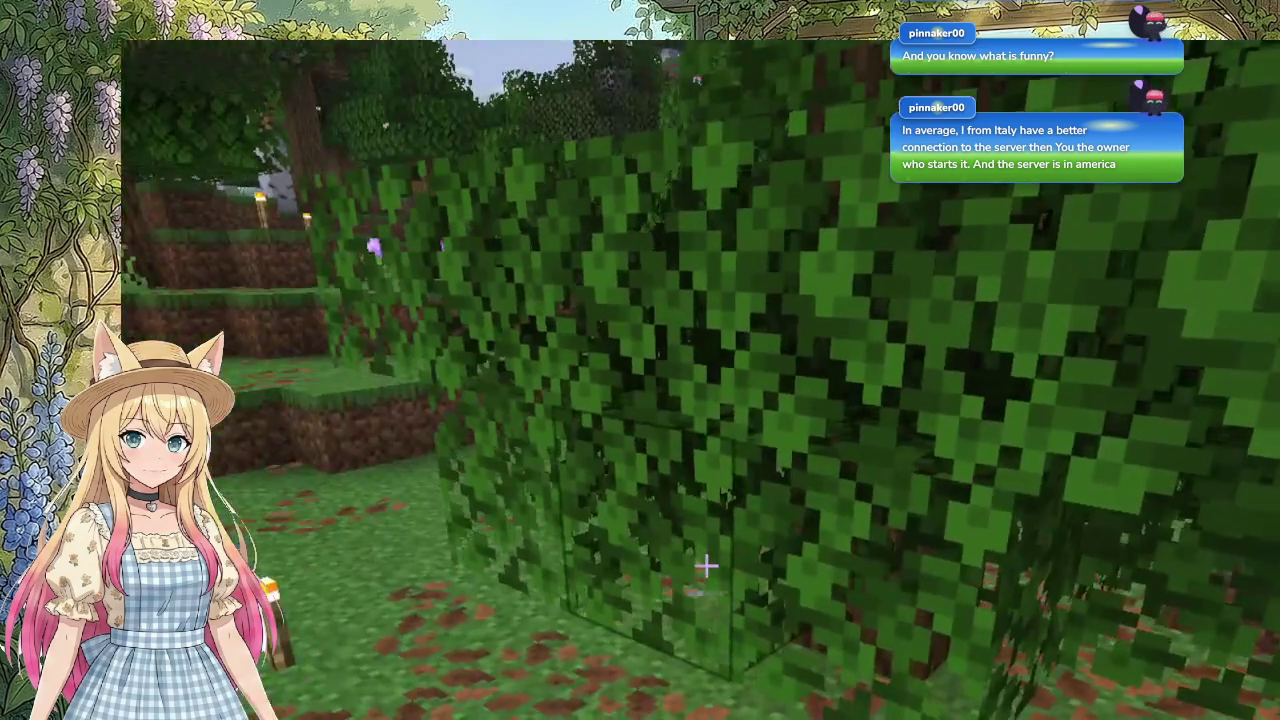
{"action": "key", "text": "w"}
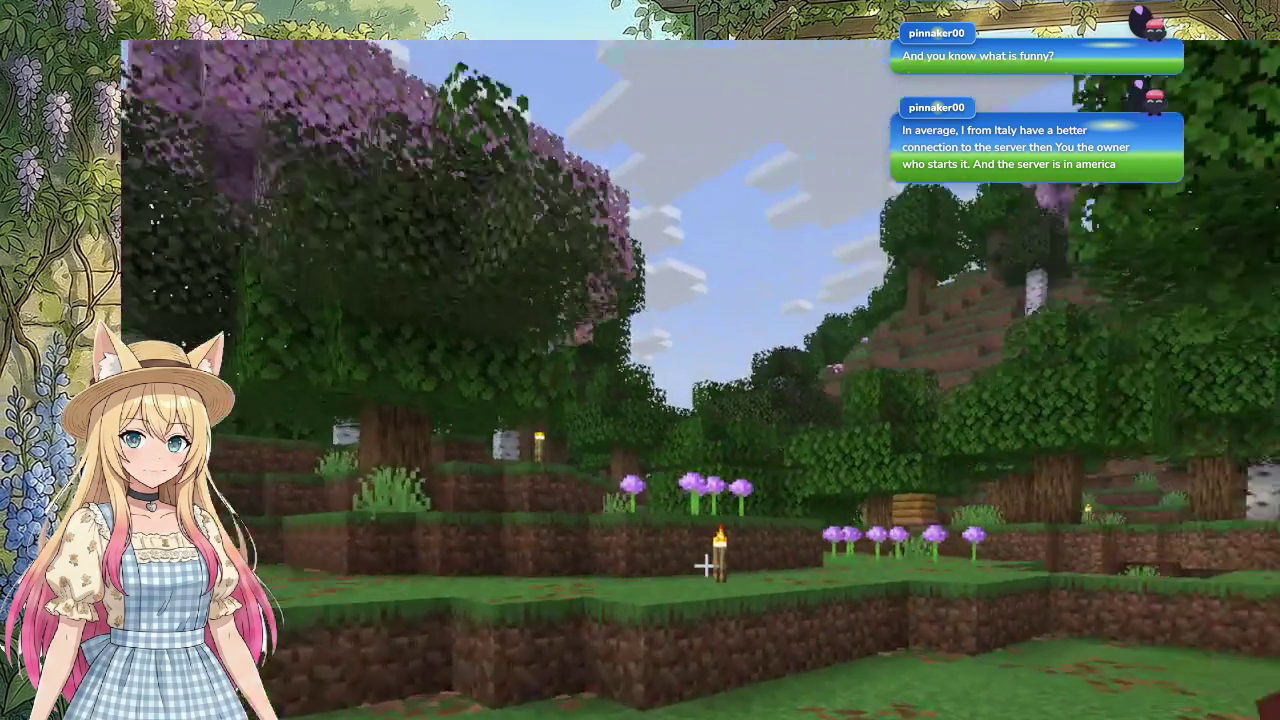
{"action": "key", "text": "w"}
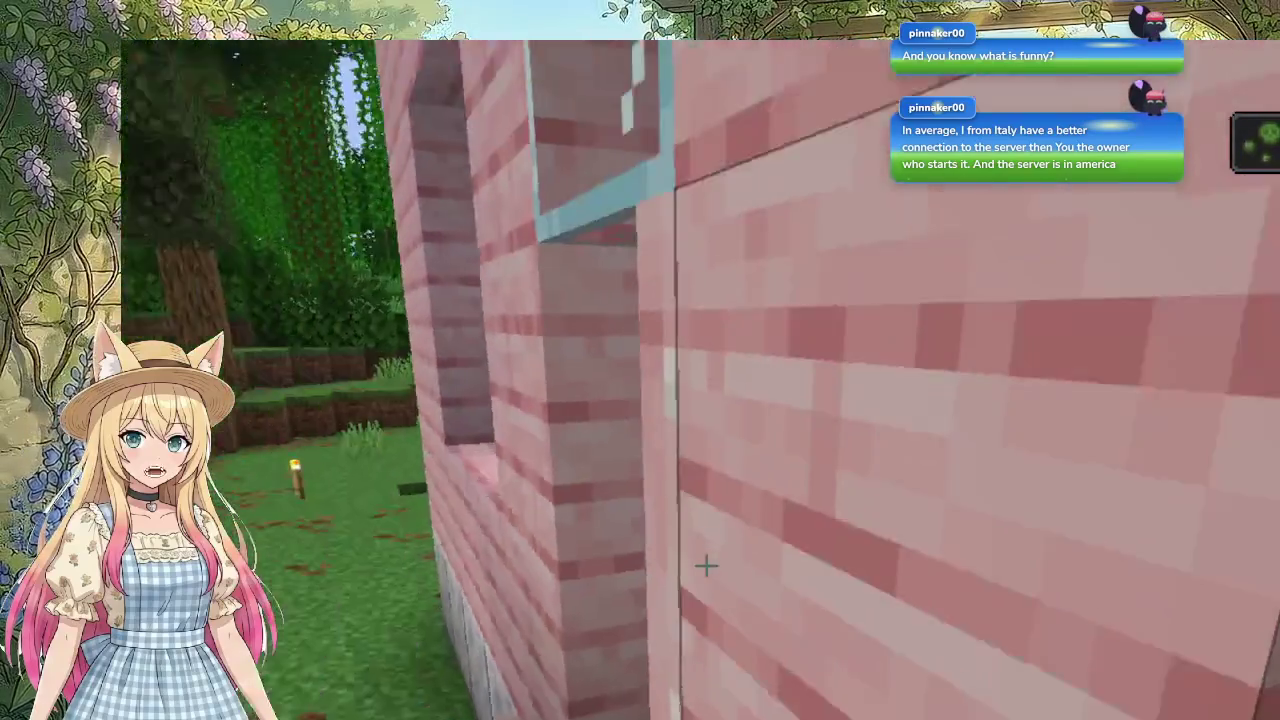
{"action": "key", "text": "w"}
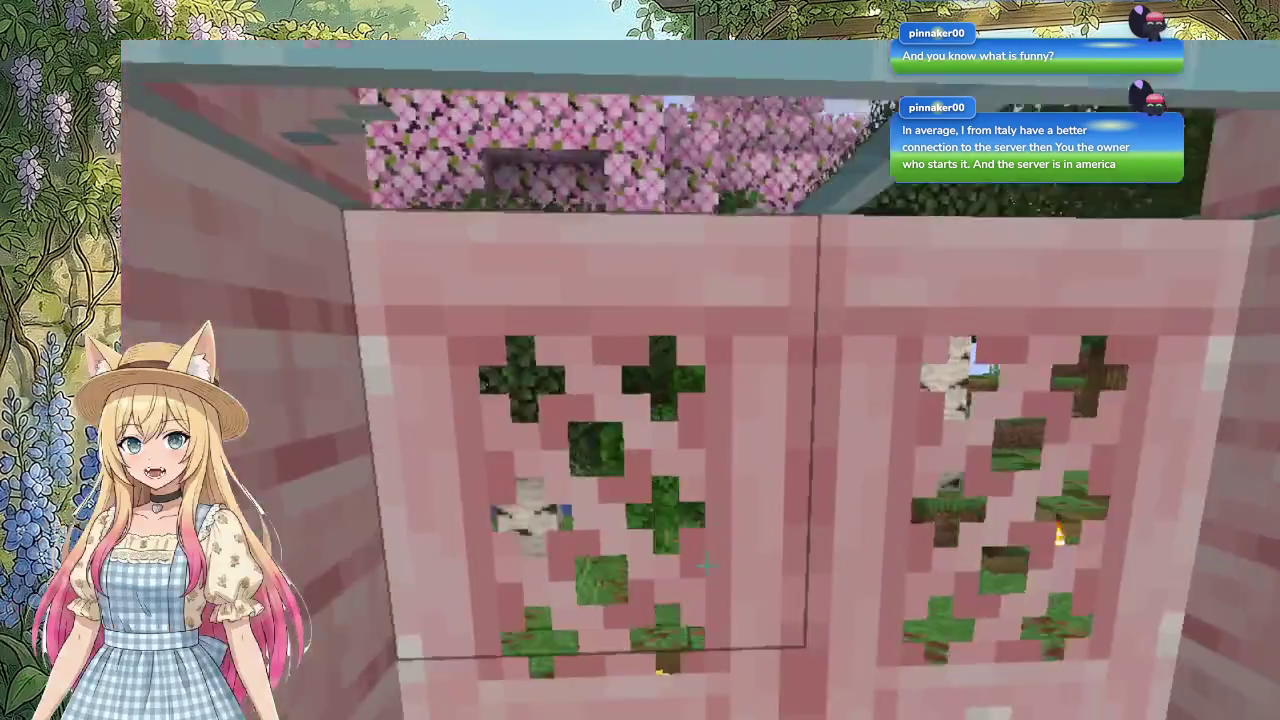
Step: Go out through the house doors into the garden and check the inventory
{"action": "right_click", "coordinate": [706, 566]}
{"action": "key", "text": "w"}
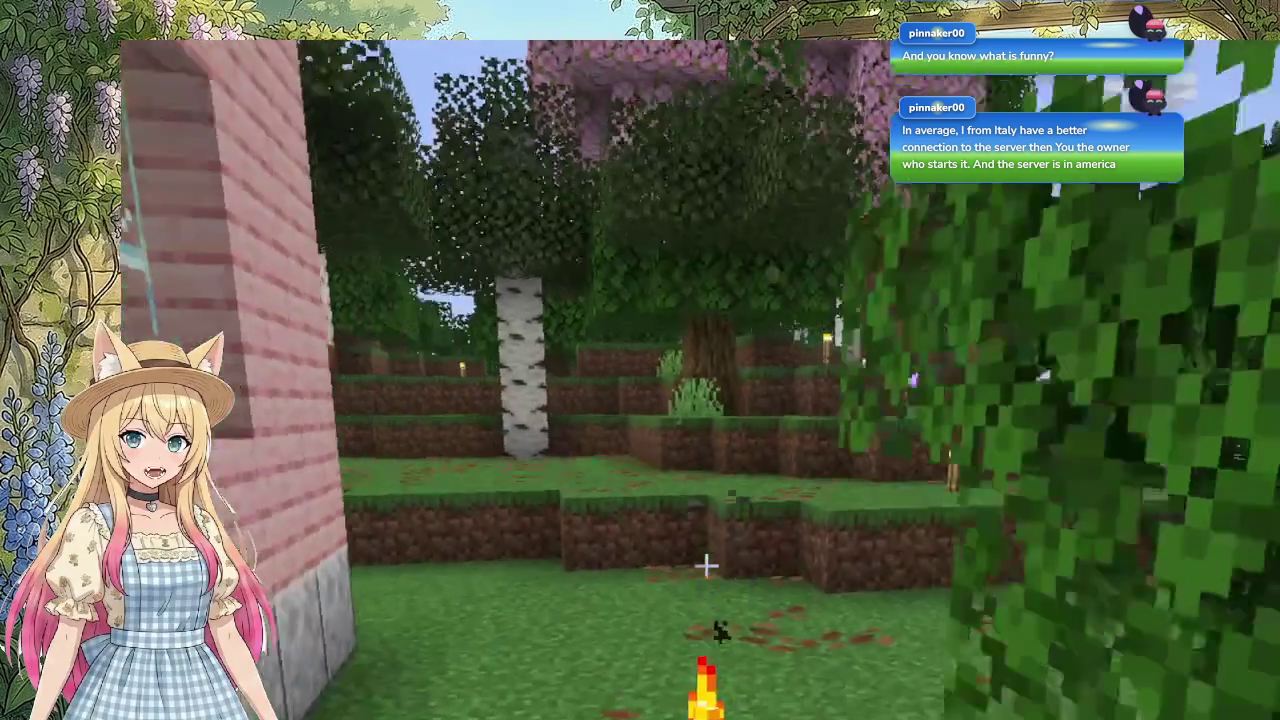
{"action": "key", "text": "e"}
{"action": "key", "text": "e"}
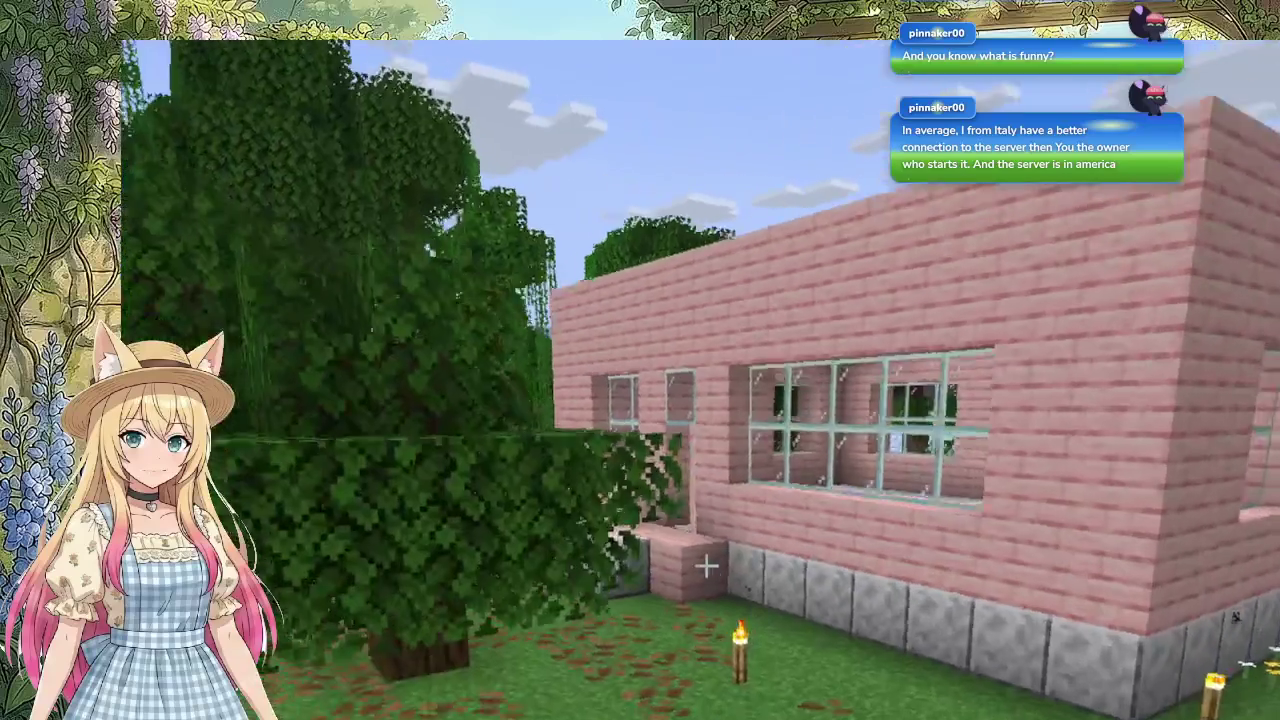
Step: Cross back through the pink room to the outer wall and open the chest by the crafting table
{"action": "key", "text": "w"}
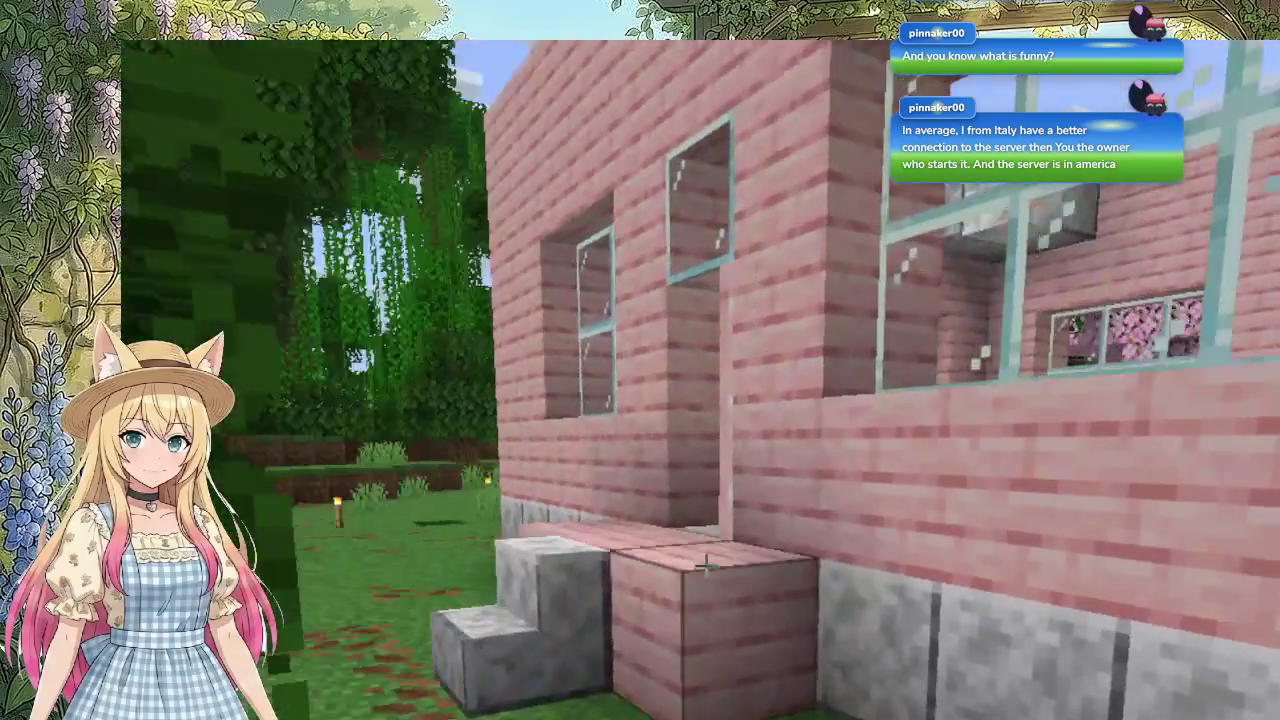
{"action": "key", "text": "w"}
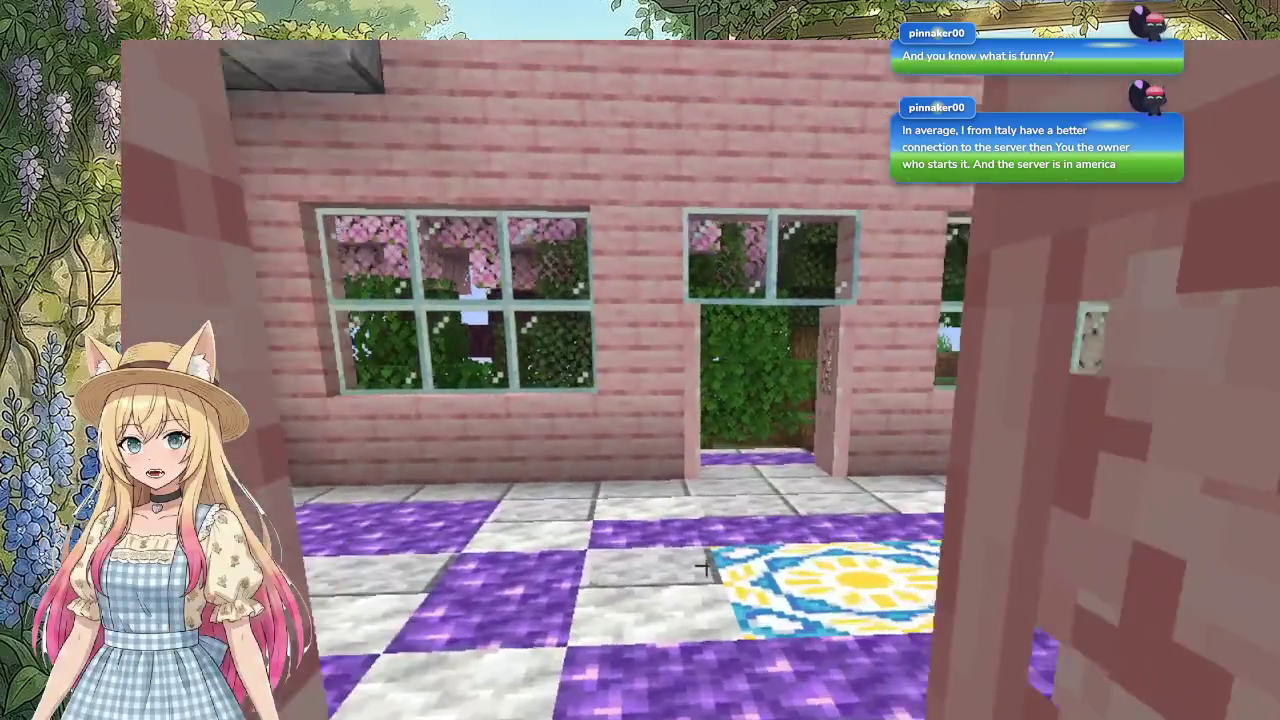
{"action": "key", "text": "s"}
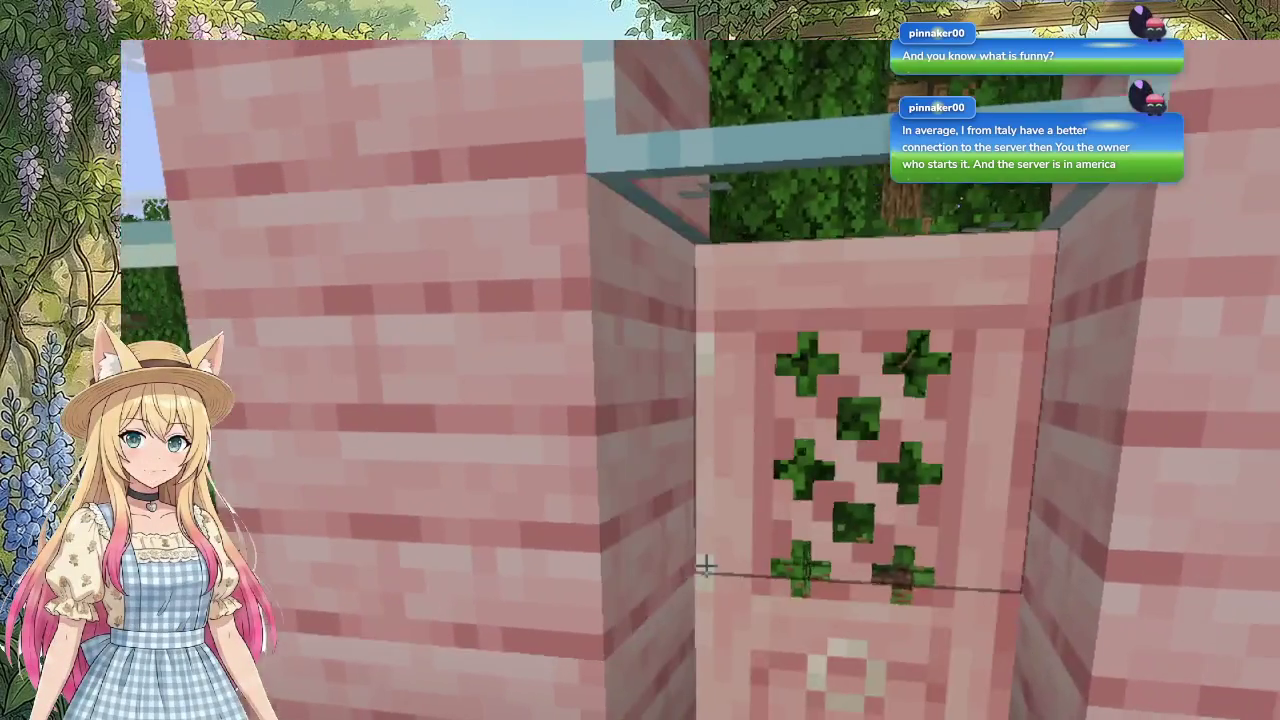
{"action": "key", "text": "w"}
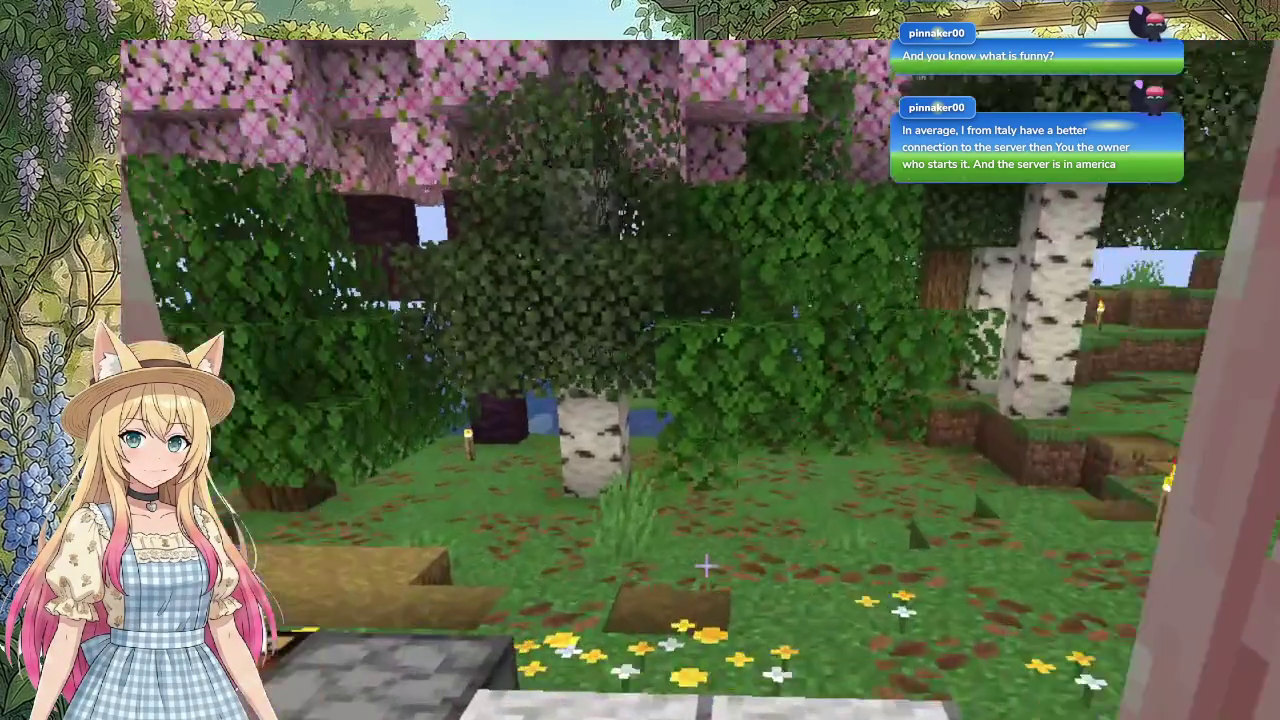
{"action": "key", "text": "w"}
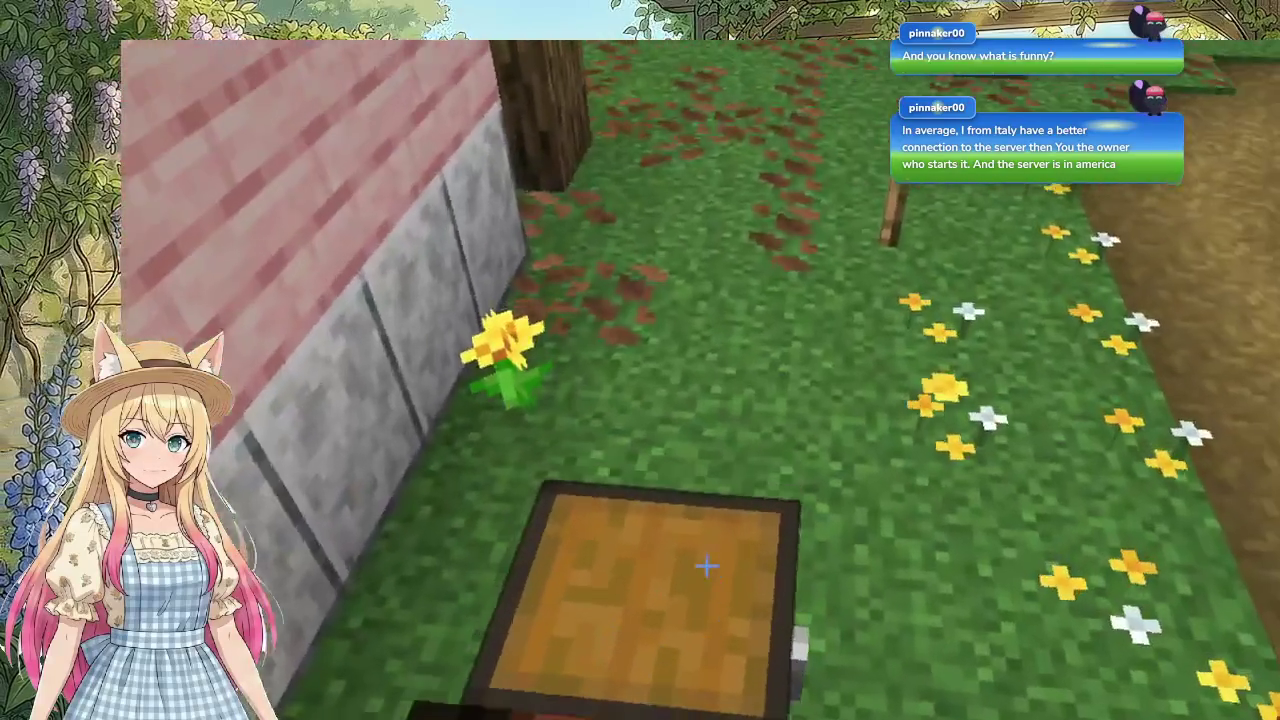
{"action": "right_click", "coordinate": [706, 565]}
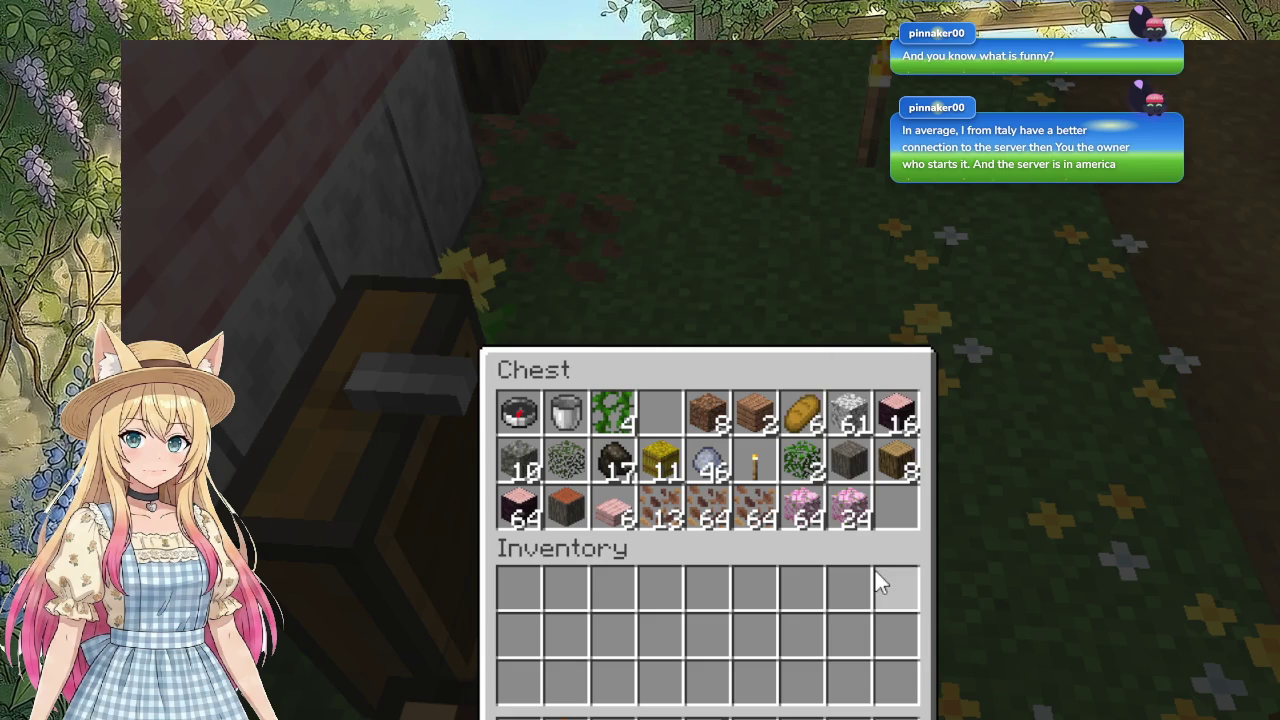
Step: Take the 16 cherry logs from the chest and craft them into cherry planks
{"action": "left_click", "coordinate": [896, 412]}
{"action": "left_click", "coordinate": [753, 640]}
{"action": "key", "text": "Escape"}
{"action": "right_click", "coordinate": [706, 563]}
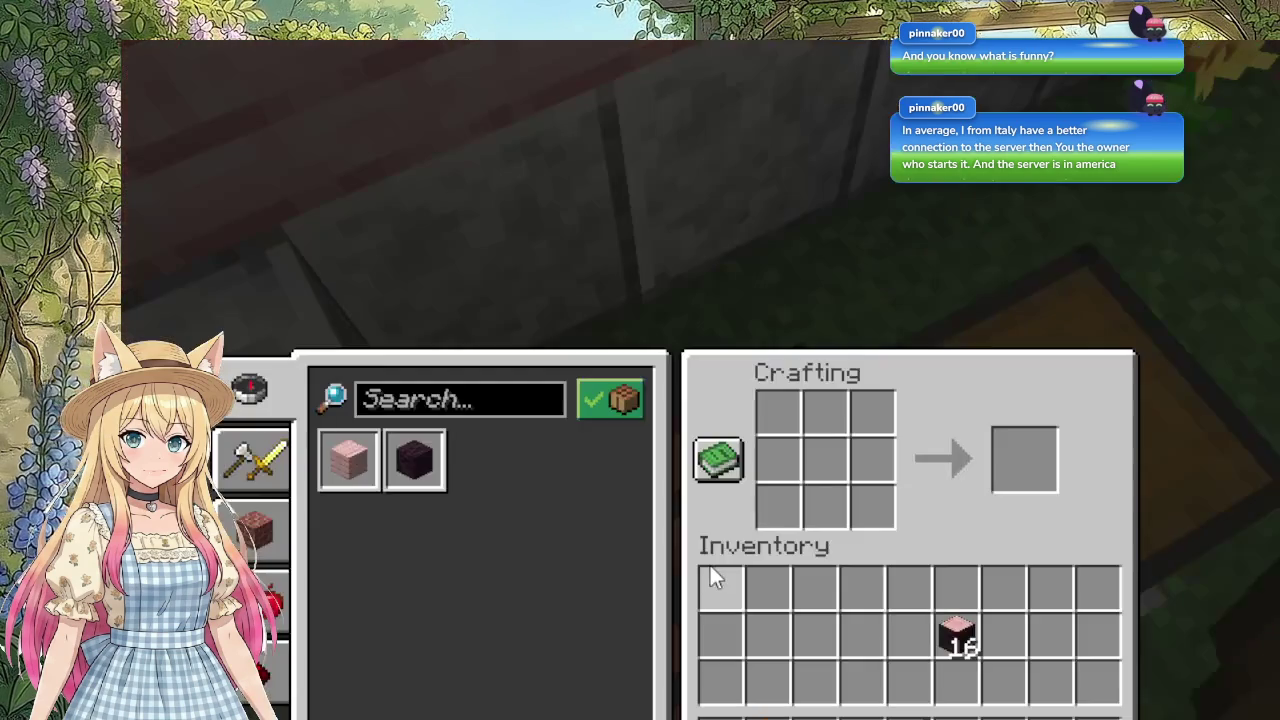
{"action": "left_click", "coordinate": [347, 460]}
{"action": "left_click", "coordinate": [347, 460]}
{"action": "left_click", "coordinate": [347, 460]}
{"action": "left_click", "coordinate": [1034, 448]}
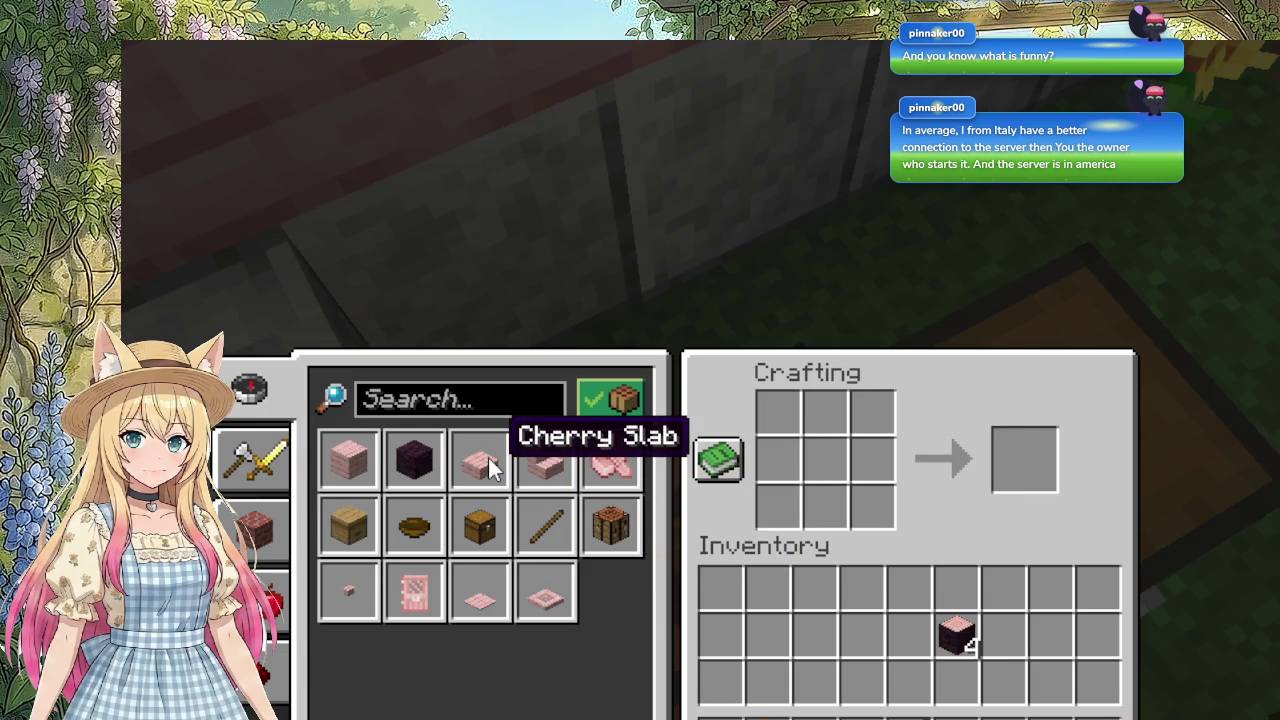
Step: Craft six cherry slabs and a beehive from the planks with the recipe book
{"action": "left_click", "coordinate": [485, 470]}
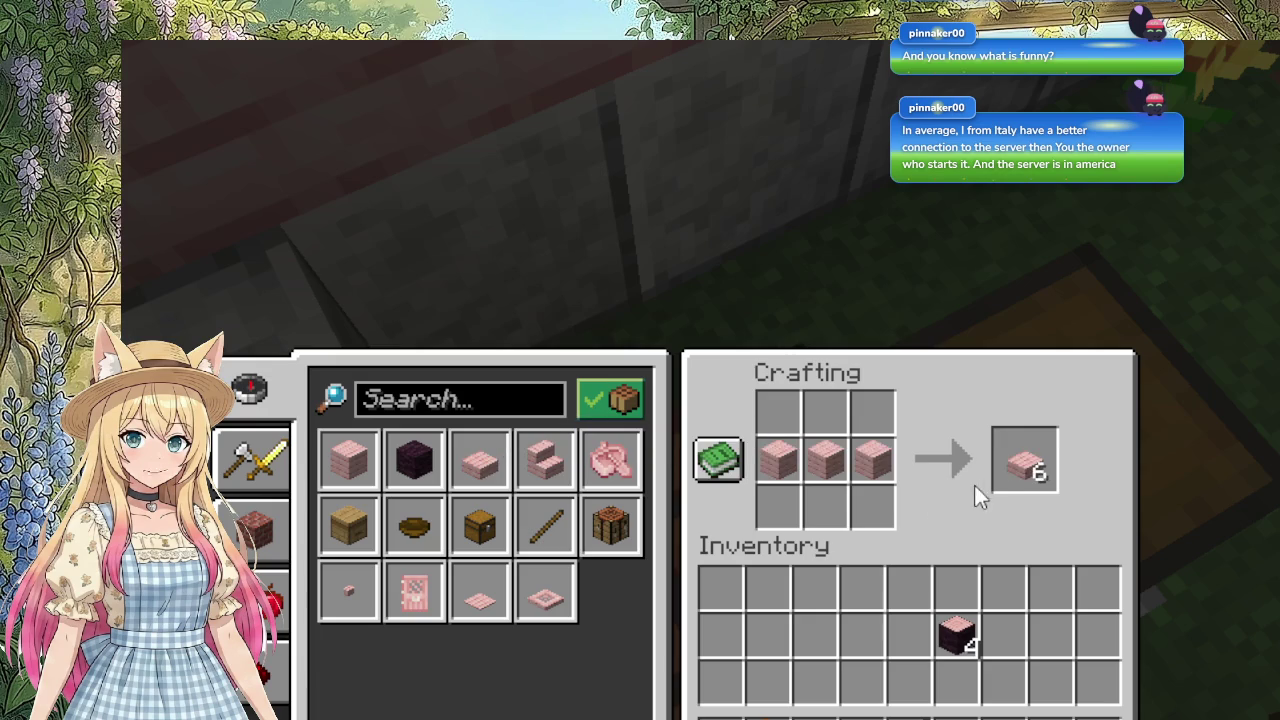
{"action": "left_click", "coordinate": [1030, 470]}
{"action": "left_click", "coordinate": [905, 623]}
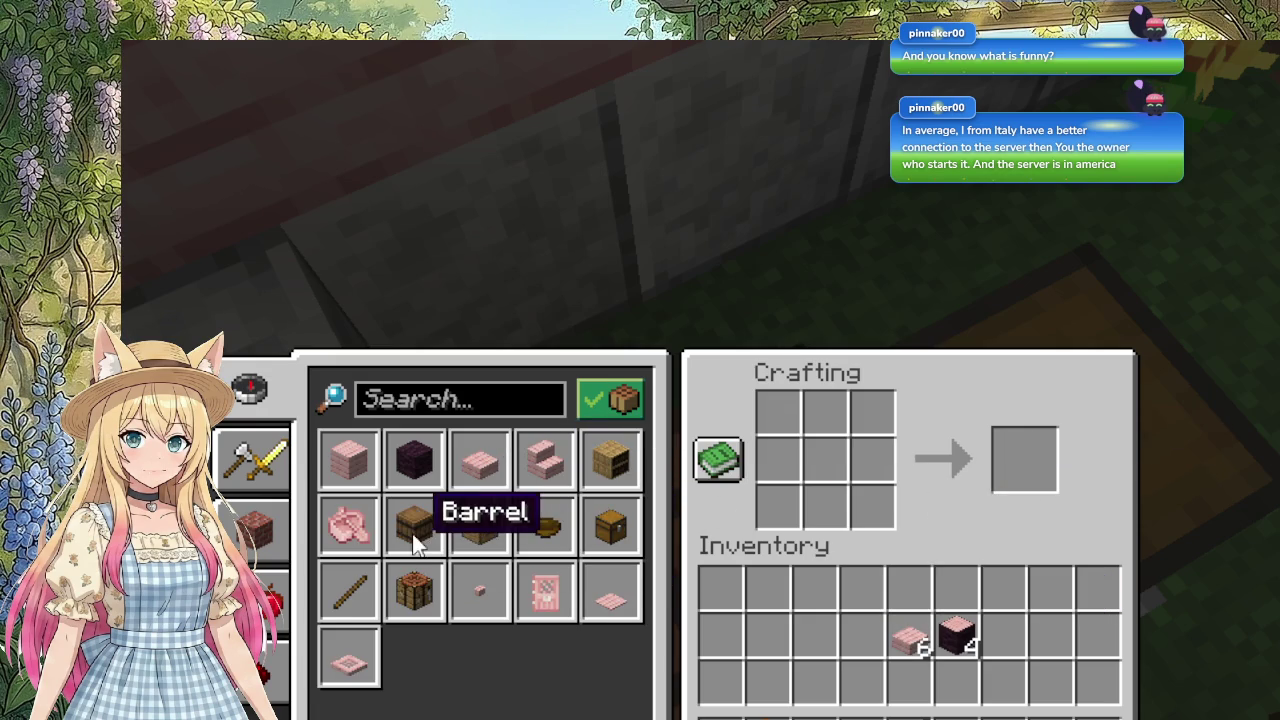
{"action": "left_click", "coordinate": [485, 548]}
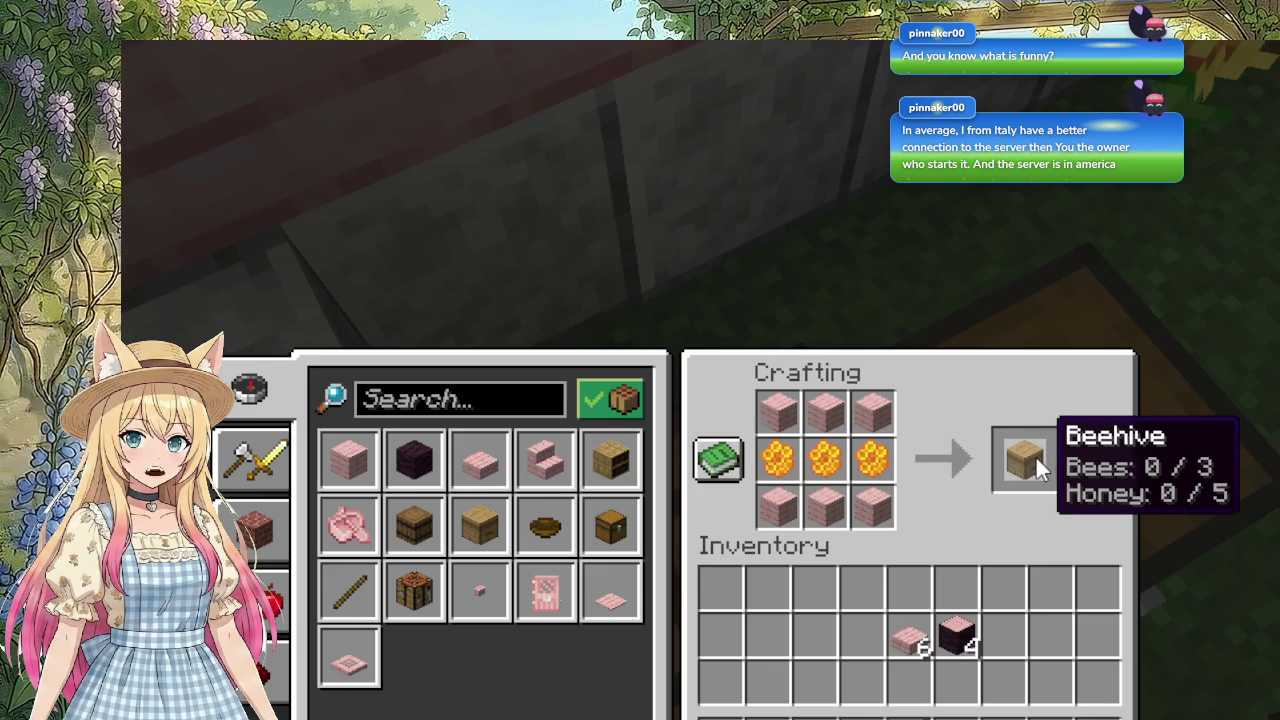
{"action": "left_click", "coordinate": [1030, 460], "text": "shift"}
Step: Close the crafting screen and roam through the house, over the roof and back inside
{"action": "key", "text": "e"}
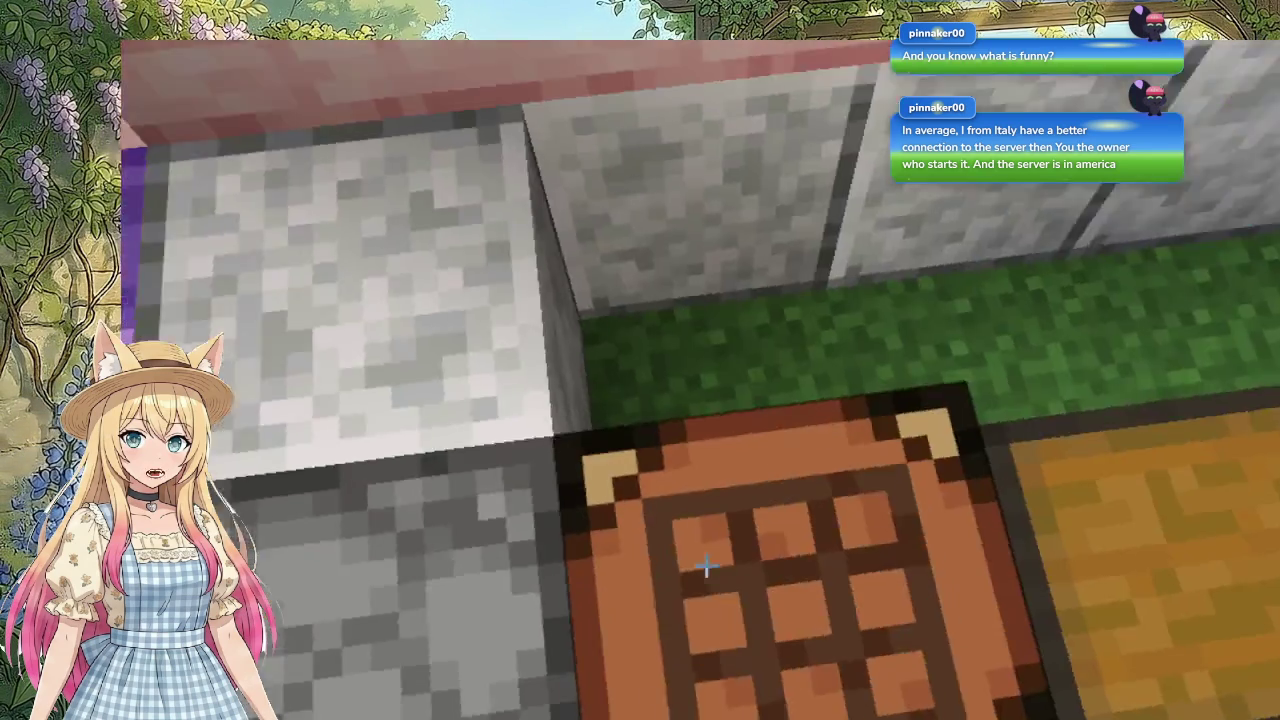
{"action": "key", "text": "w"}
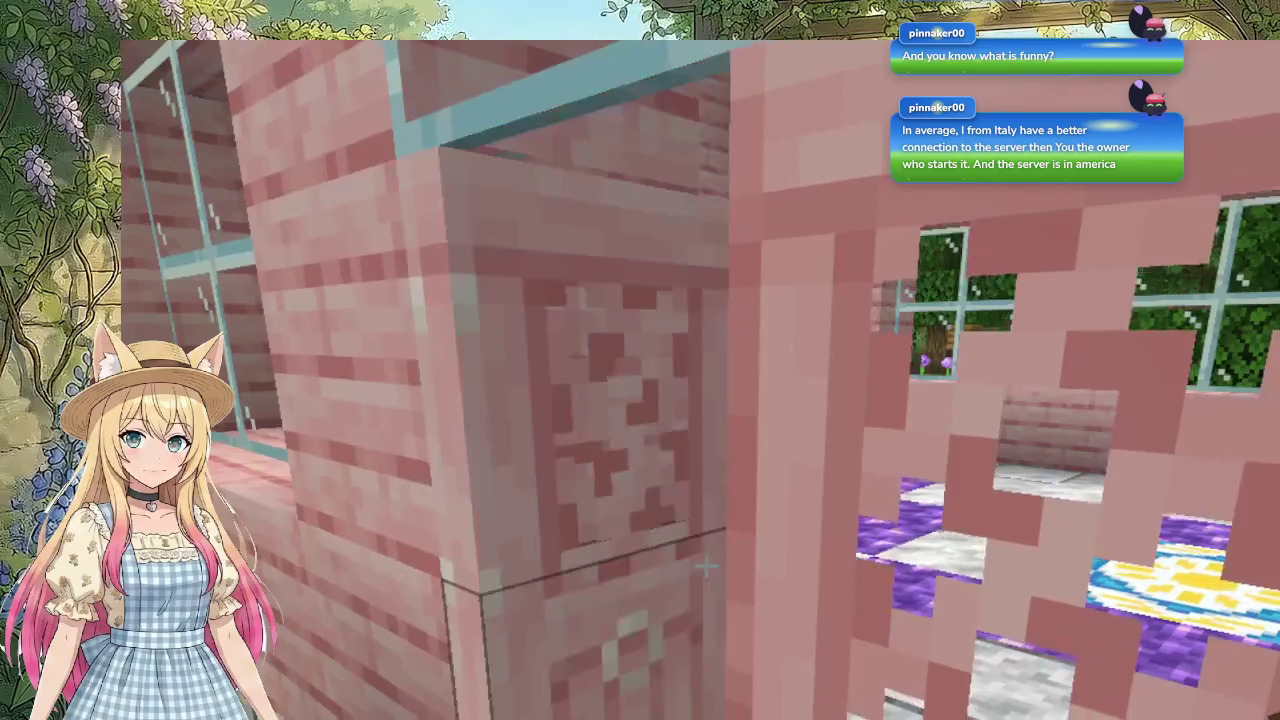
{"action": "key", "text": "w"}
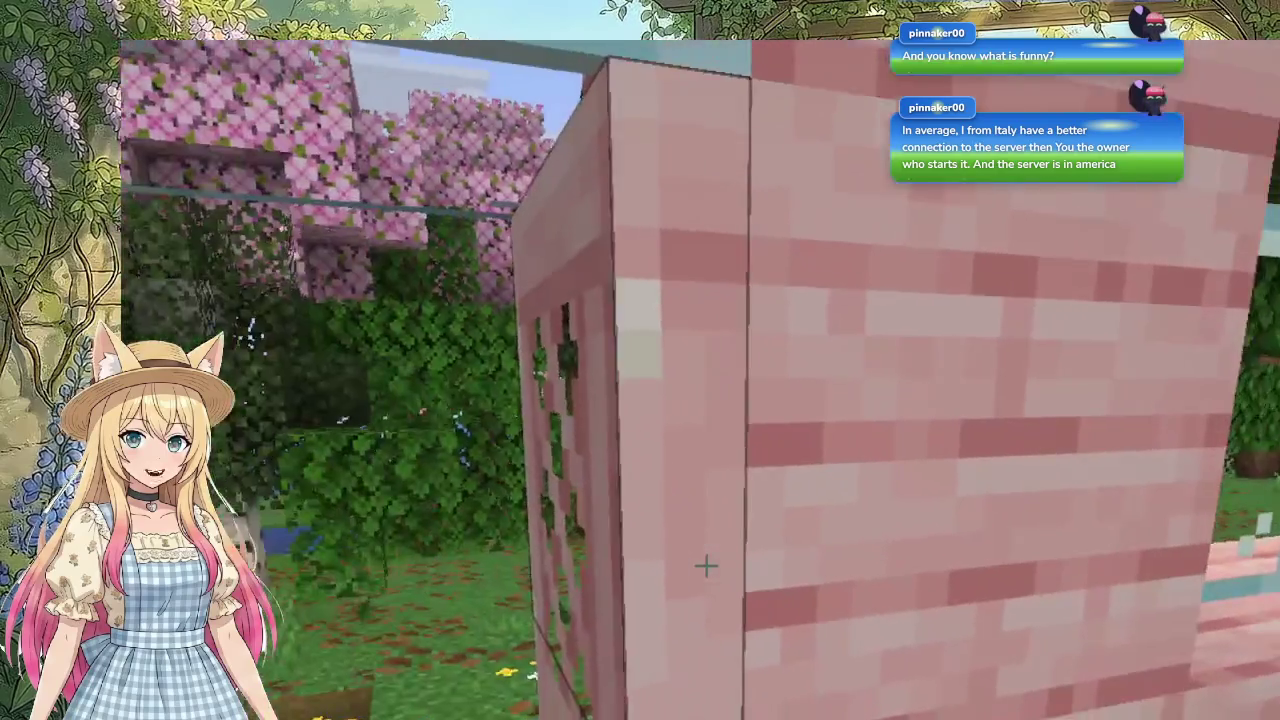
{"action": "key", "text": "w"}
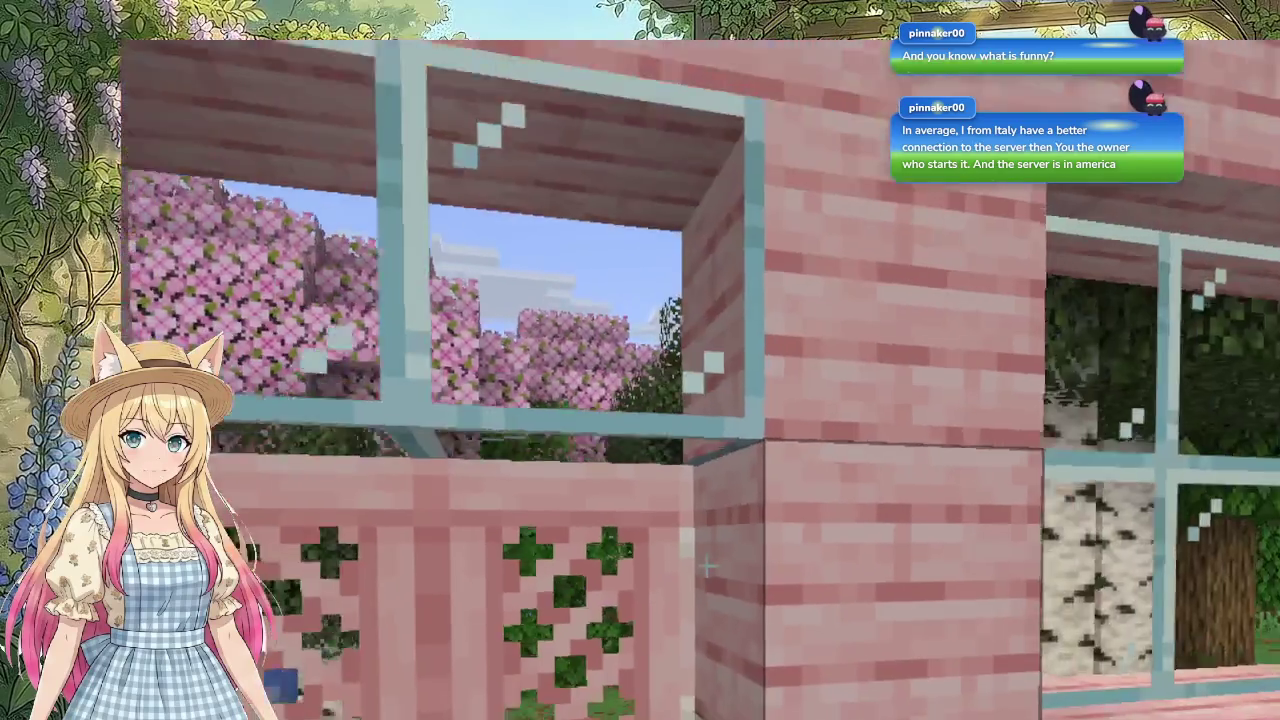
{"action": "key", "text": "w"}
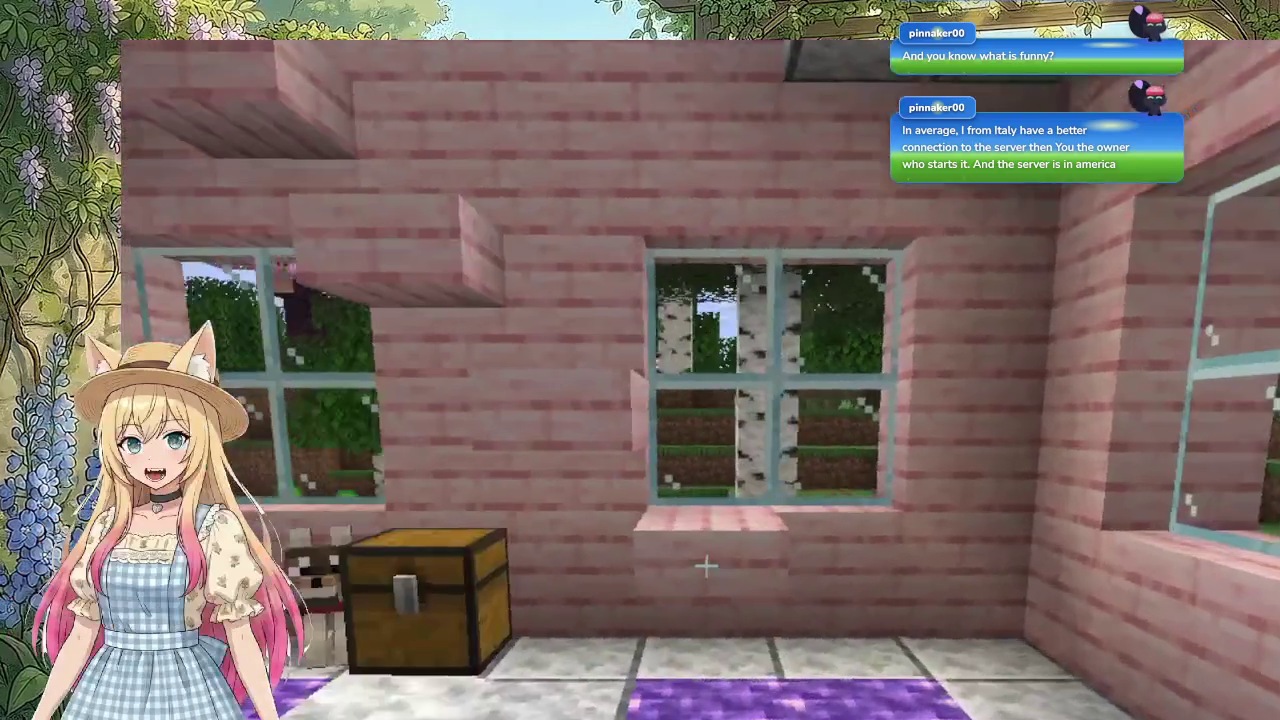
{"action": "key", "text": "w"}
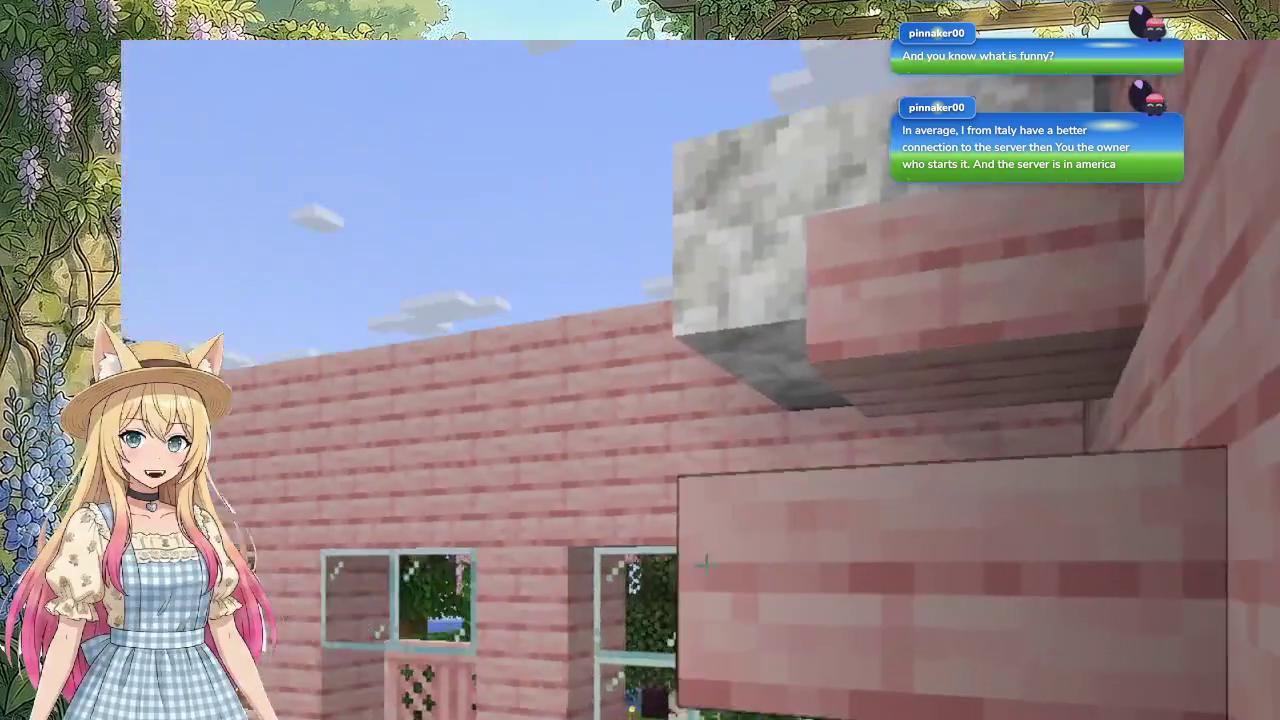
{"action": "key", "text": "w"}
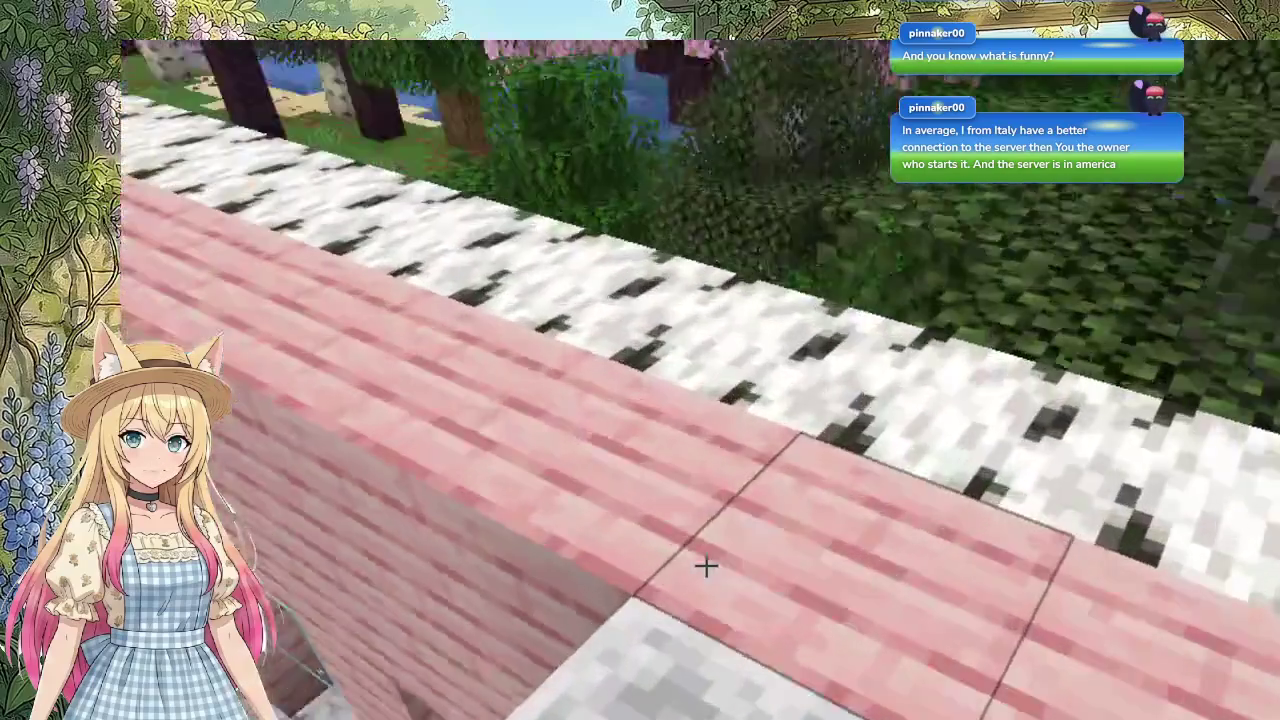
{"action": "key", "text": "w"}
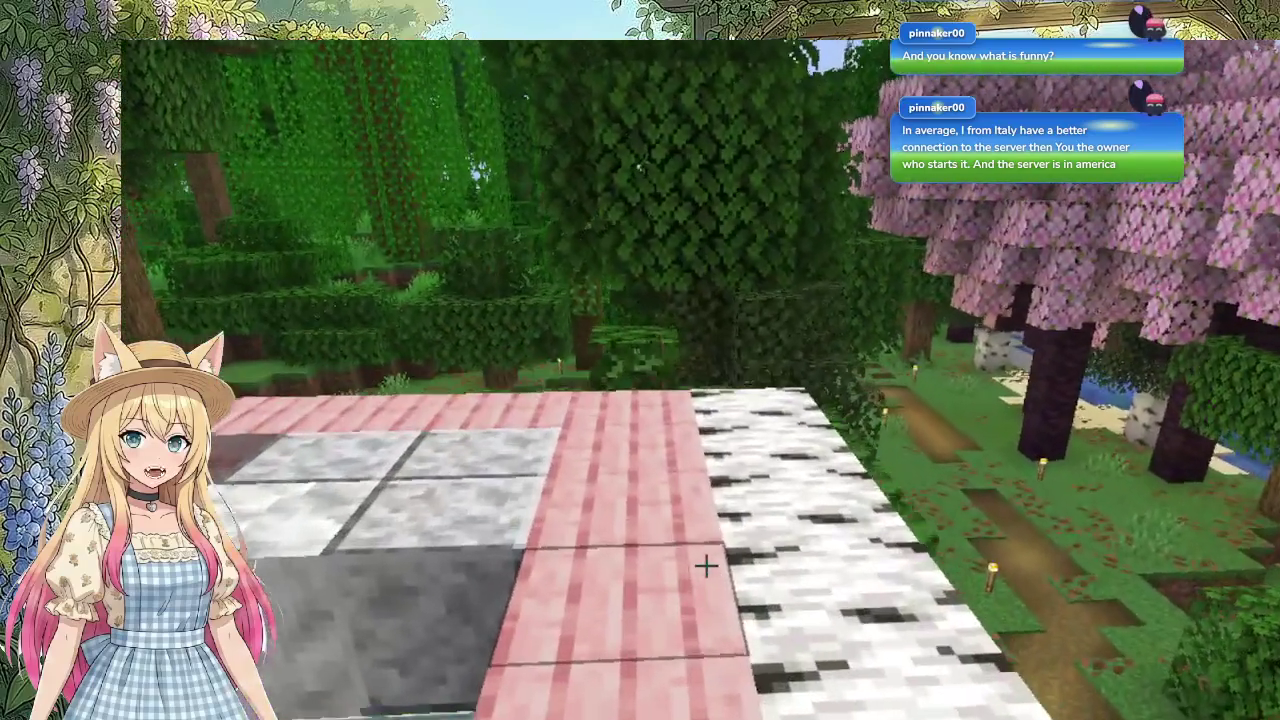
{"action": "key", "text": "w"}
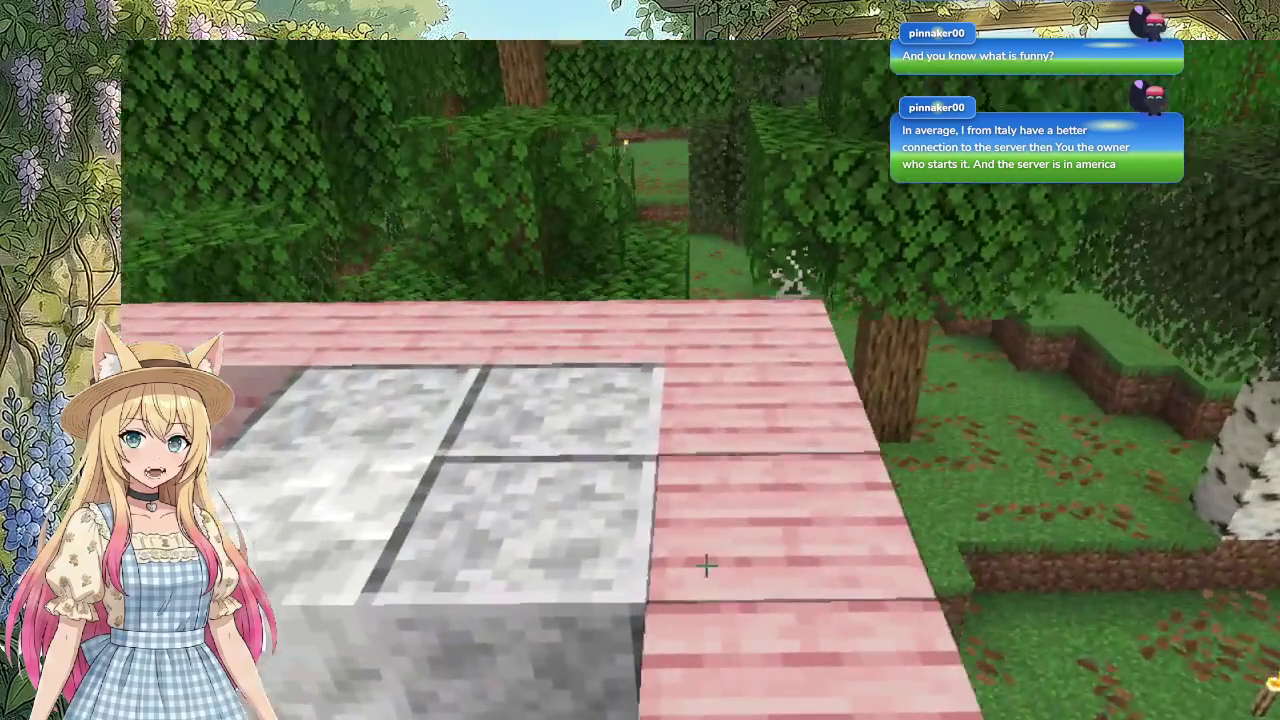
{"action": "key", "text": "w"}
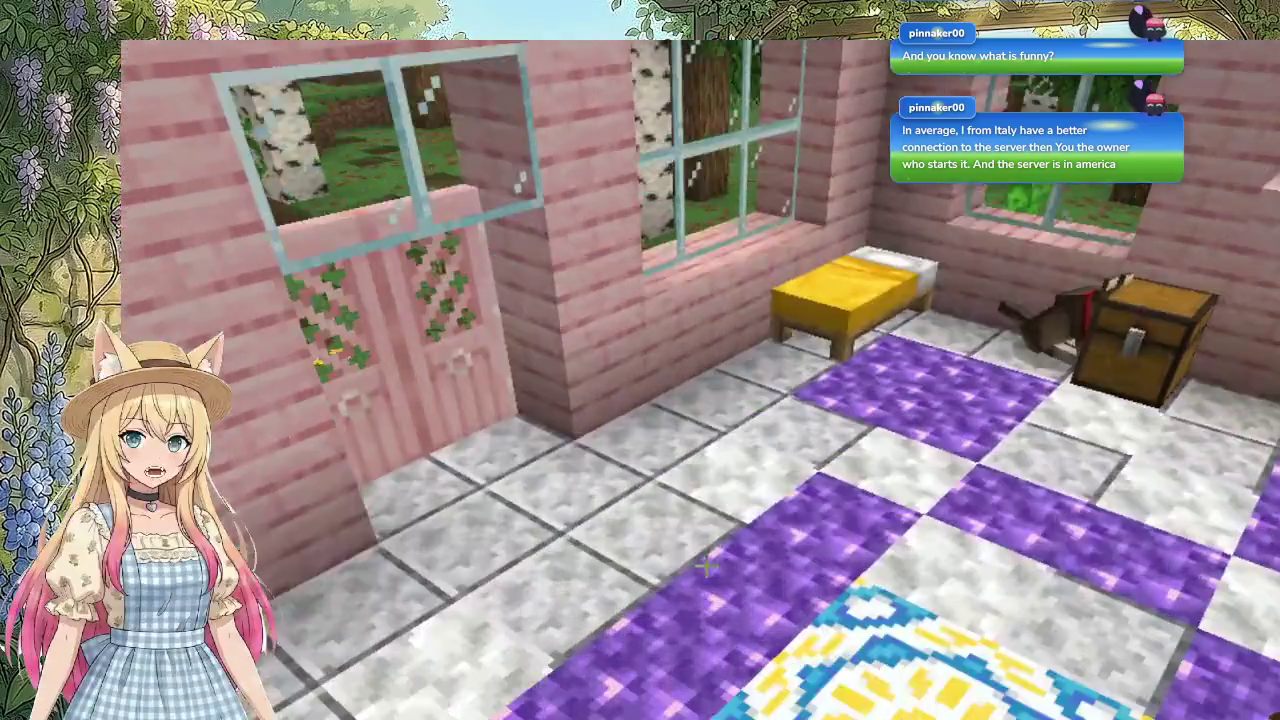
{"action": "key", "text": "w"}
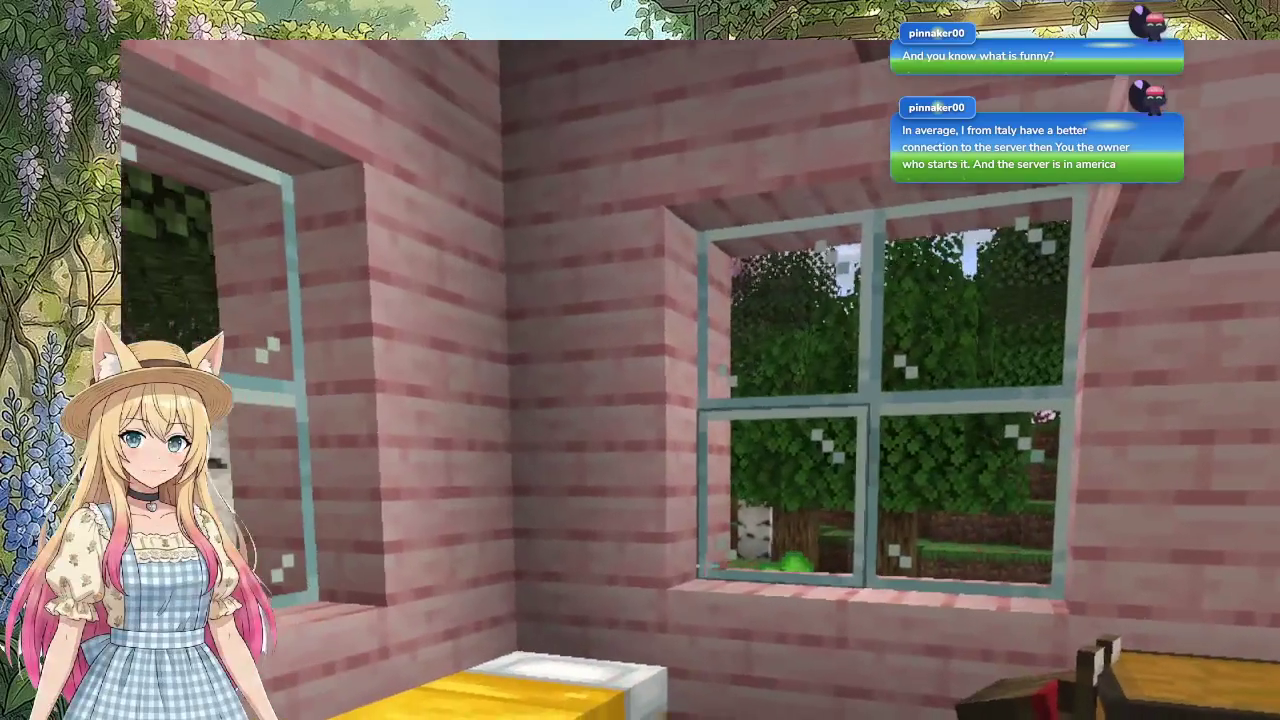
Step: Eat the food from hotbar slot 2 to restore hunger and briefly check the inventory
{"action": "key", "text": "2"}
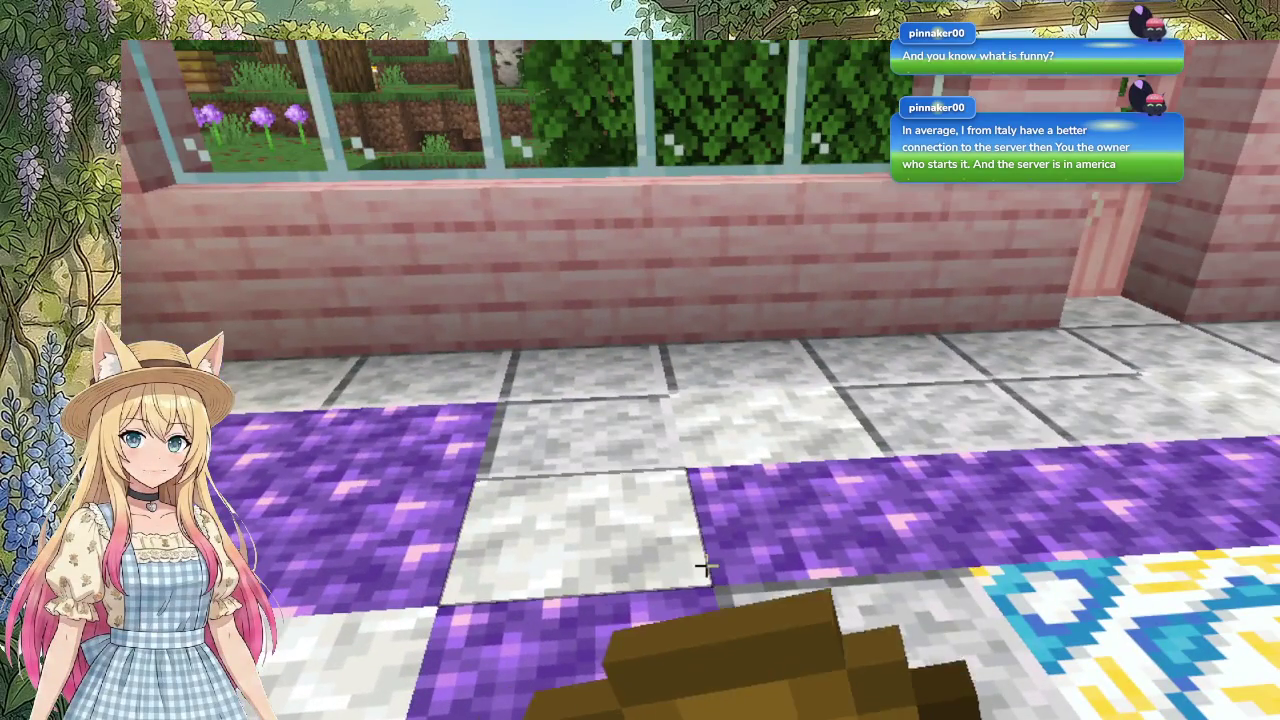
{"action": "right_click", "coordinate": [705, 566]}
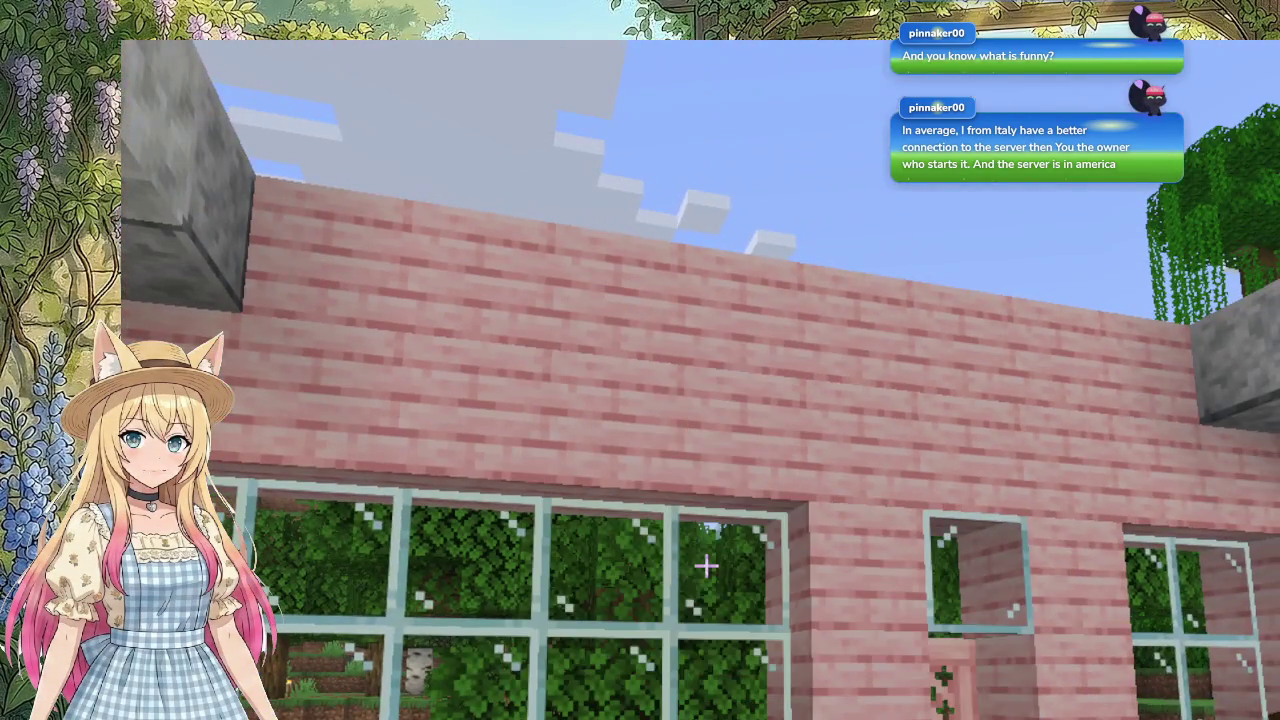
{"action": "key", "text": "w"}
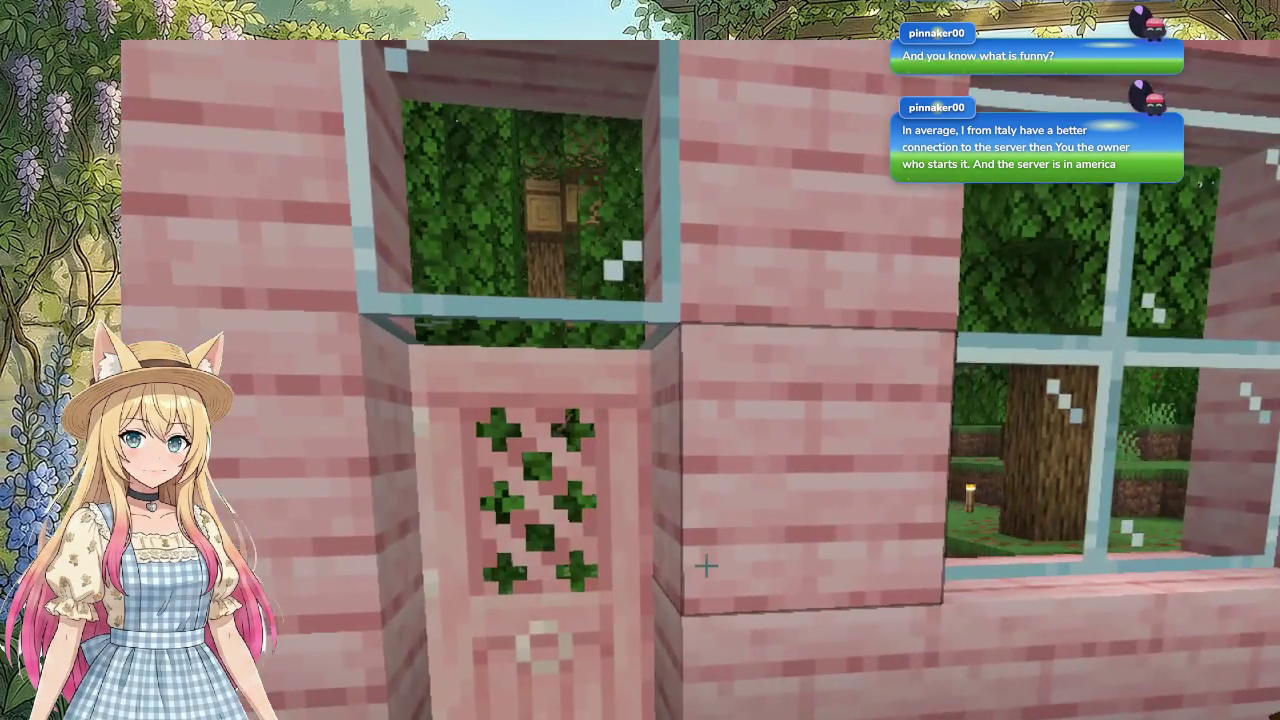
{"action": "key", "text": "e"}
{"action": "key", "text": "e"}
{"action": "key", "text": "w"}
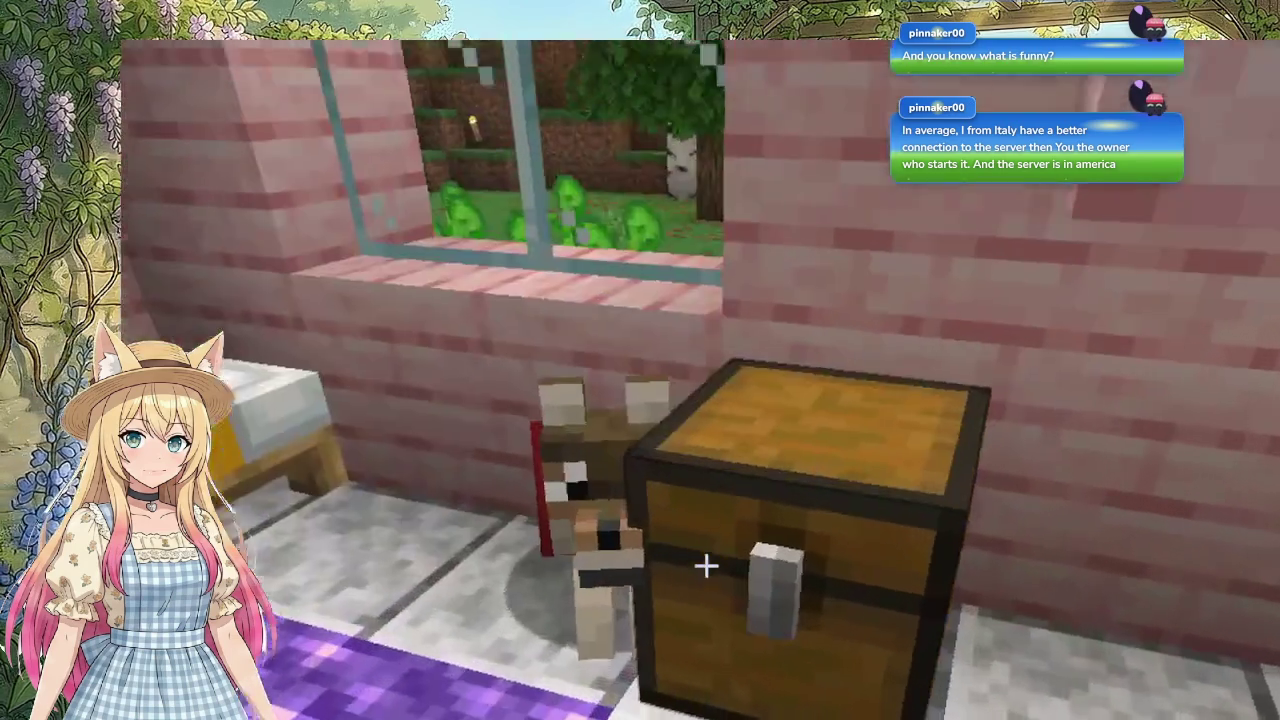
Step: Glance into the chest by the bed, then go out the pink doors into the garden
{"action": "right_click", "coordinate": [703, 563]}
{"action": "key", "text": "e"}
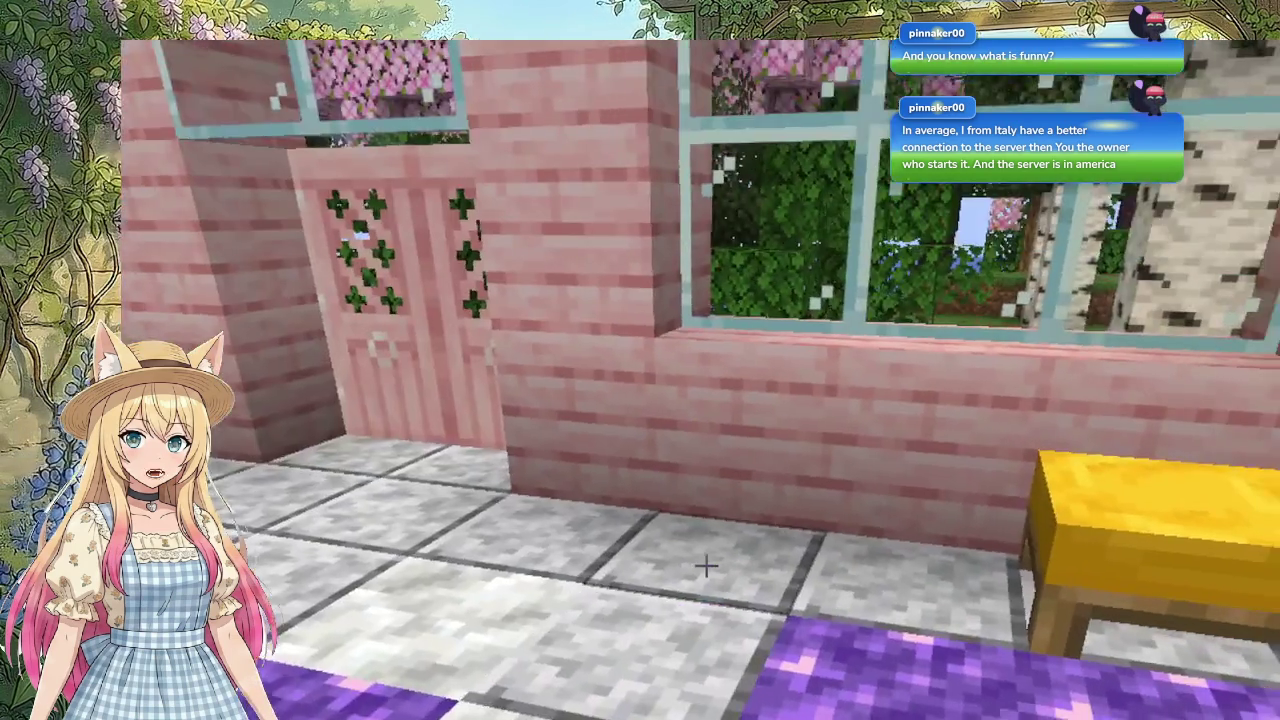
{"action": "key", "text": "w"}
{"action": "right_click", "coordinate": [705, 565]}
{"action": "key", "text": "w"}
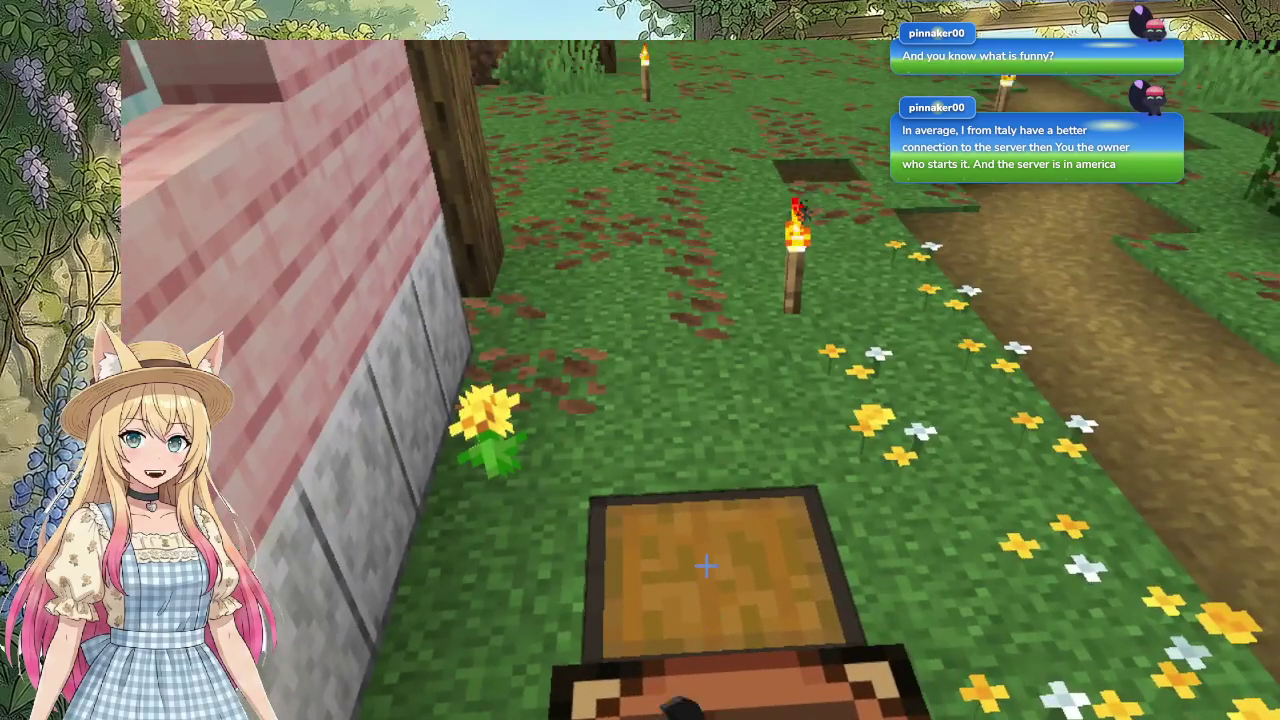
Step: Craft sticks and three cherry fences at the garden crafting table
{"action": "right_click", "coordinate": [705, 565]}
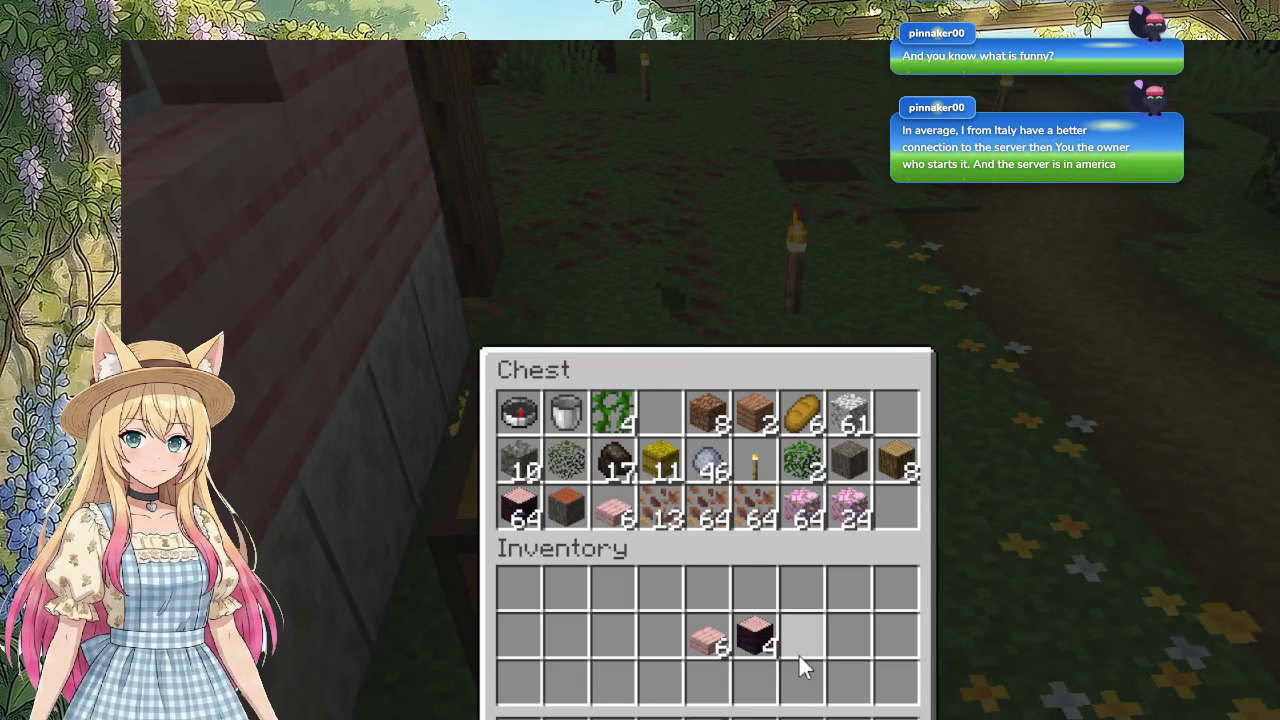
{"action": "key", "text": "Escape"}
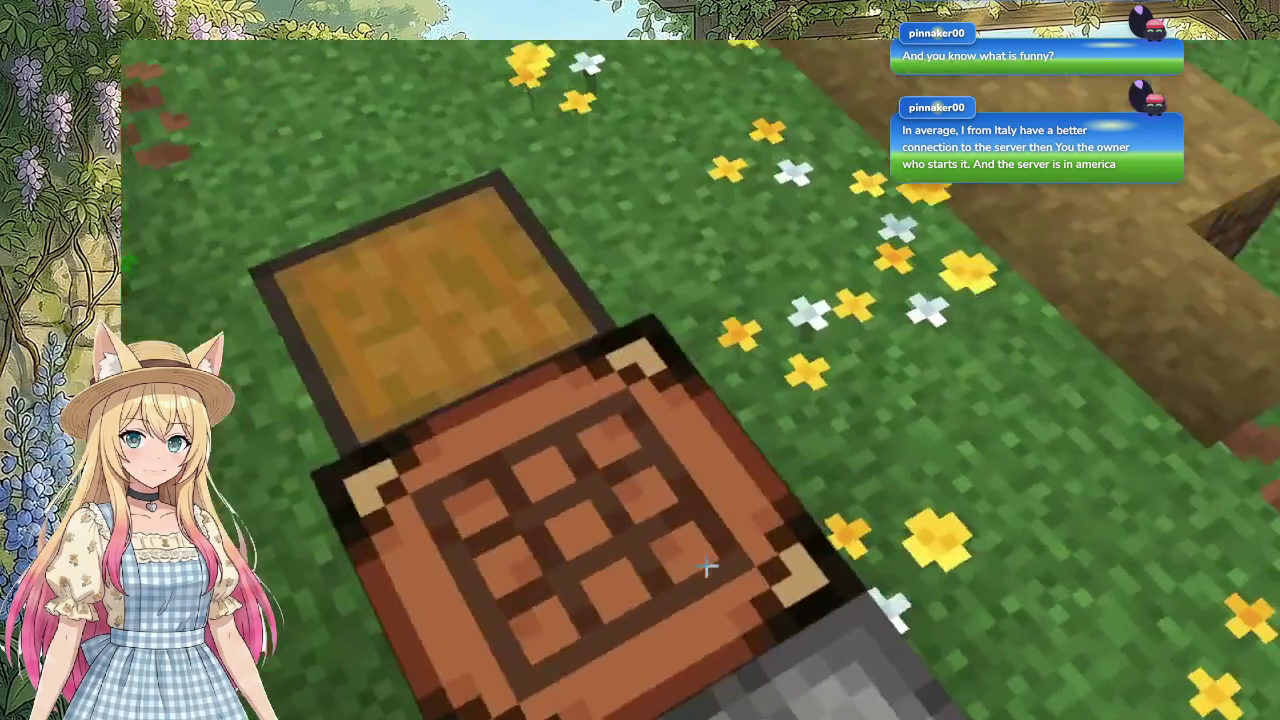
{"action": "right_click", "coordinate": [705, 565]}
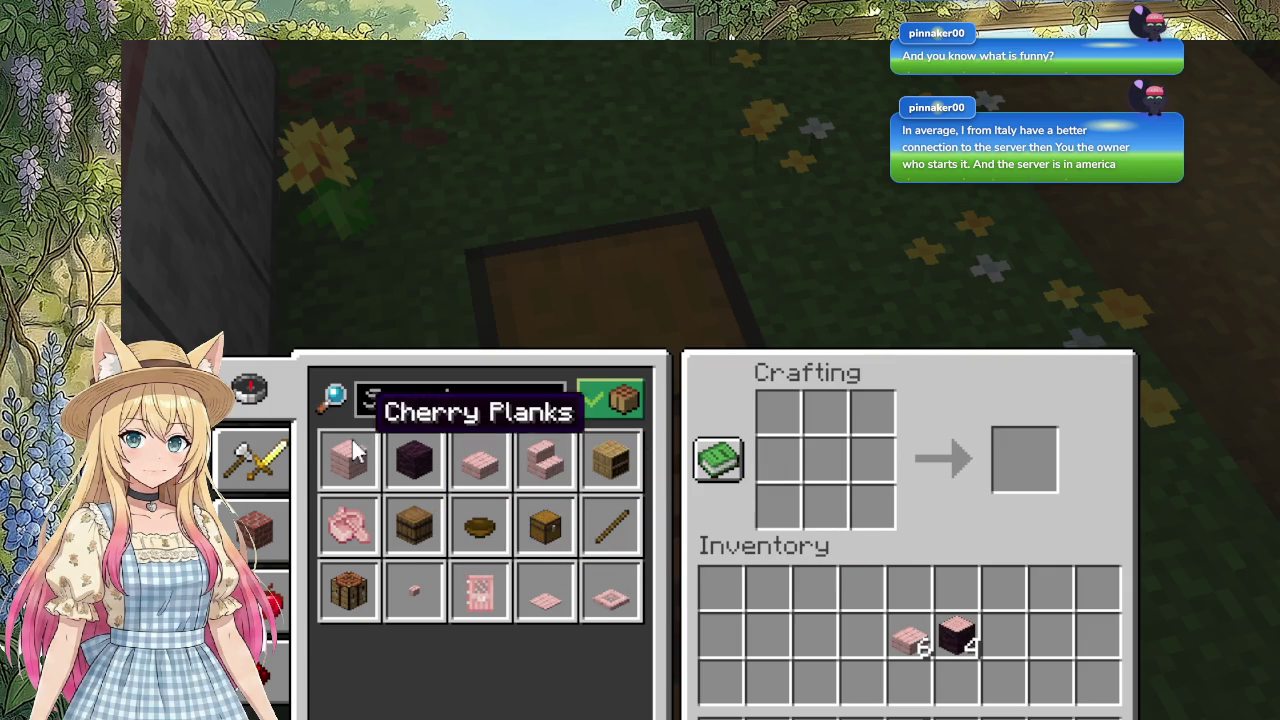
{"action": "left_click", "coordinate": [608, 523]}
{"action": "left_click", "coordinate": [1022, 460]}
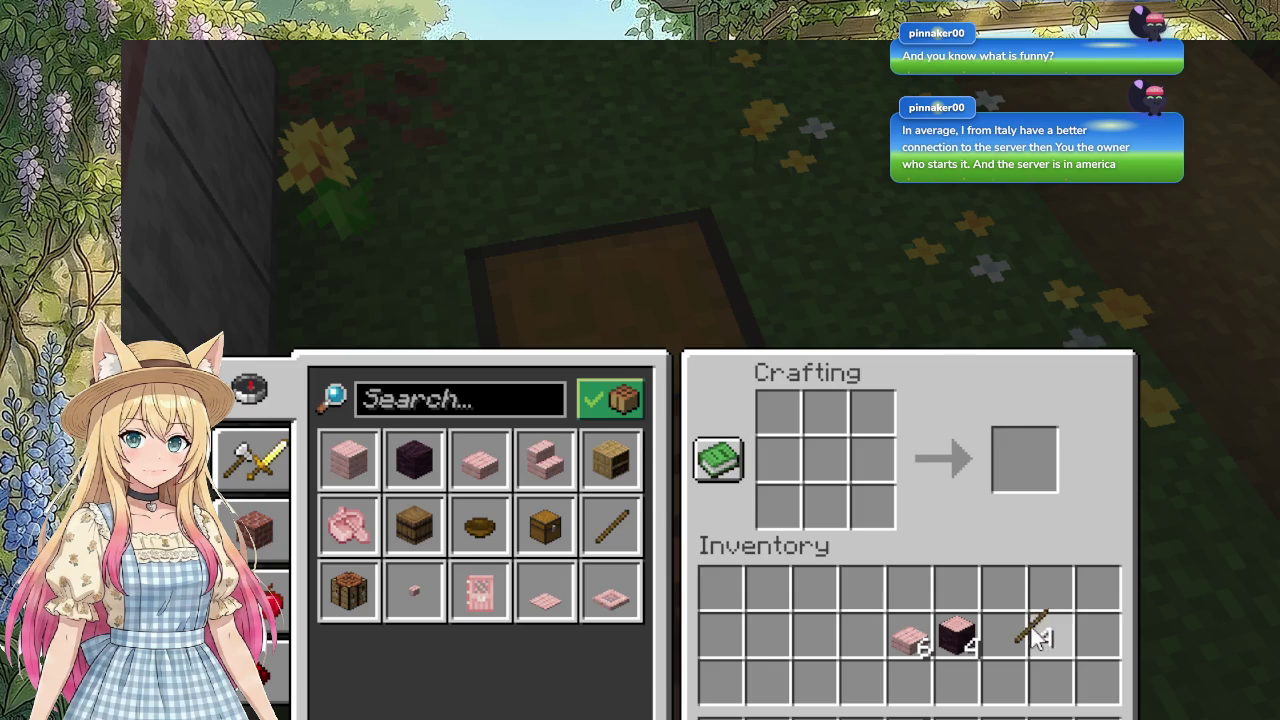
{"action": "left_click", "coordinate": [1040, 635]}
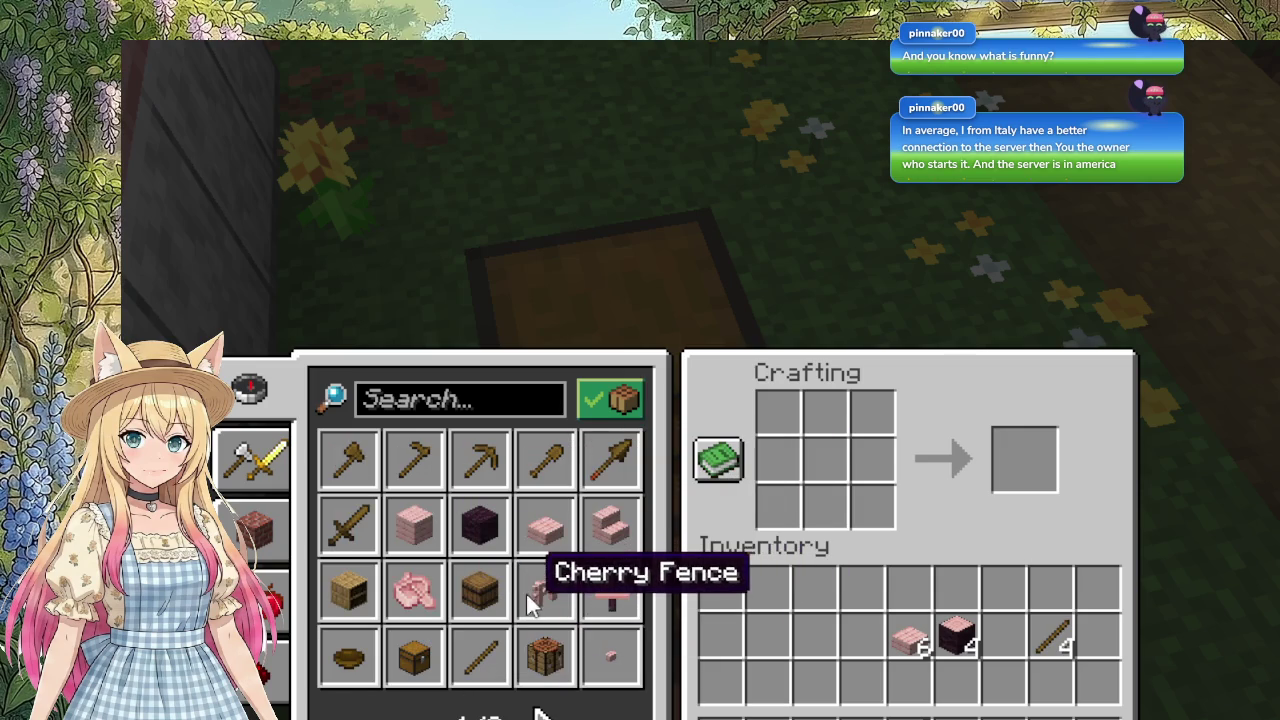
{"action": "left_click", "coordinate": [585, 593]}
{"action": "left_click", "coordinate": [1025, 460]}
{"action": "left_click", "coordinate": [1098, 665]}
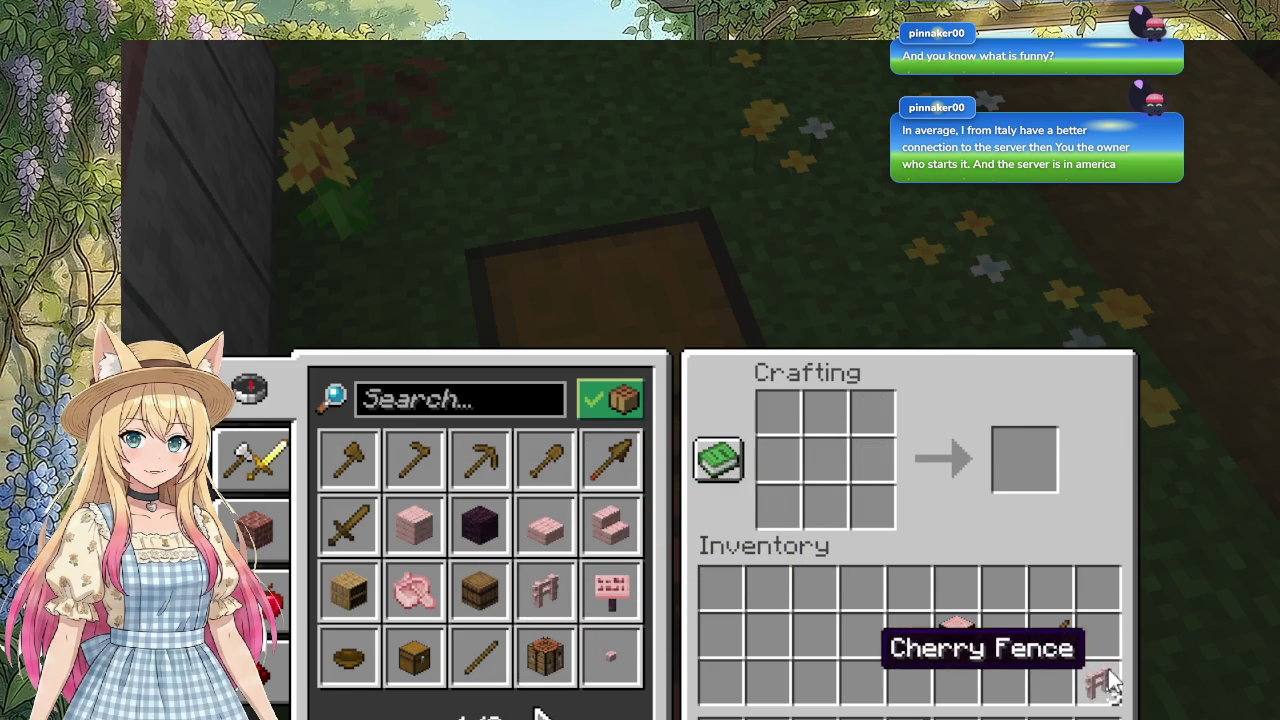
{"action": "key", "text": "e"}
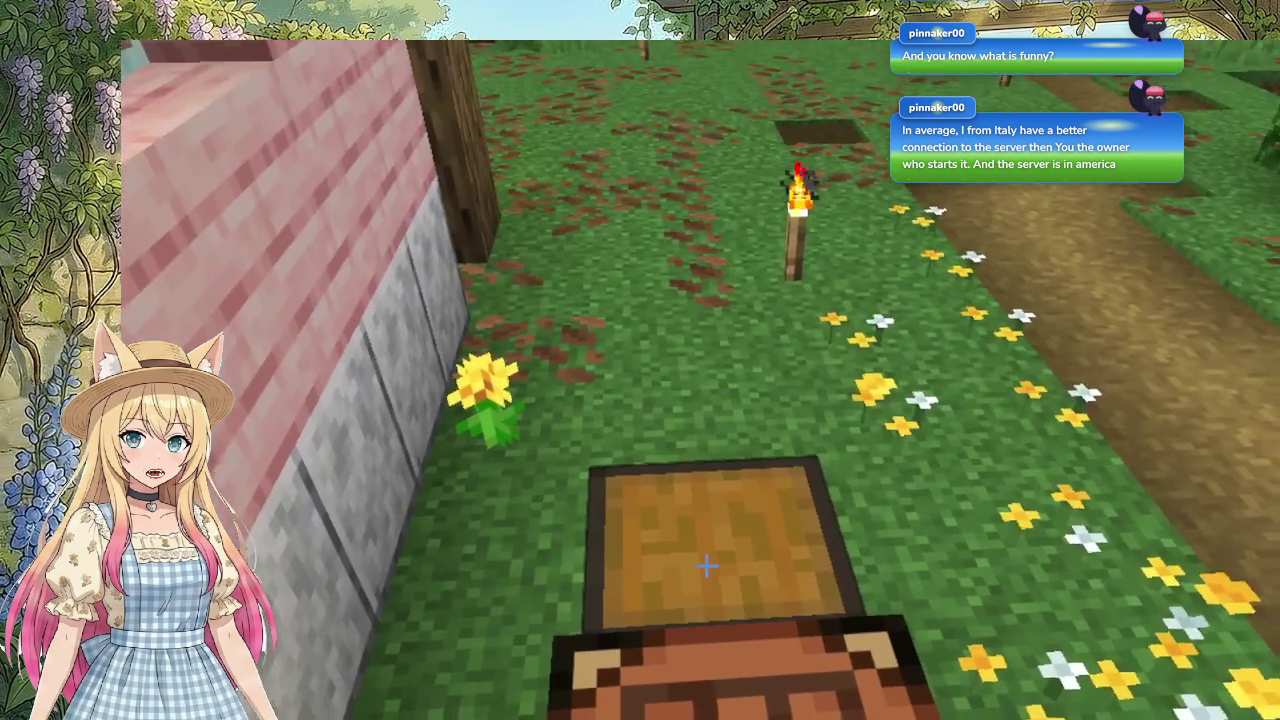
Step: Take the charcoal from the chest, then craft four more sticks and a campfire
{"action": "right_click", "coordinate": [707, 566]}
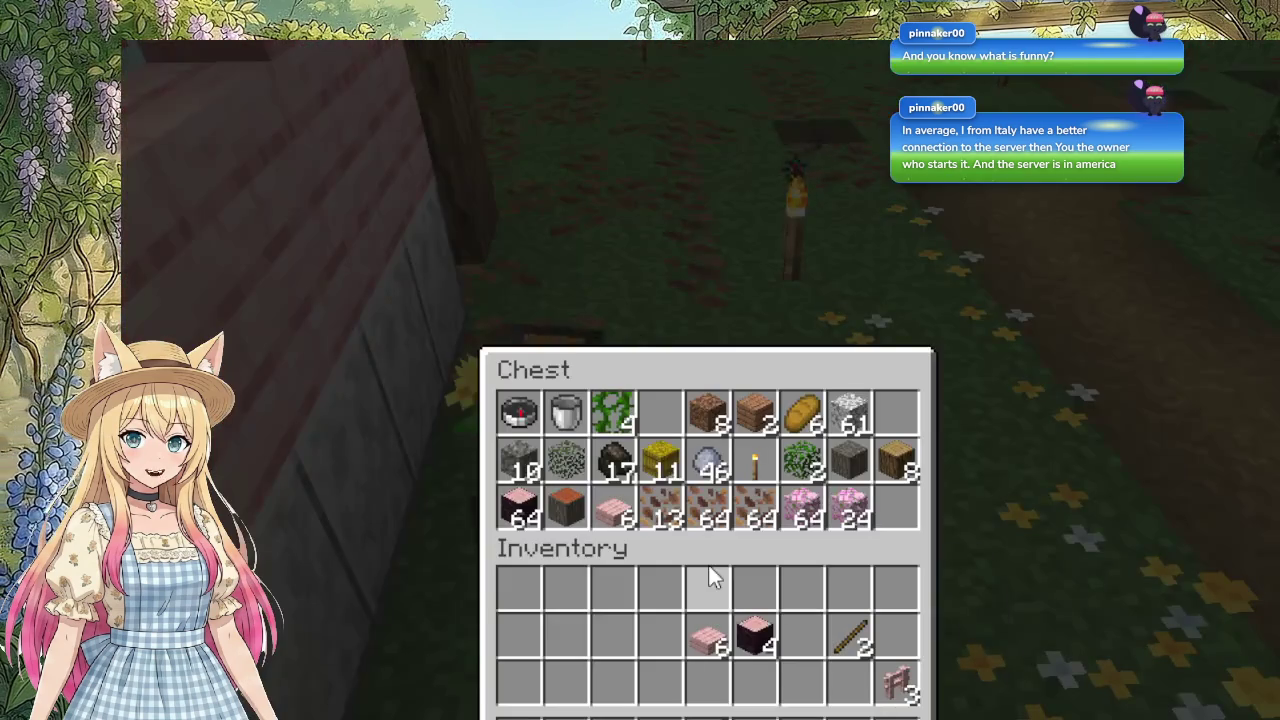
{"action": "left_click", "coordinate": [660, 415]}
{"action": "left_click", "coordinate": [660, 590]}
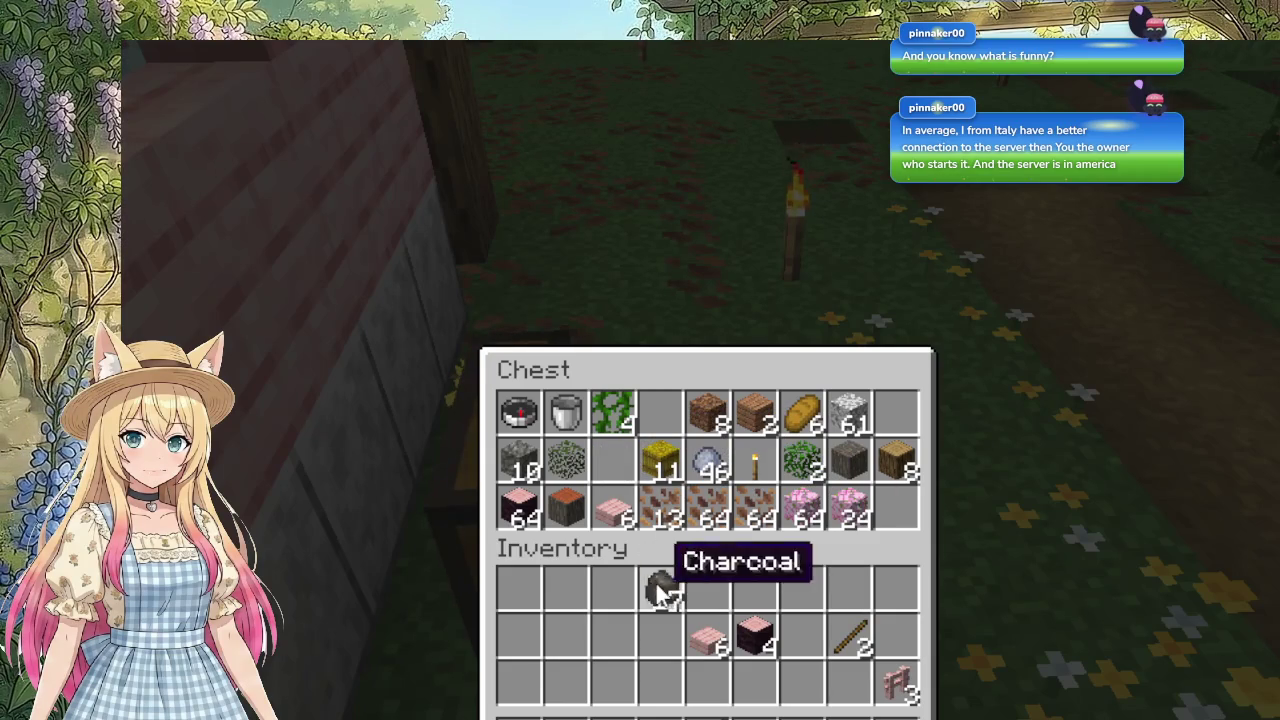
{"action": "key", "text": "e"}
{"action": "right_click", "coordinate": [703, 563]}
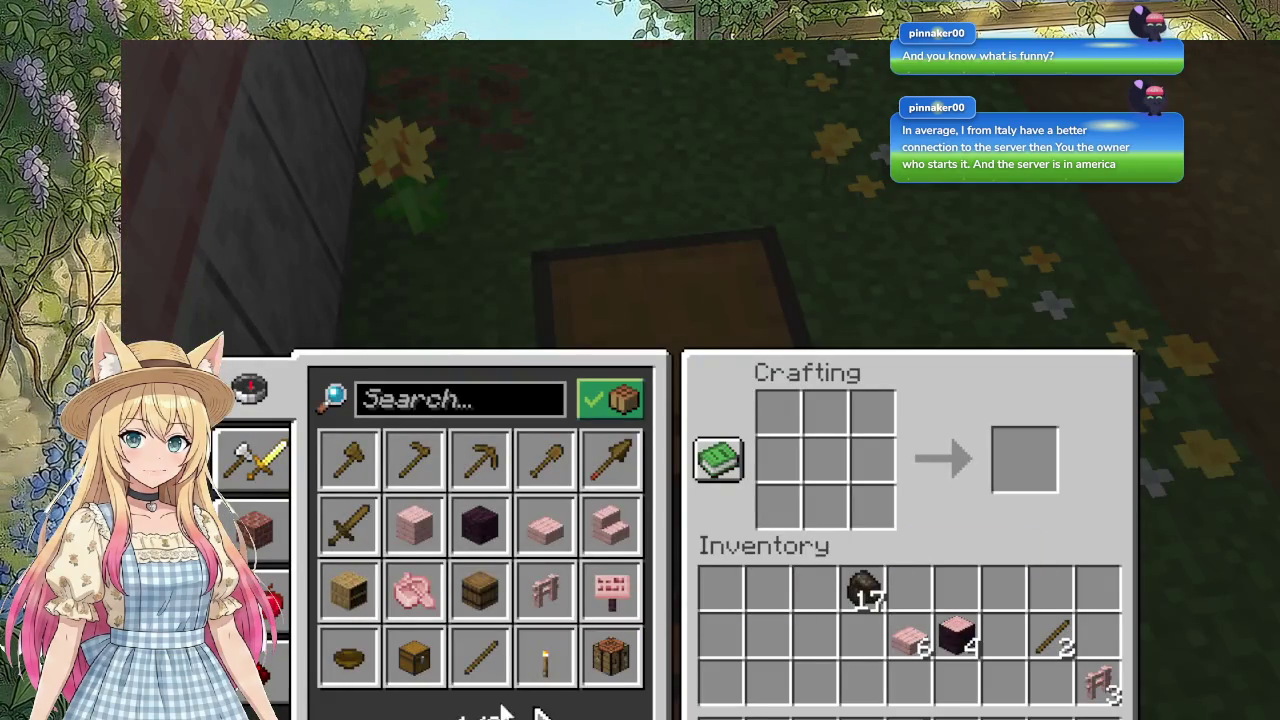
{"action": "left_click", "coordinate": [540, 714]}
{"action": "left_click", "coordinate": [410, 714]}
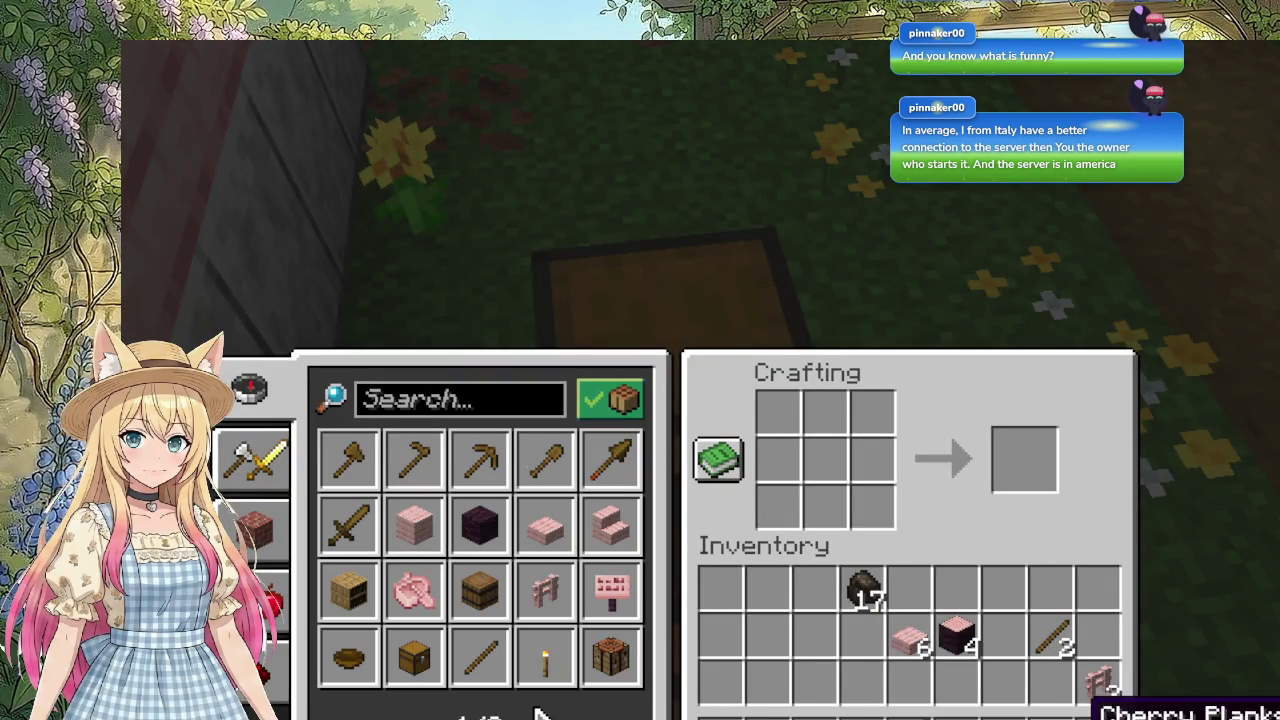
{"action": "left_click", "coordinate": [480, 657]}
{"action": "left_click", "coordinate": [1024, 450]}
{"action": "left_click", "coordinate": [1095, 592]}
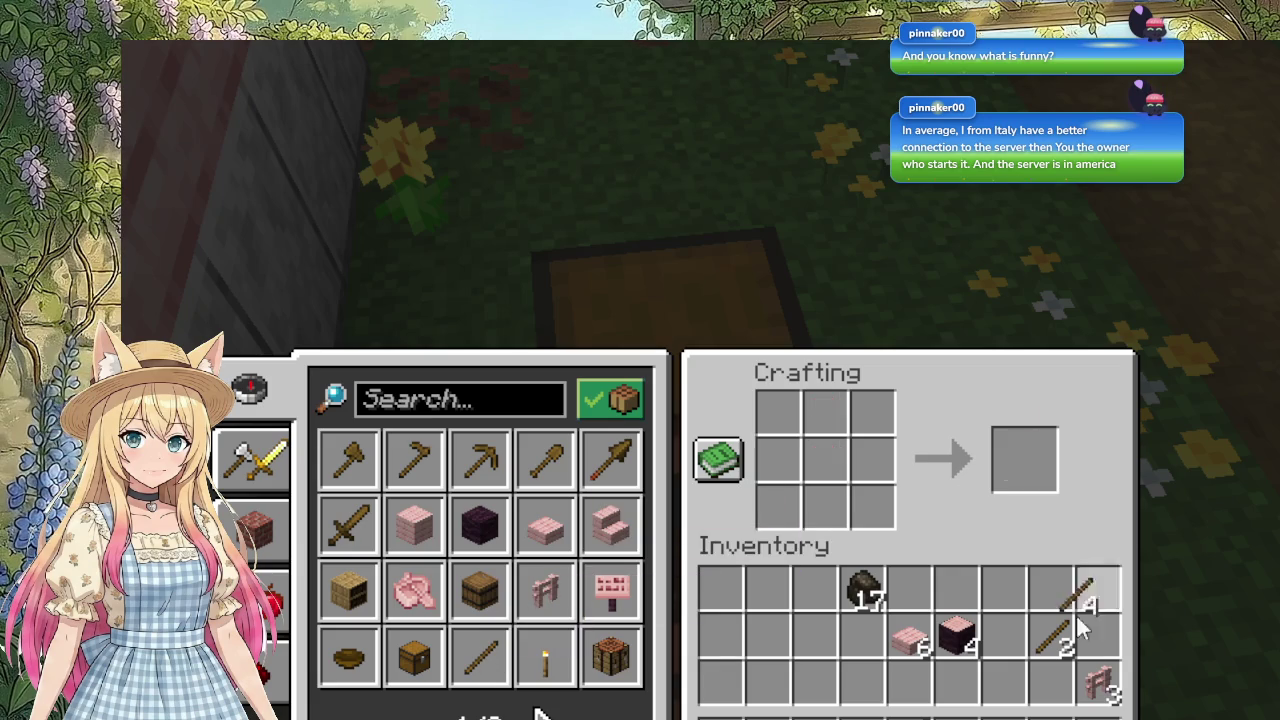
{"action": "left_click", "coordinate": [1056, 643]}
{"action": "left_click", "coordinate": [405, 670]}
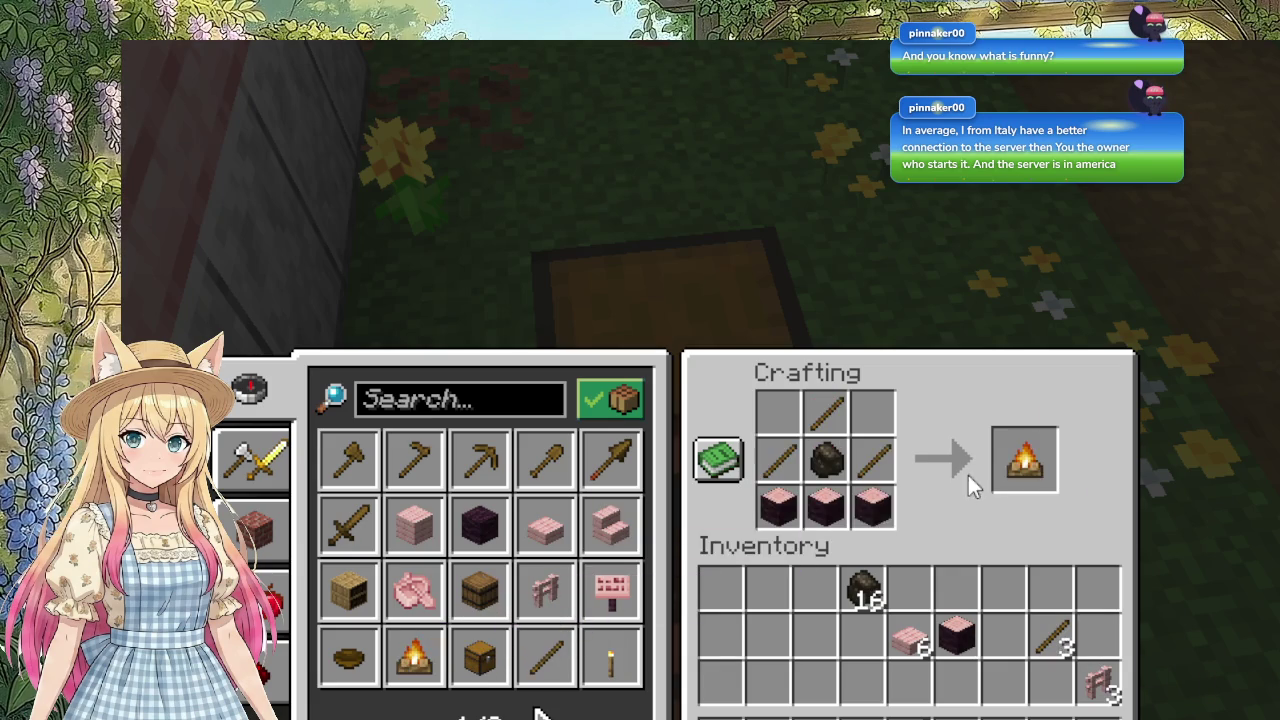
{"action": "left_click", "coordinate": [1022, 458], "text": "shift"}
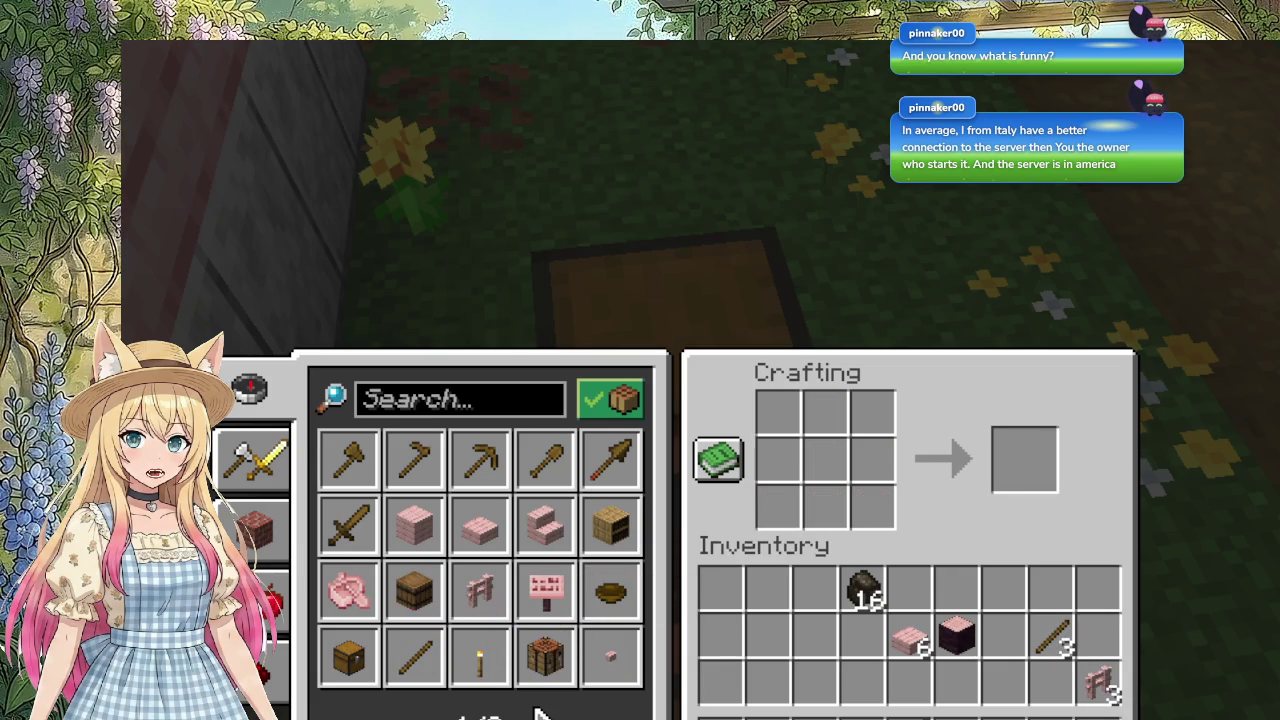
Step: Close the crafting screen, walk back through the house and open the pink garden door
{"action": "key", "text": "e"}
{"action": "key", "text": "w"}
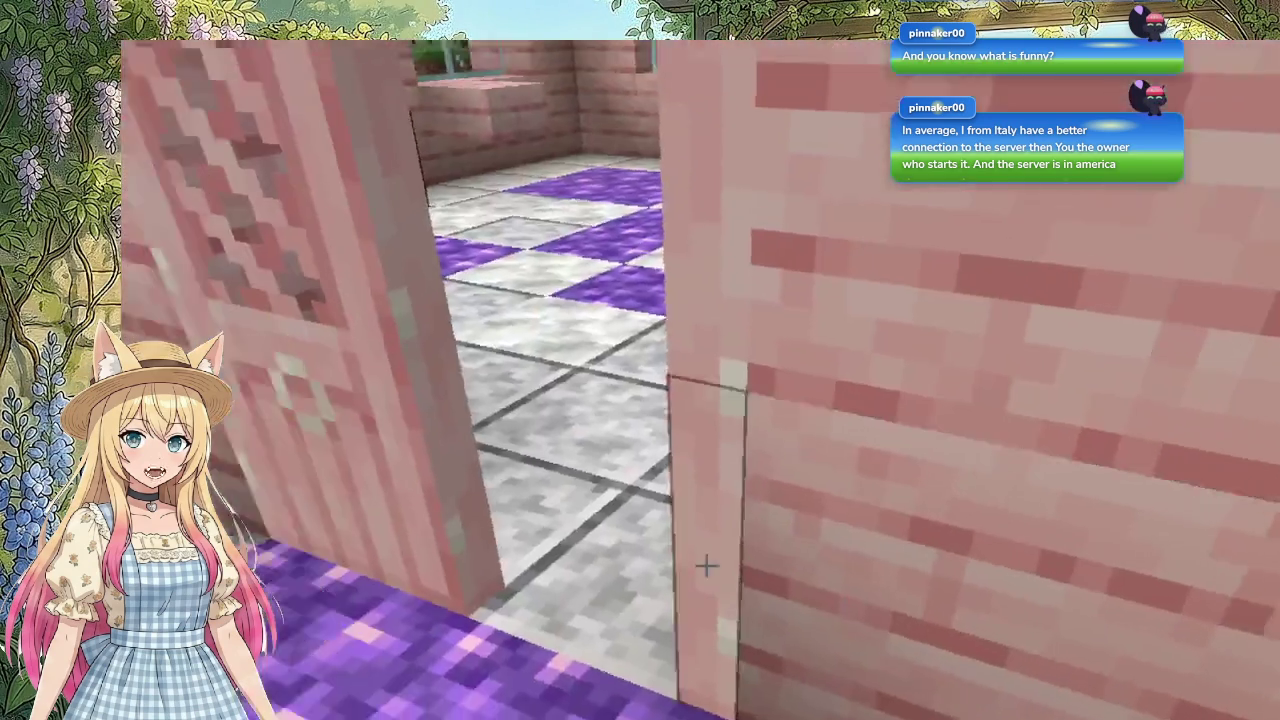
{"action": "key", "text": "w"}
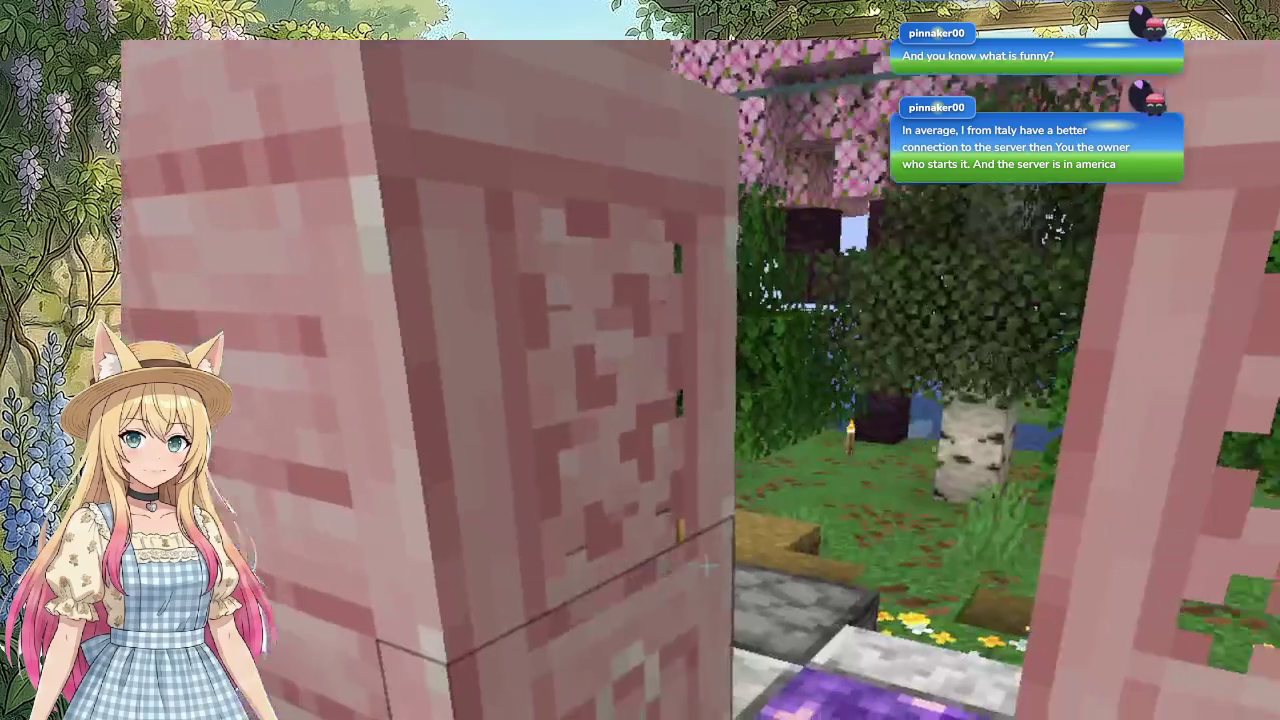
{"action": "key", "text": "w"}
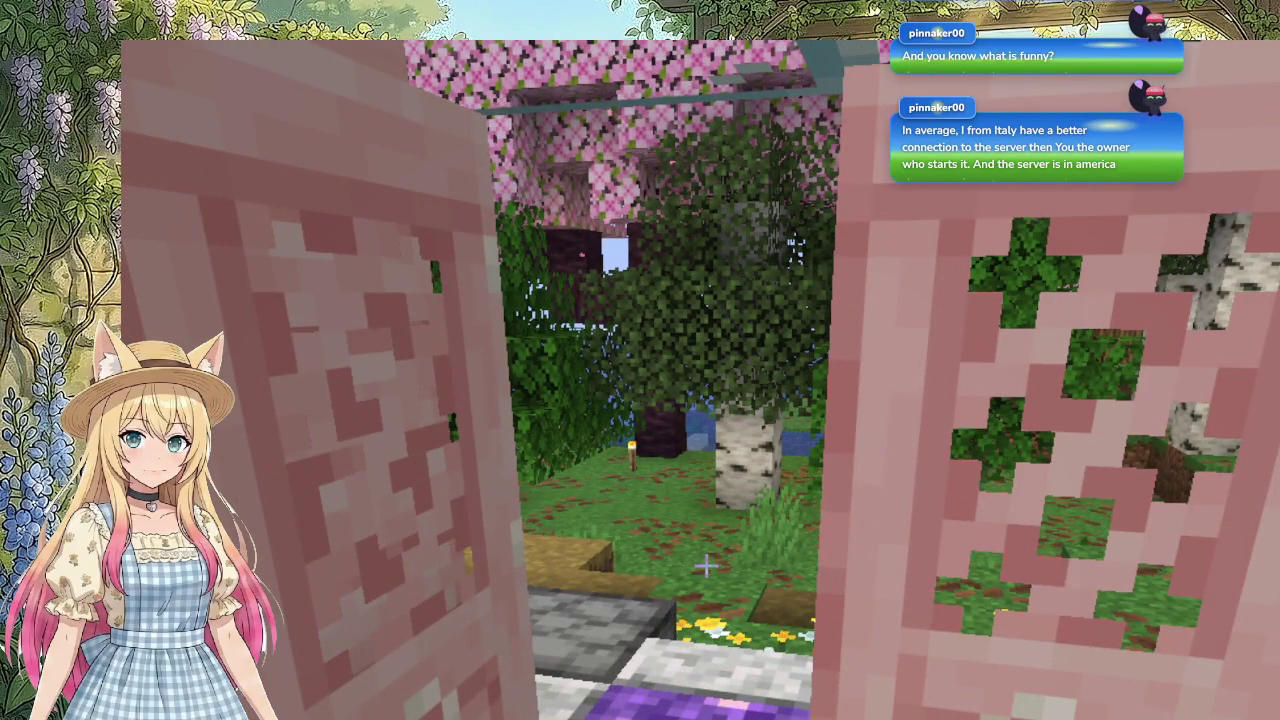
{"action": "key", "text": "w"}
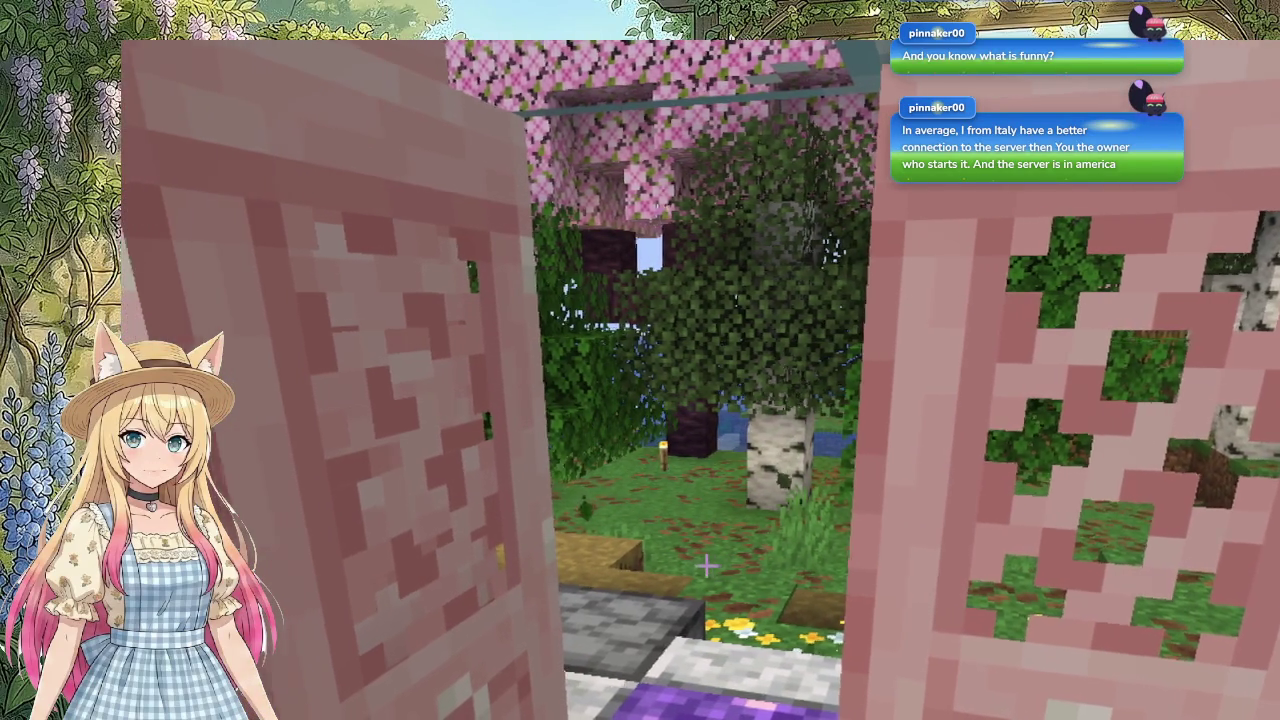
{"action": "key", "text": "a"}
{"action": "key", "text": "s"}
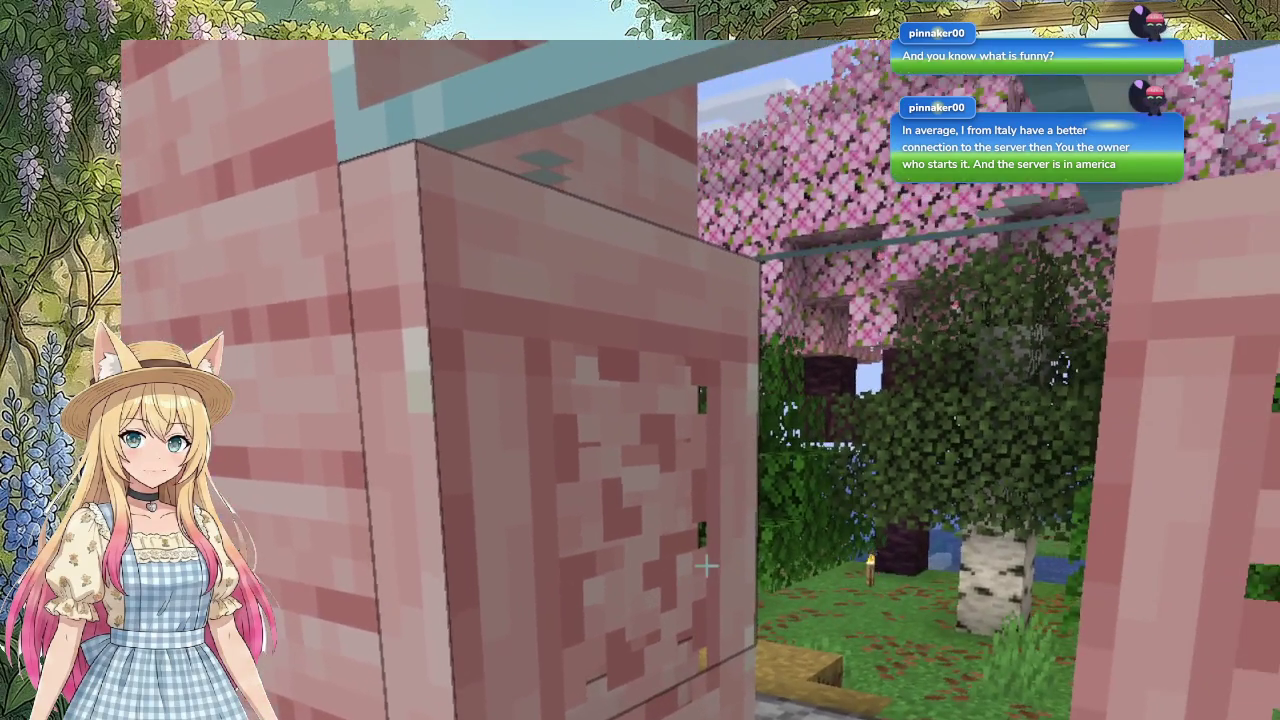
{"action": "key", "text": "w"}
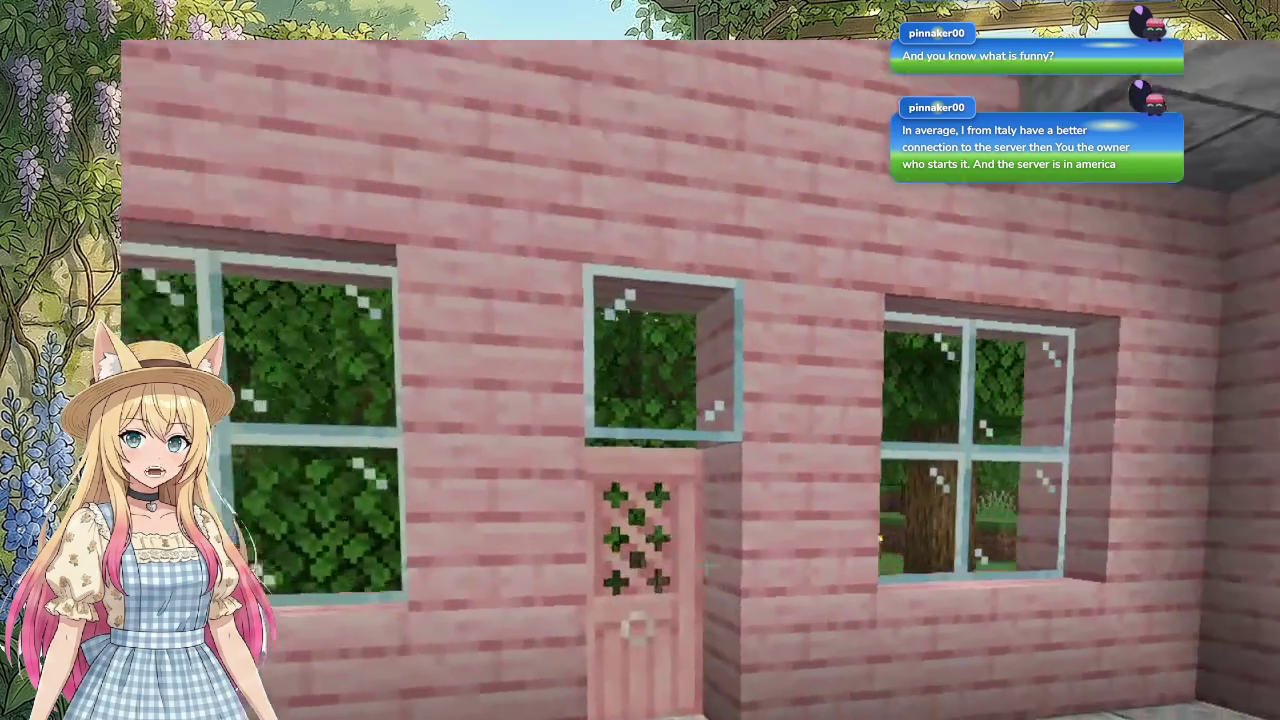
{"action": "right_click", "coordinate": [706, 566]}
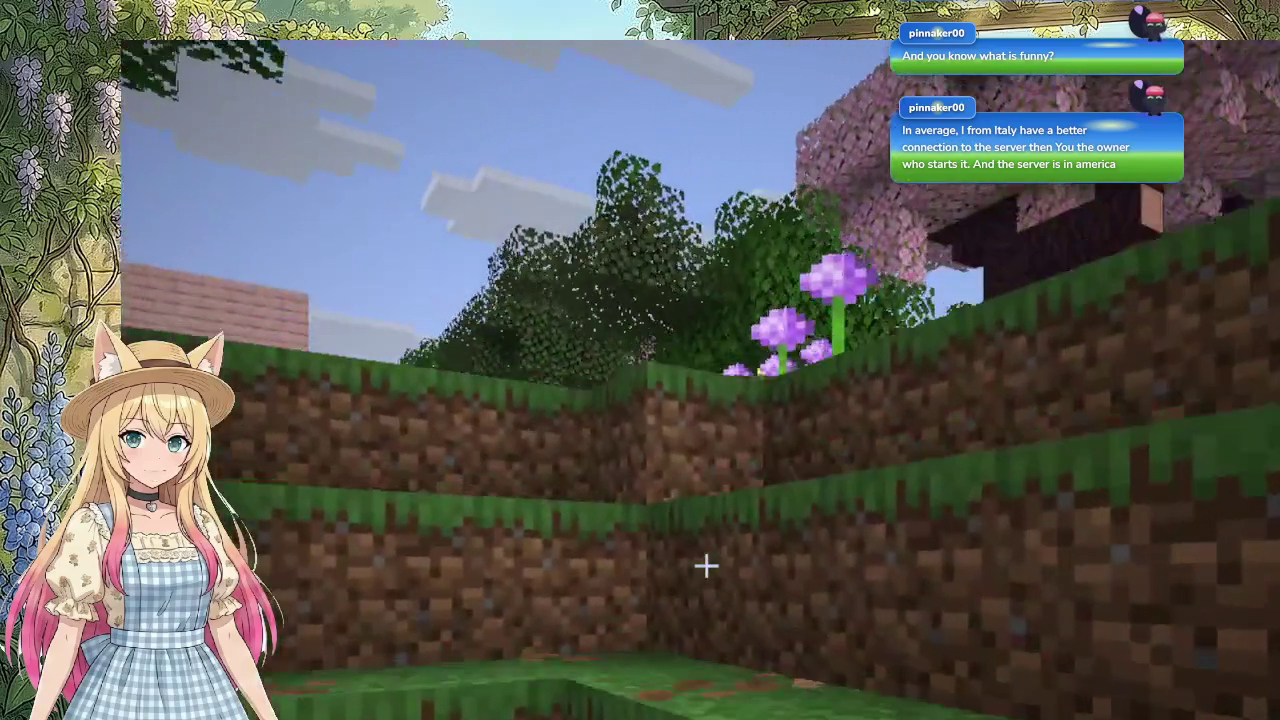
Step: Climb out of the pit, mine a grass block by the ledge and place a cherry fence
{"action": "key", "text": "space"}
{"action": "key", "text": "w"}
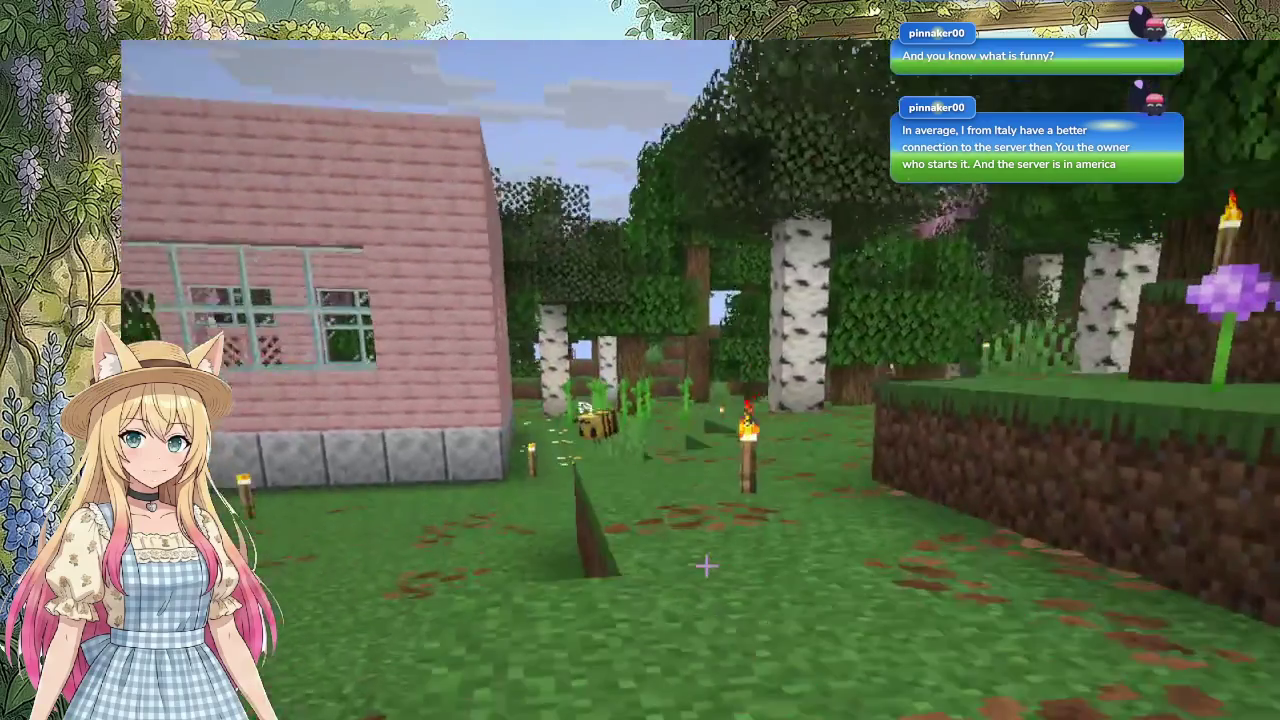
{"action": "key", "text": "w"}
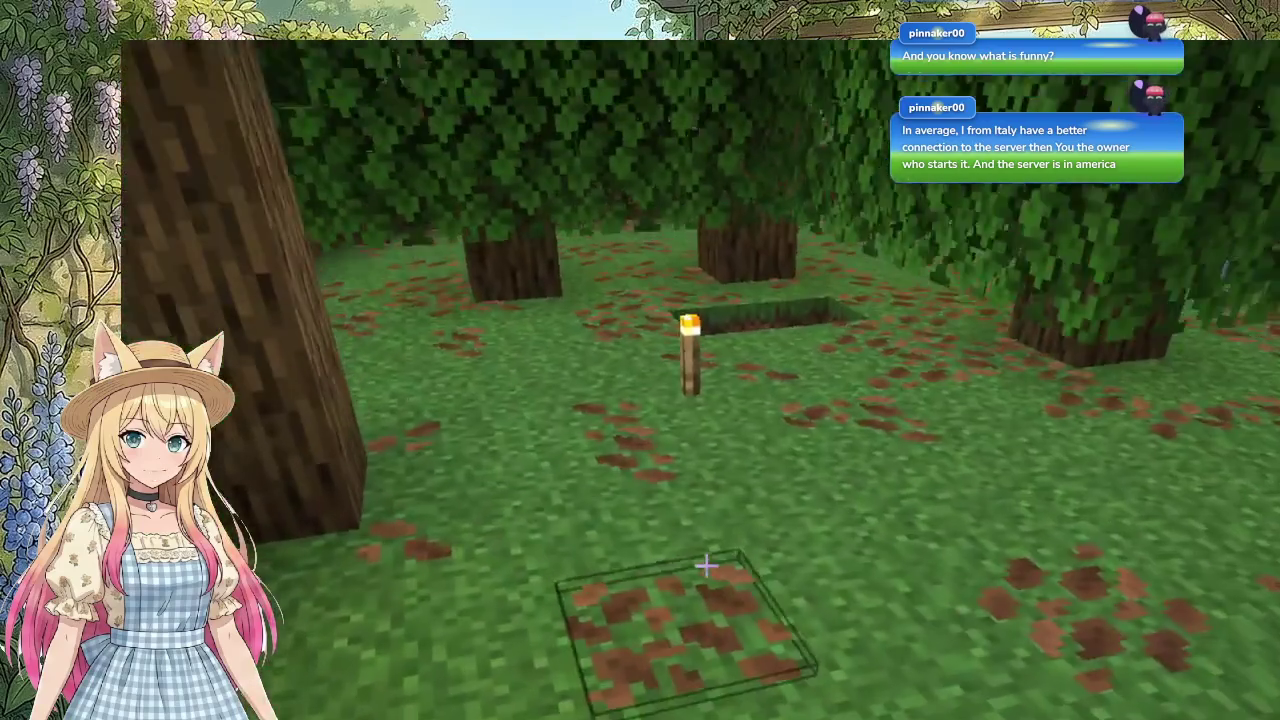
{"action": "key", "text": "w"}
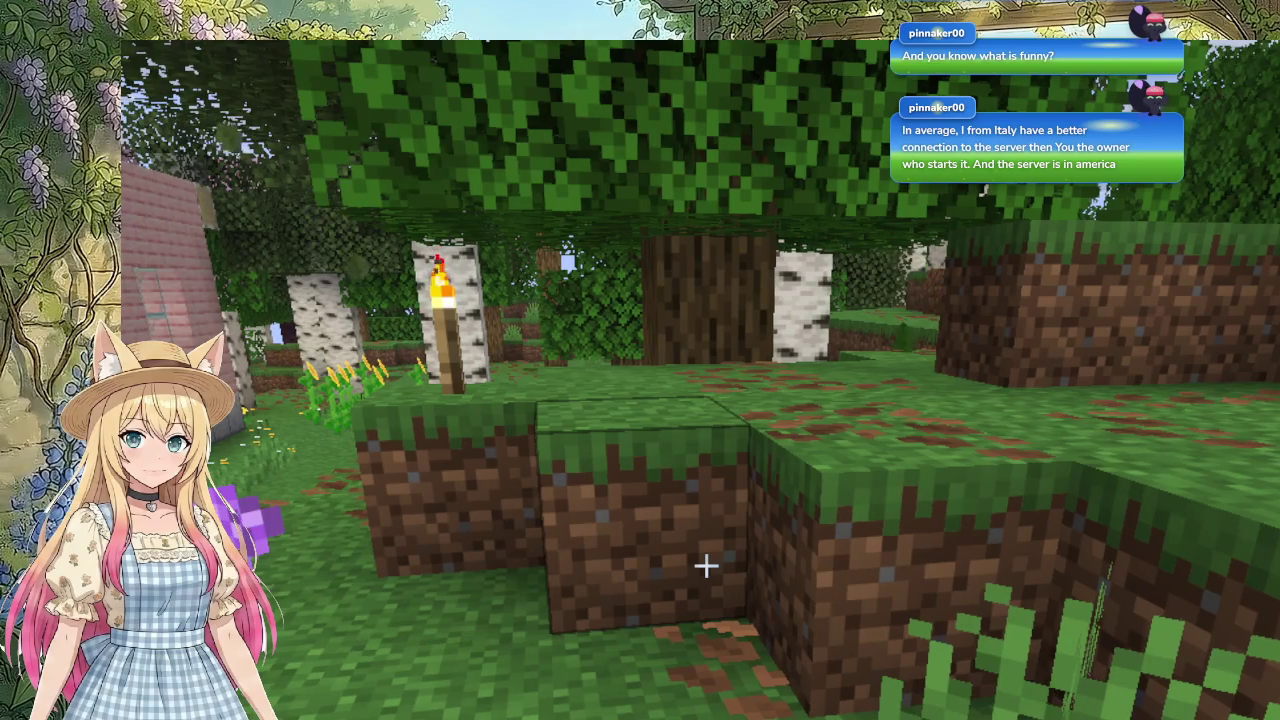
{"action": "key", "text": "e"}
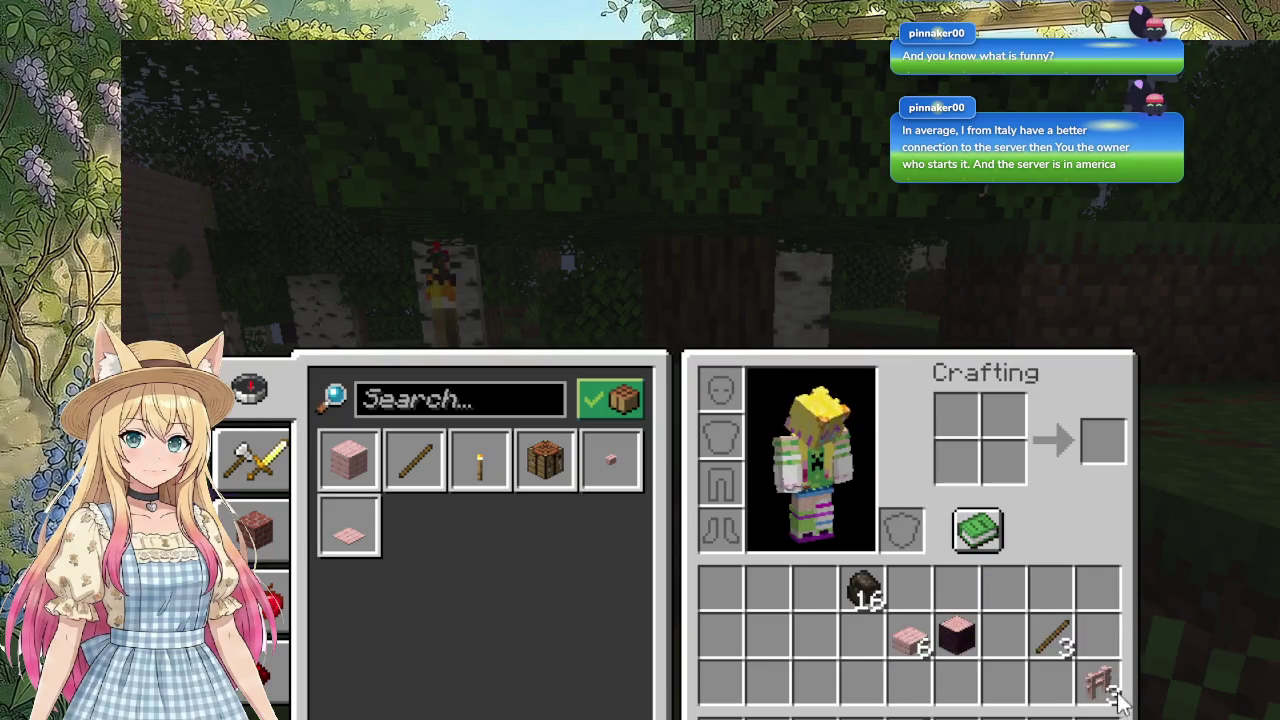
{"action": "key", "text": "e"}
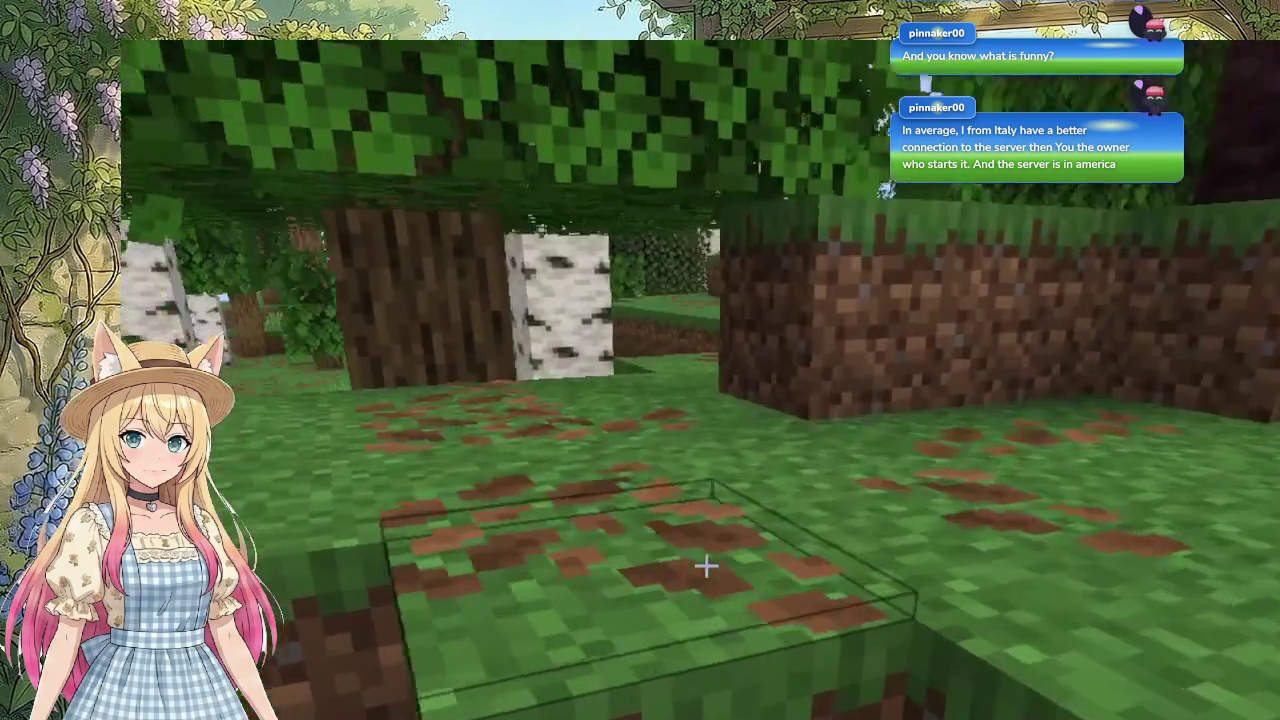
{"action": "left_click", "coordinate": [706, 566]}
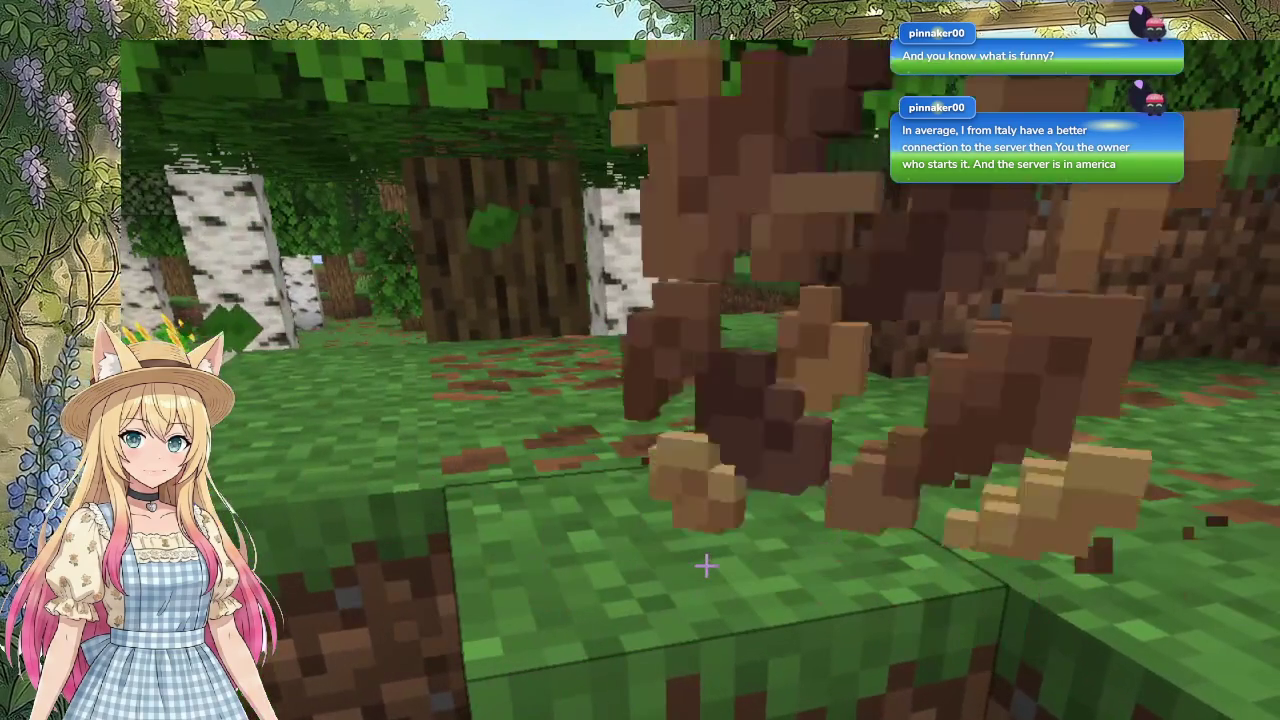
{"action": "right_click", "coordinate": [706, 566]}
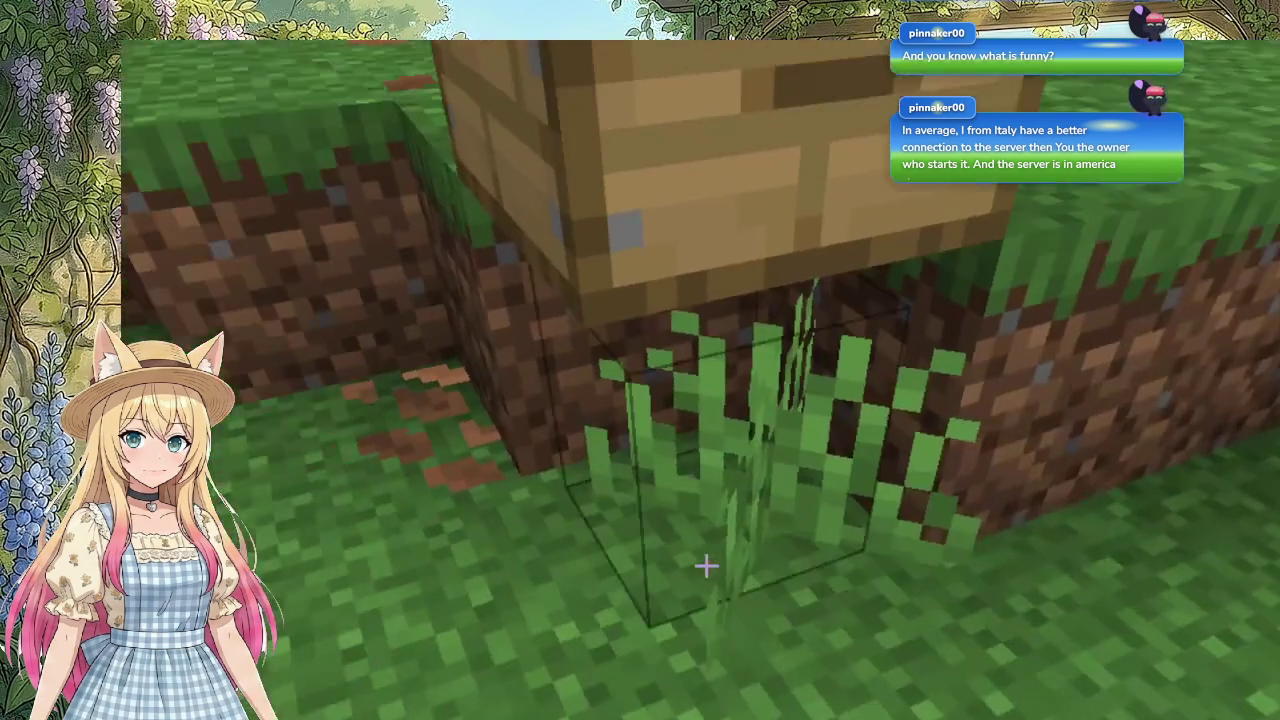
Step: Break the tall grass and dirt blocks under the plank block, then open the inventory
{"action": "left_click", "coordinate": [706, 566]}
{"action": "left_click", "coordinate": [706, 566]}
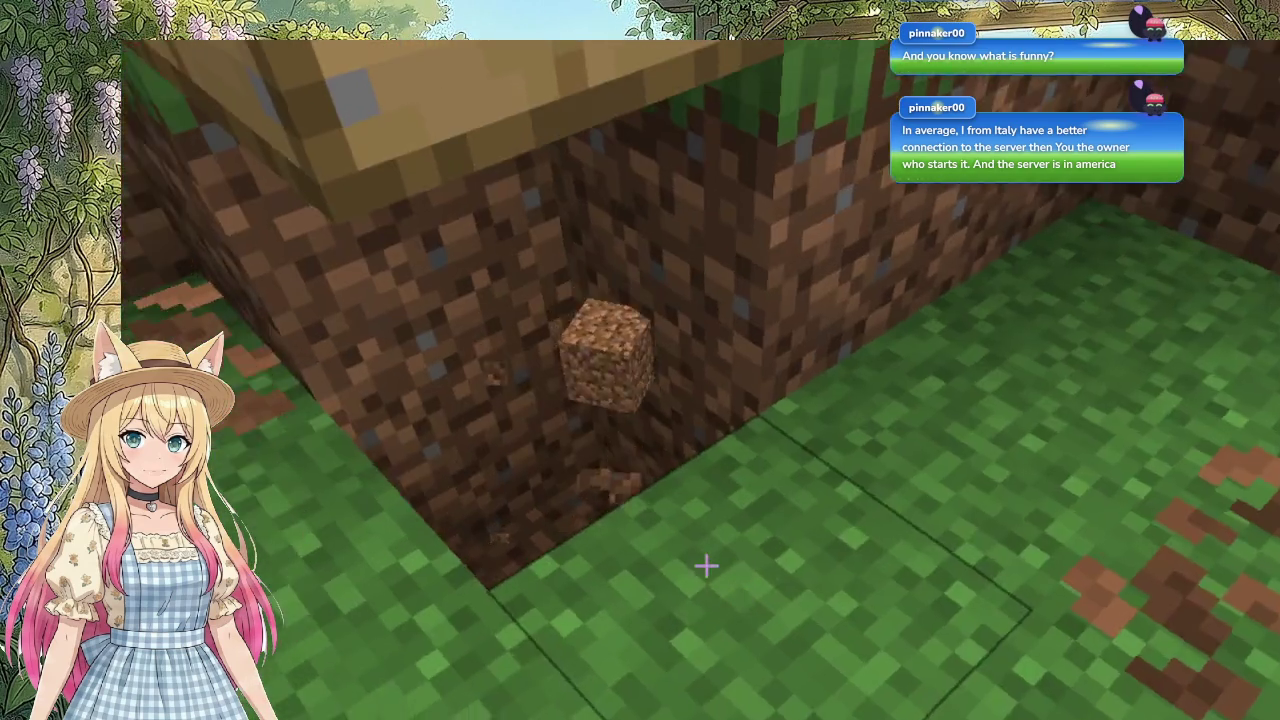
{"action": "left_click", "coordinate": [706, 566]}
{"action": "left_click", "coordinate": [706, 566]}
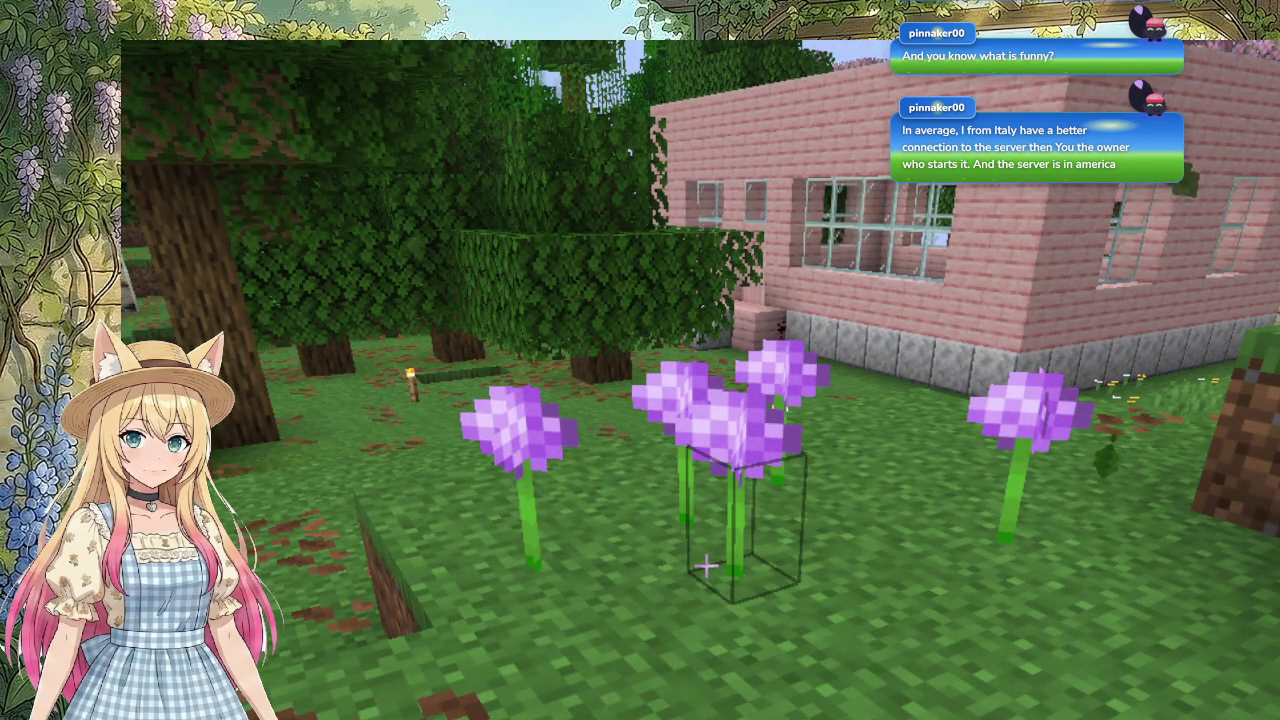
{"action": "key", "text": "e"}
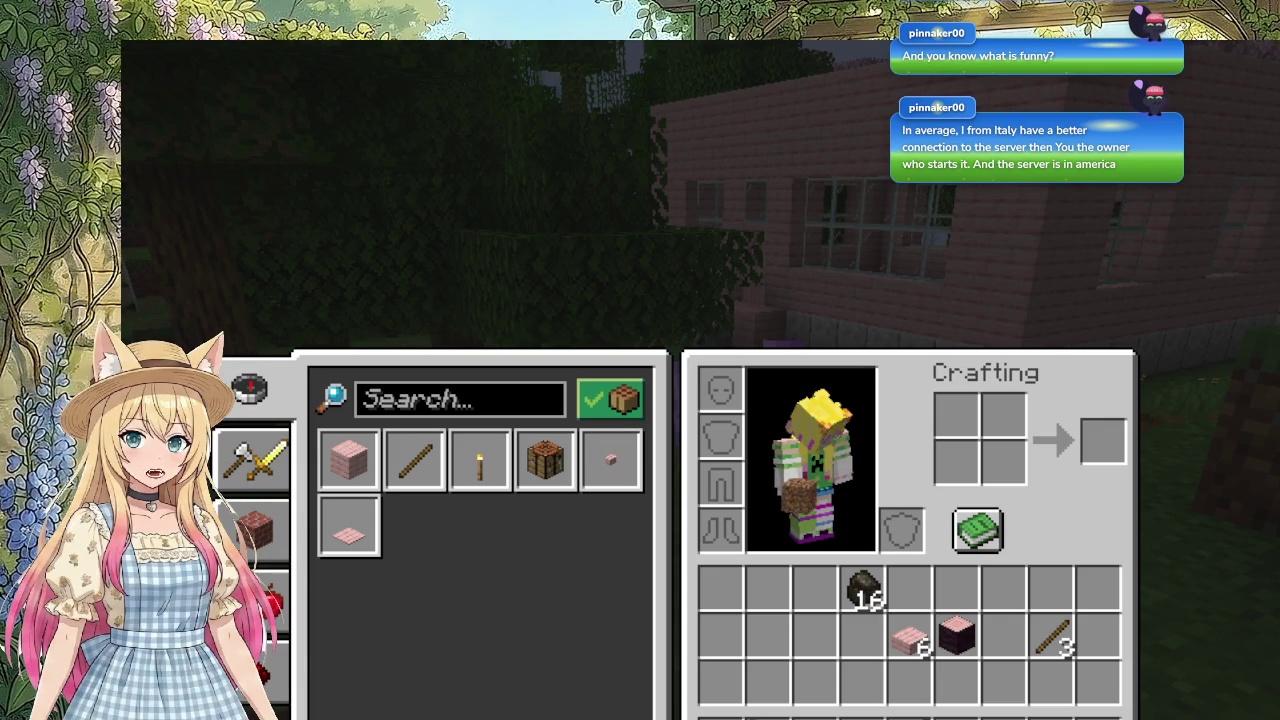
Step: Close the inventory
{"action": "key", "text": "e"}
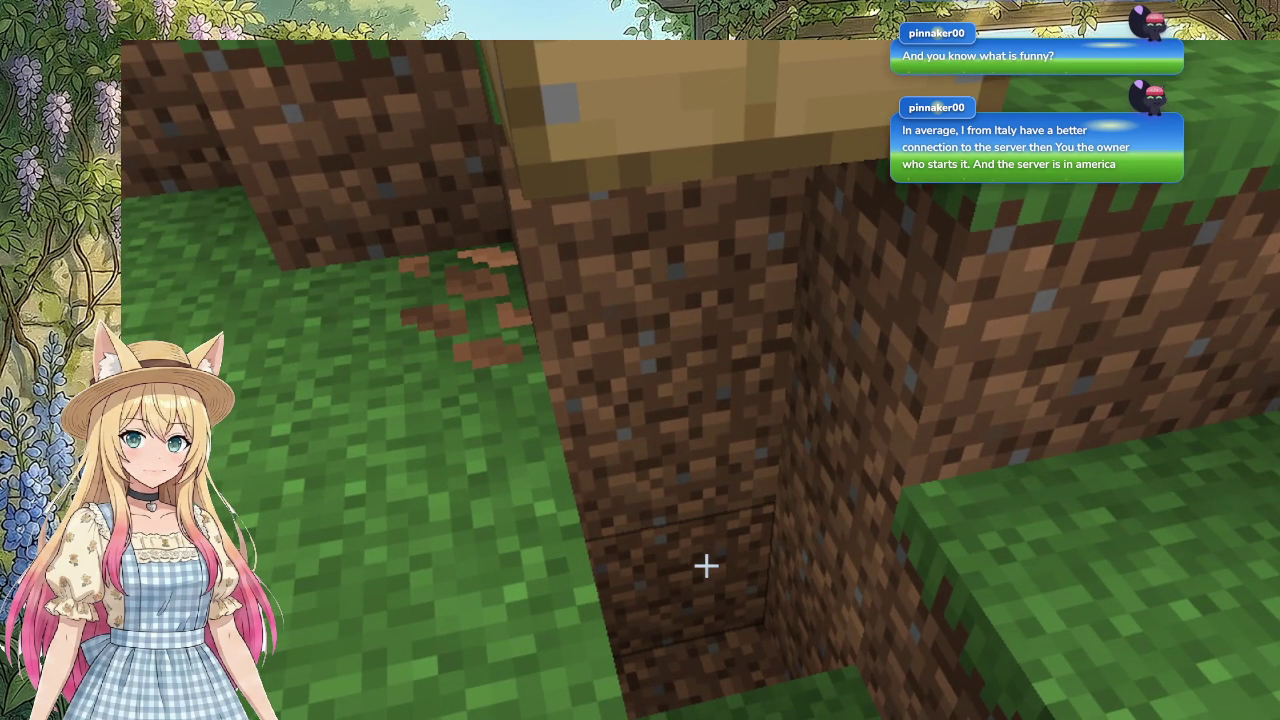
Step: Walk from the pit through the pink house's double doors and open the garden crafting table
{"action": "key", "text": "w"}
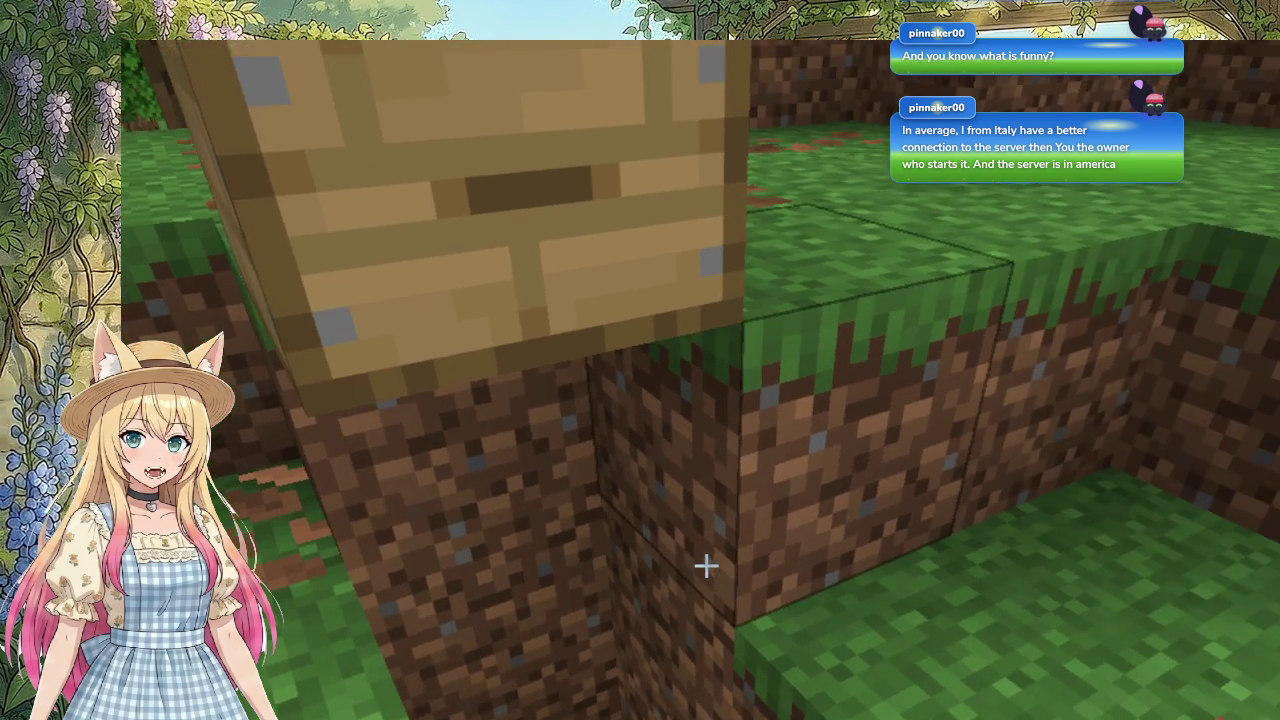
{"action": "key", "text": "s"}
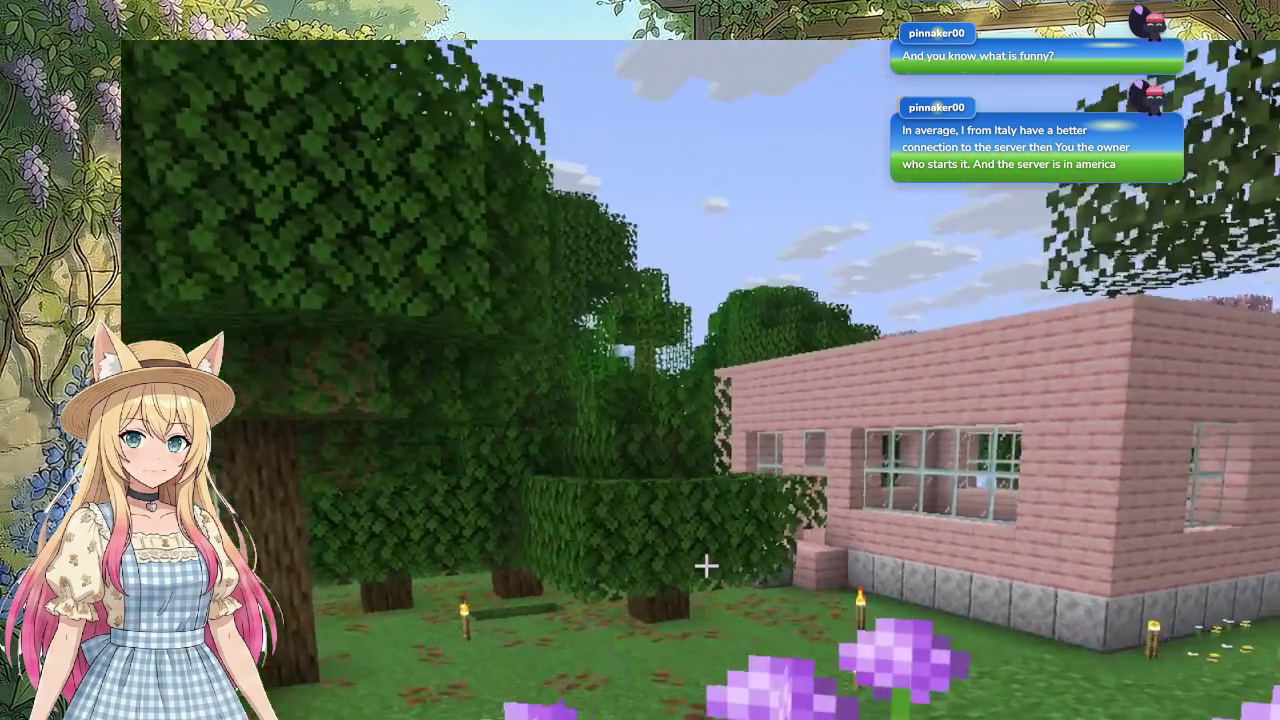
{"action": "key", "text": "w"}
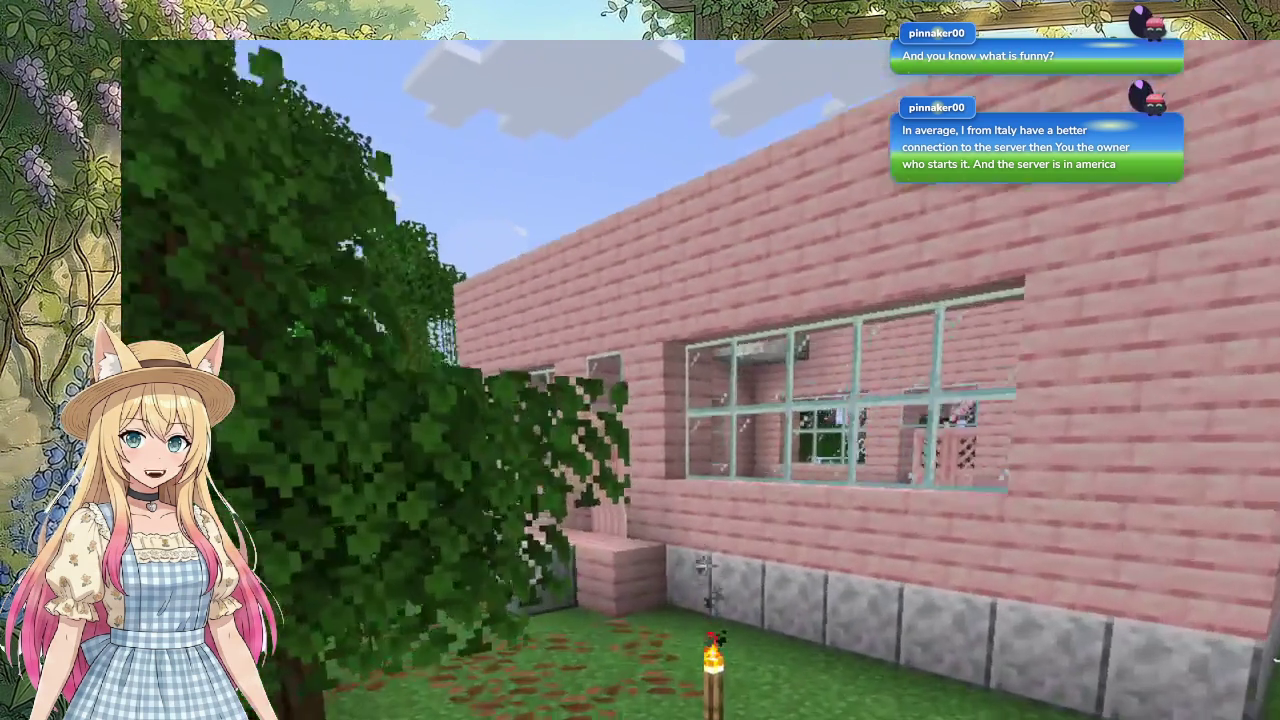
{"action": "key", "text": "w"}
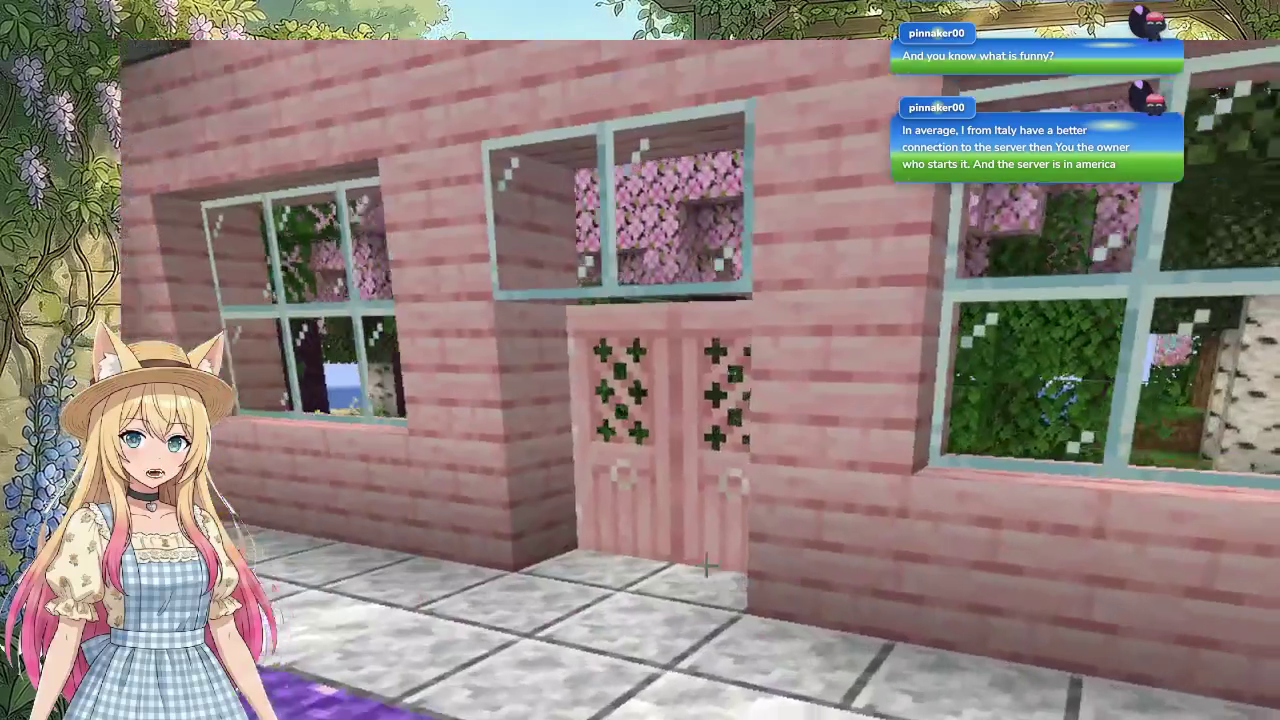
{"action": "key", "text": "w"}
{"action": "right_click", "coordinate": [705, 565]}
{"action": "key", "text": "w"}
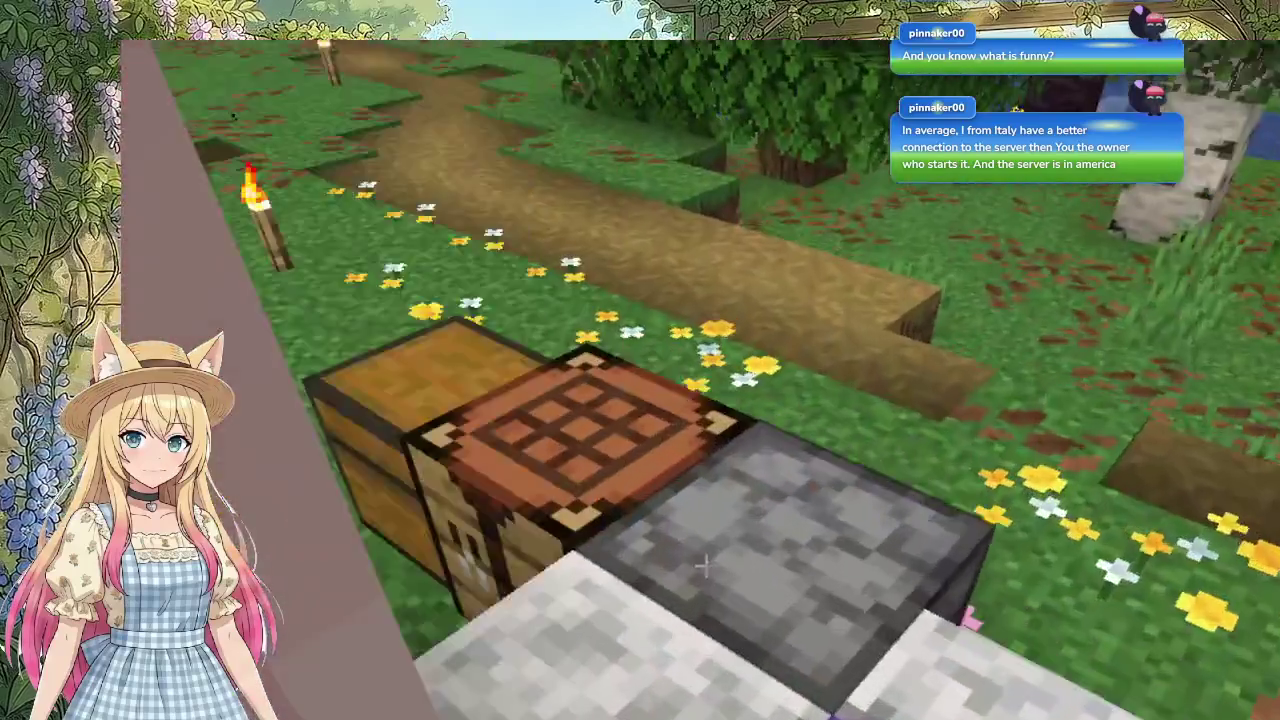
{"action": "right_click", "coordinate": [705, 565]}
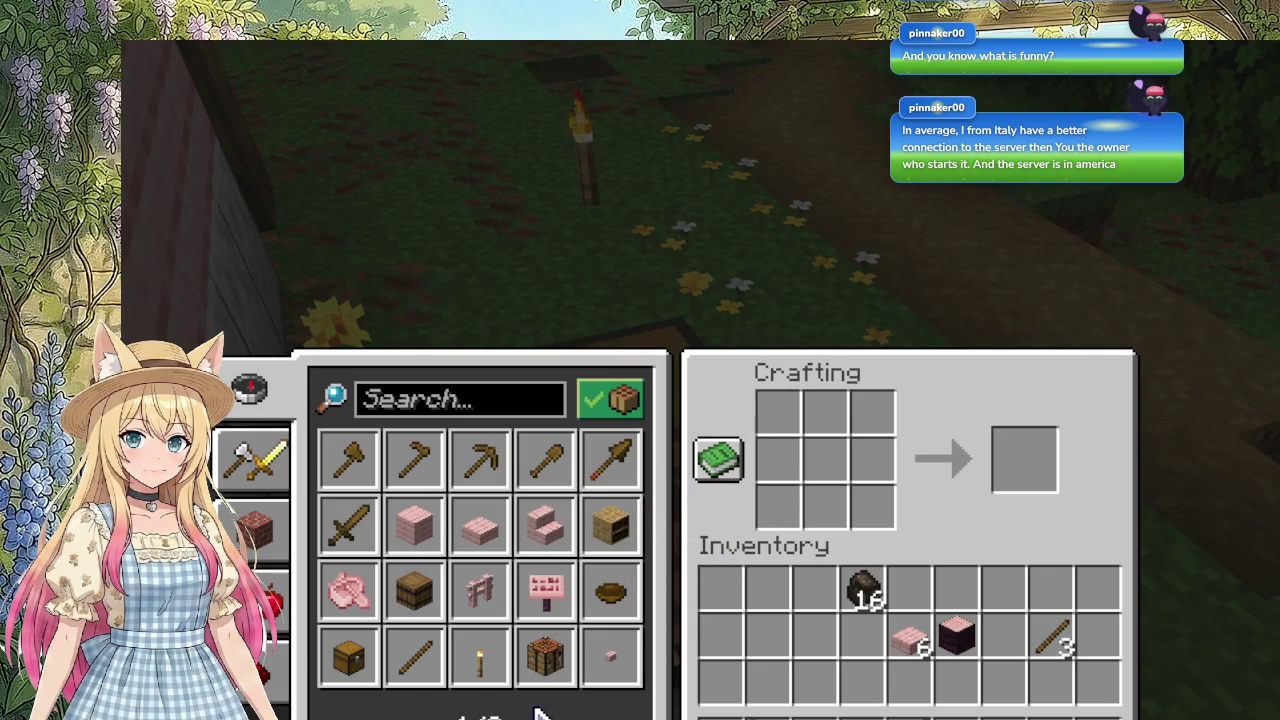
Step: Craft two Cherry Trapdoors from page 2 of the recipe book and store them
{"action": "left_click", "coordinate": [548, 712]}
{"action": "left_click", "coordinate": [348, 460]}
{"action": "left_click", "coordinate": [1024, 459]}
{"action": "left_click", "coordinate": [1008, 680]}
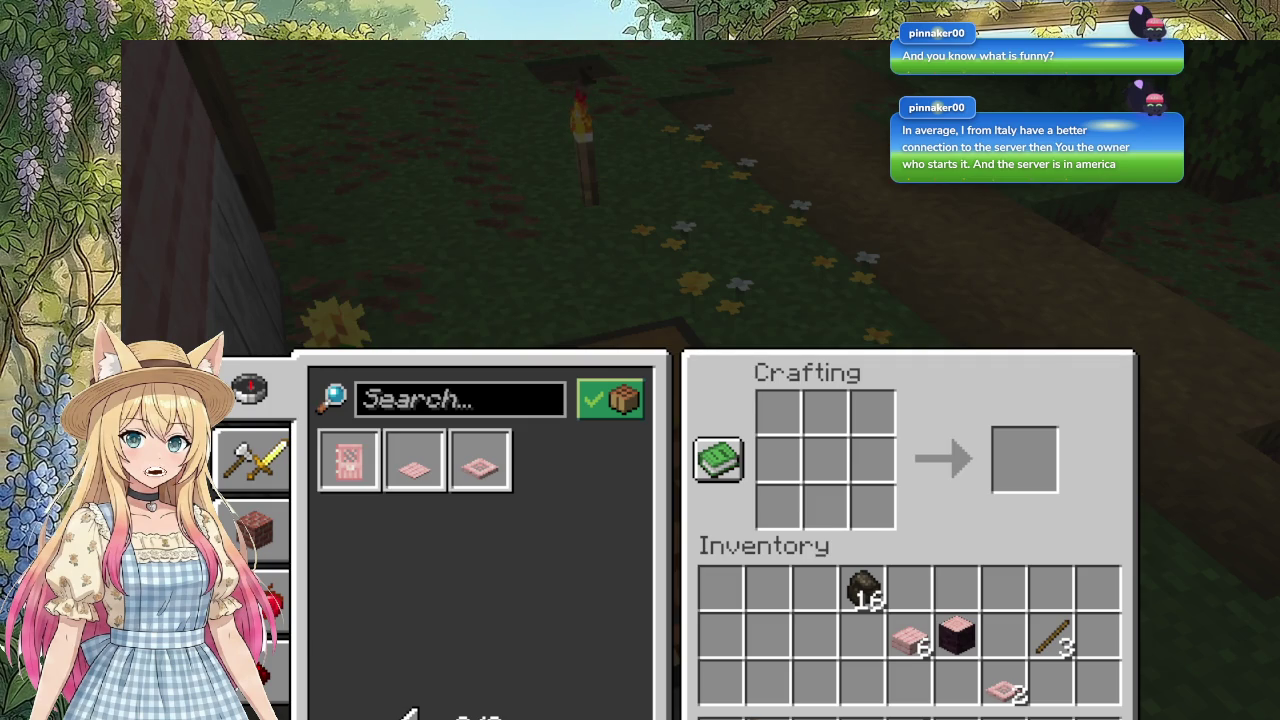
{"action": "key", "text": "e"}
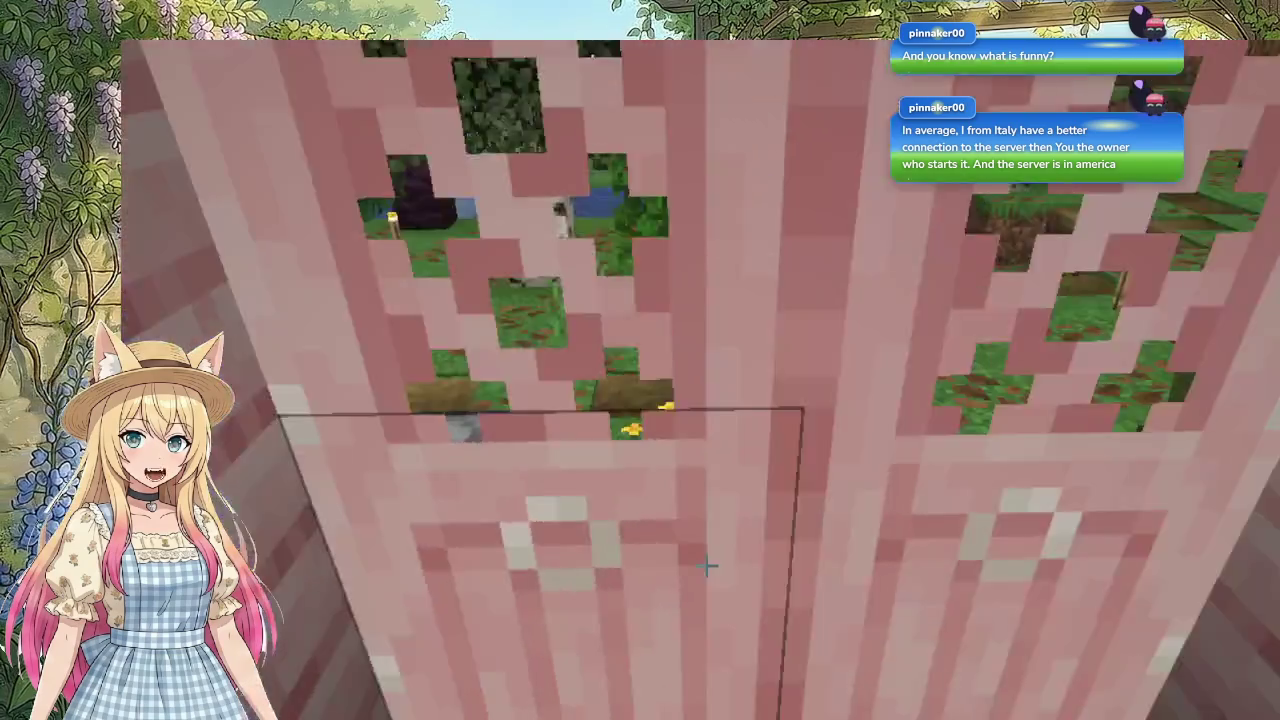
Step: Walk past the allium flowers into the dirt pit and place the lit campfire on its floor
{"action": "key", "text": "w"}
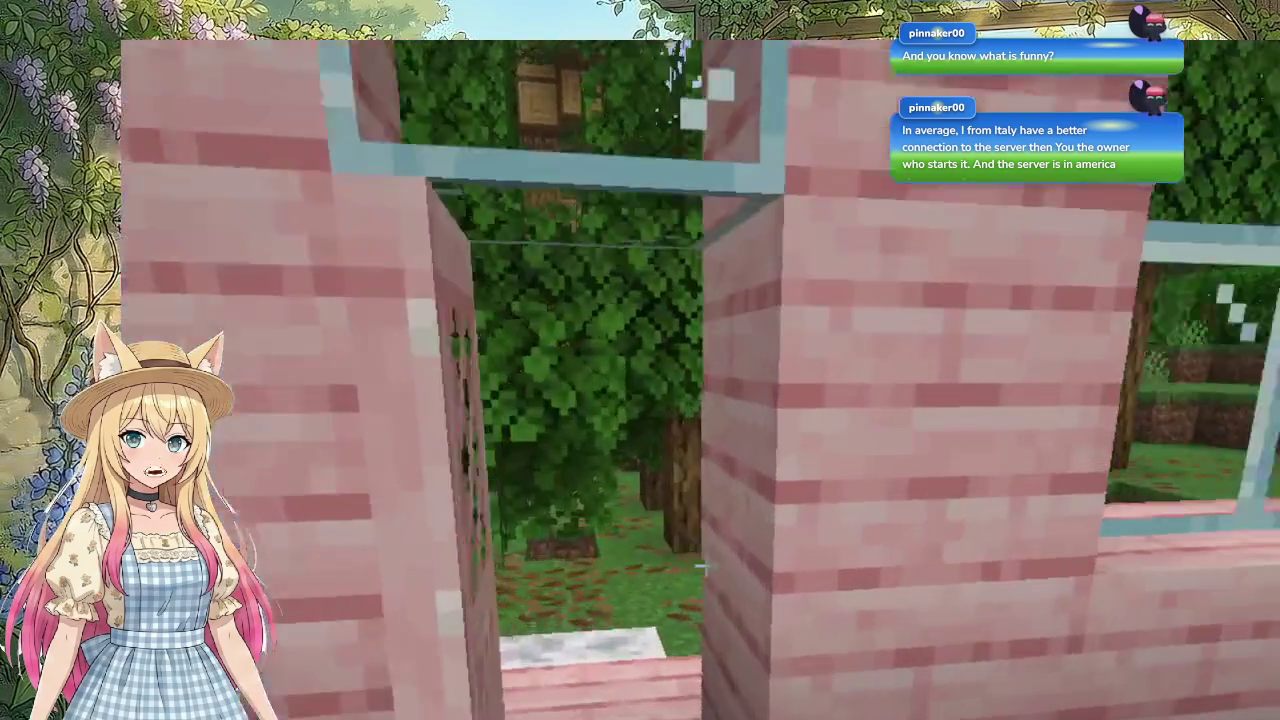
{"action": "key", "text": "w"}
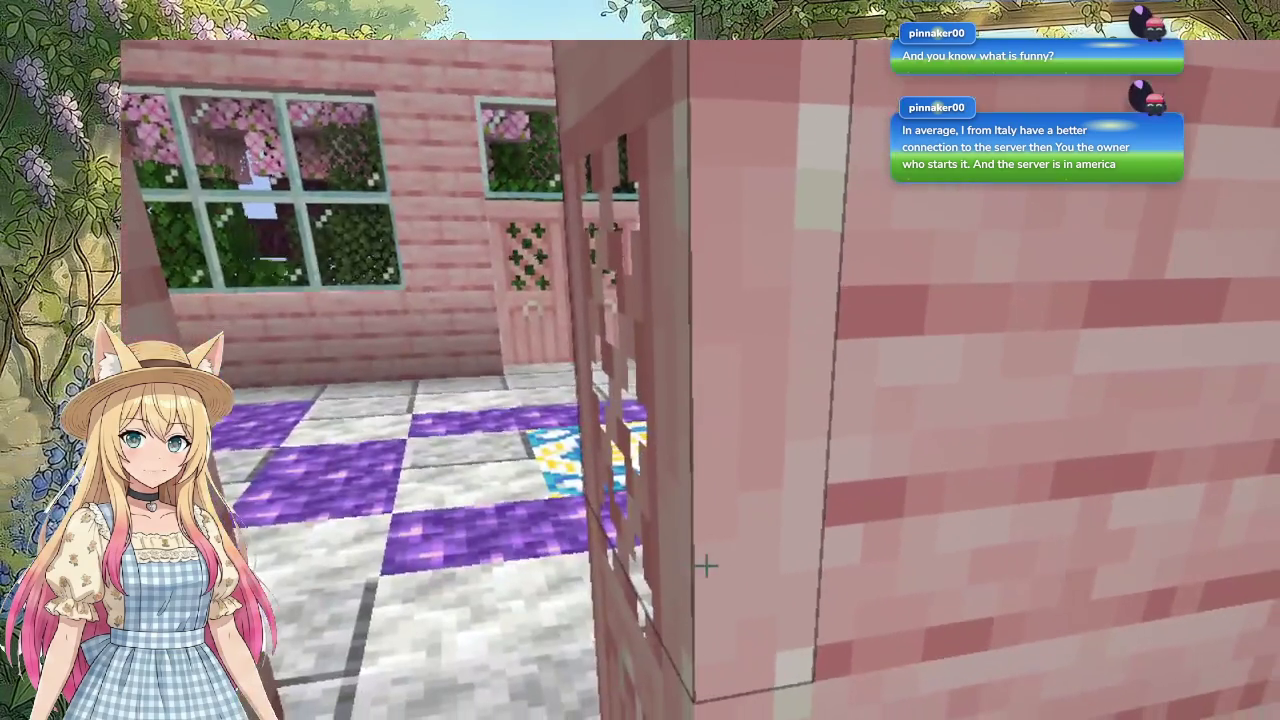
{"action": "key", "text": "w"}
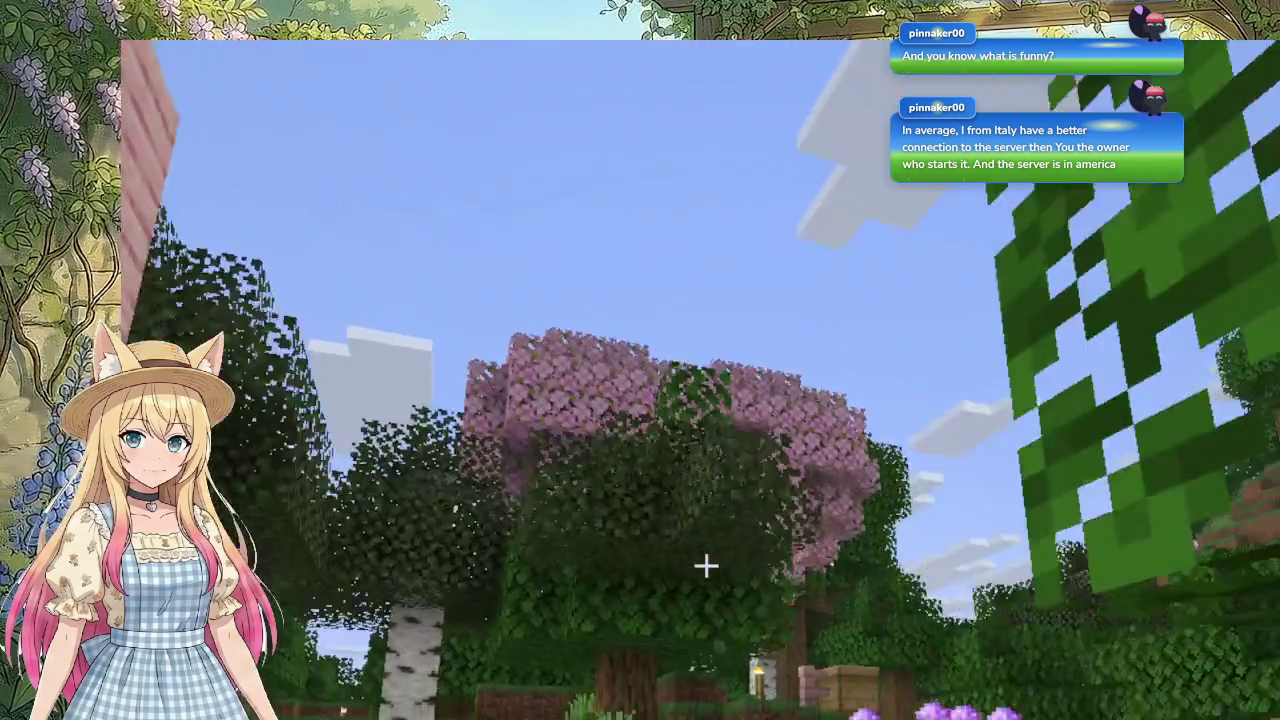
{"action": "key", "text": "w"}
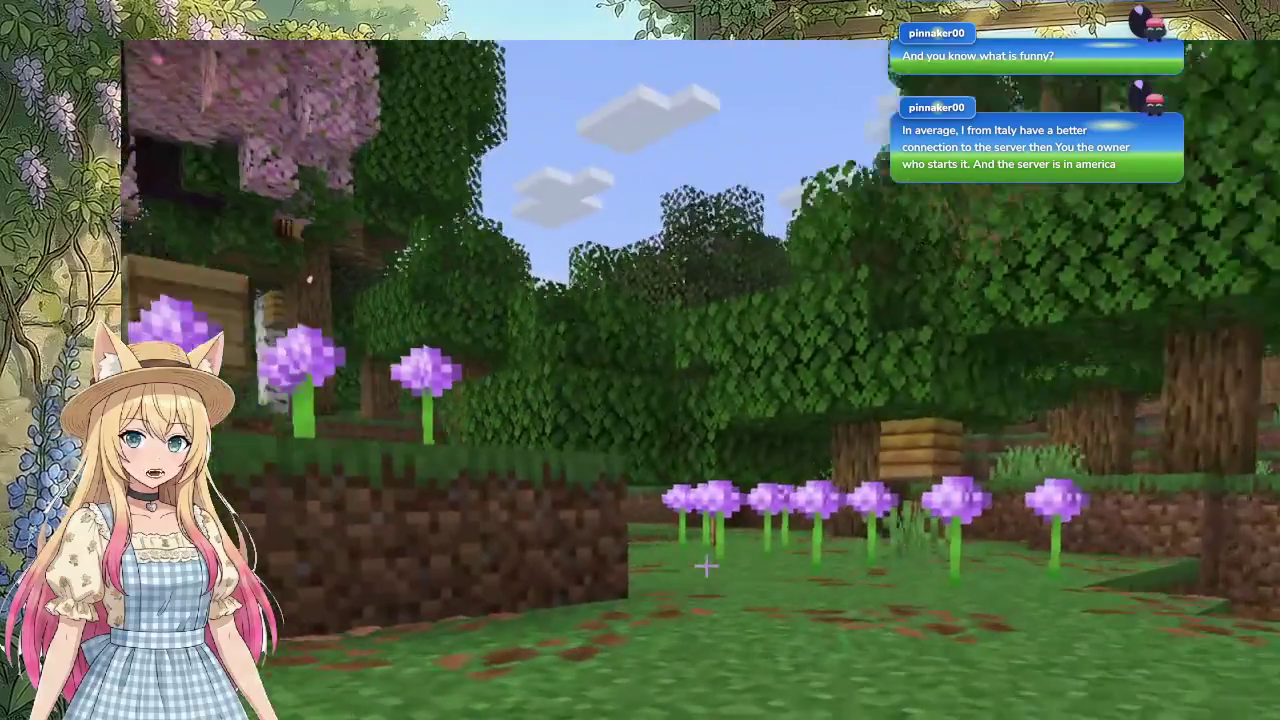
{"action": "key", "text": "w"}
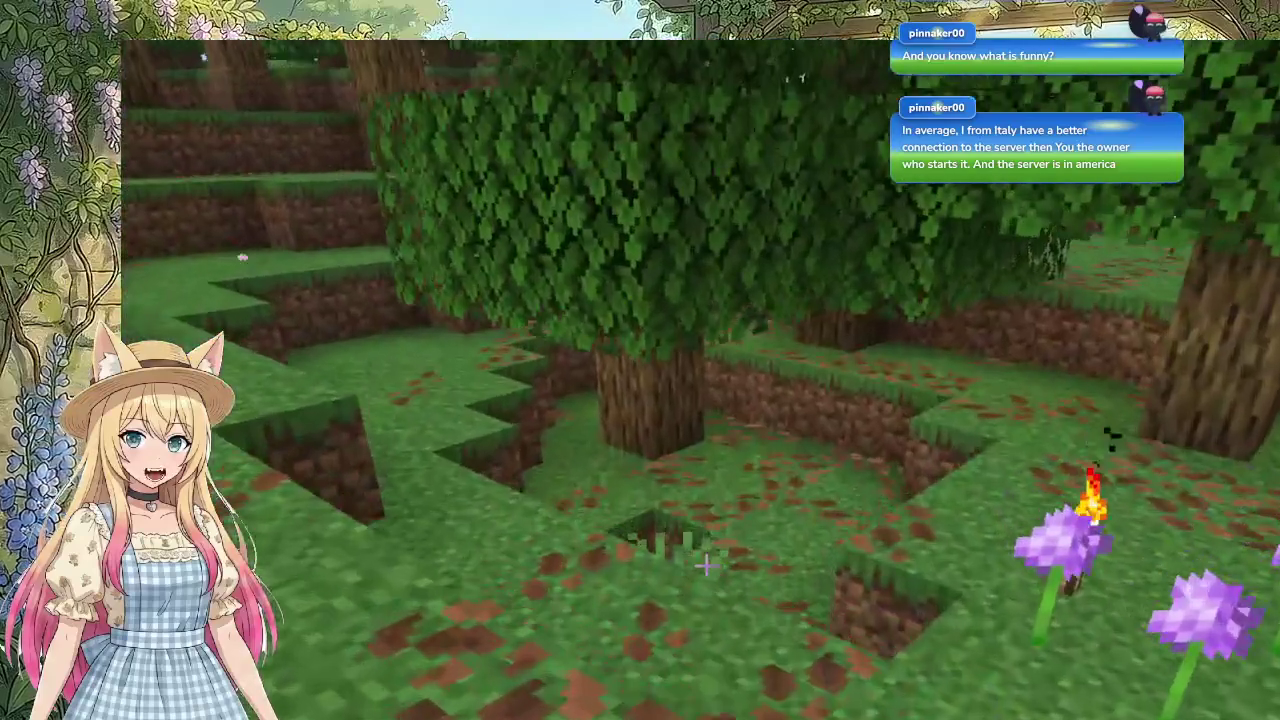
{"action": "key", "text": "w"}
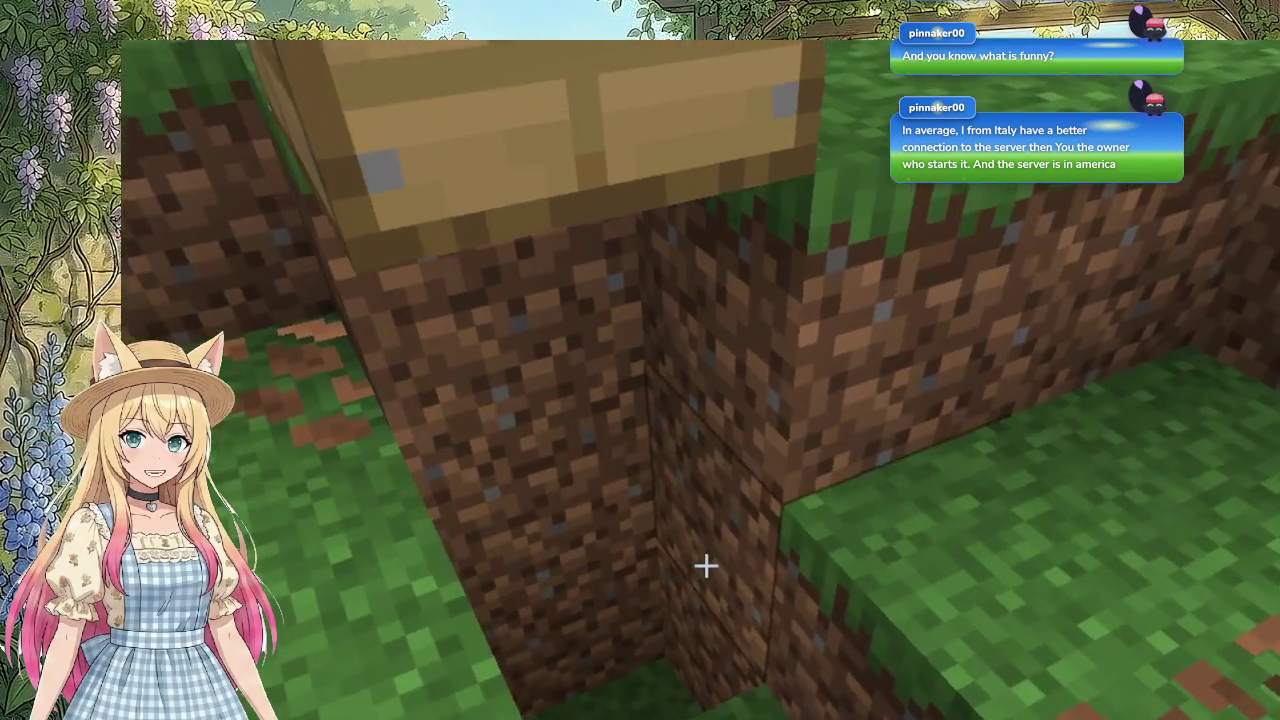
{"action": "key", "text": "w"}
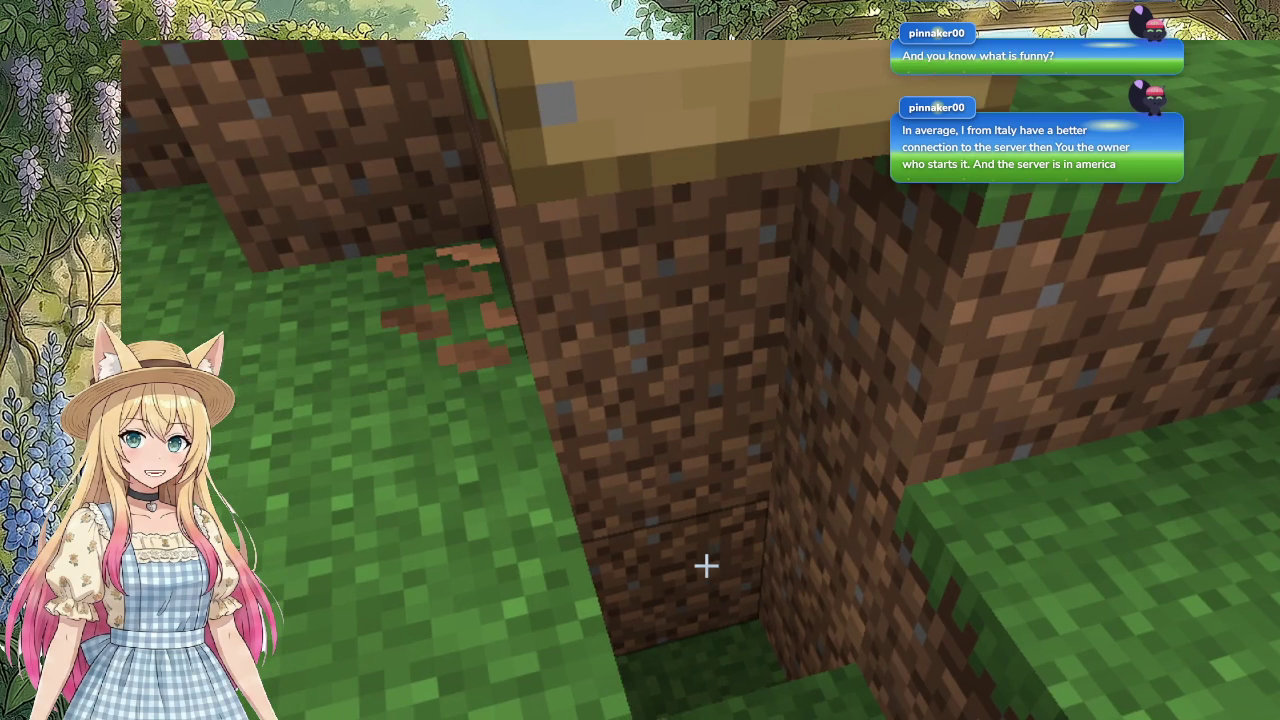
{"action": "right_click", "coordinate": [706, 566]}
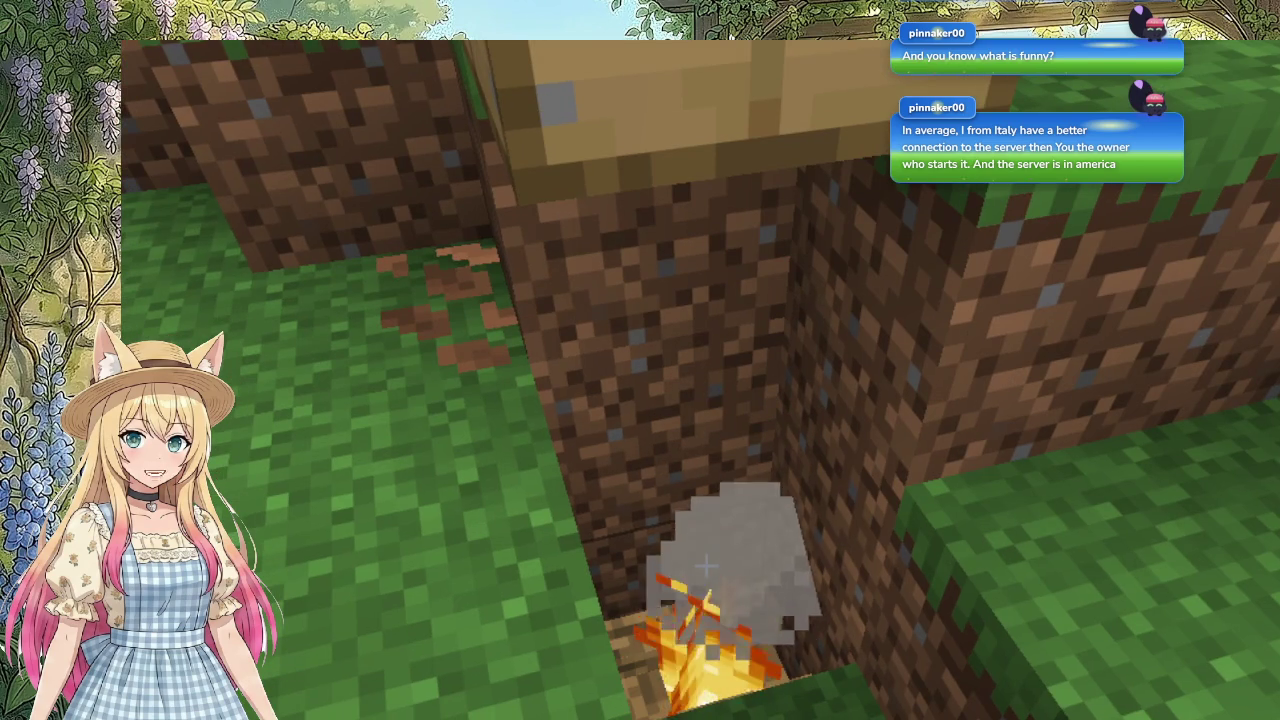
{"action": "key", "text": "e"}
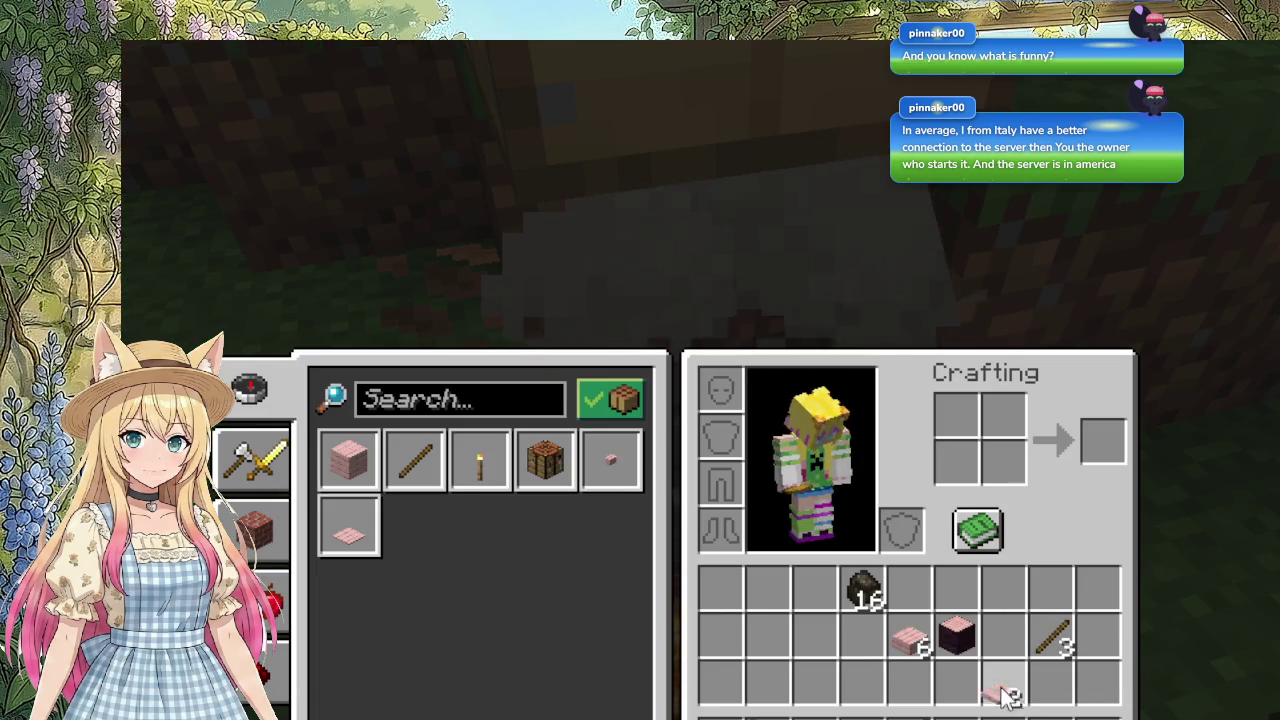
{"action": "key", "text": "e"}
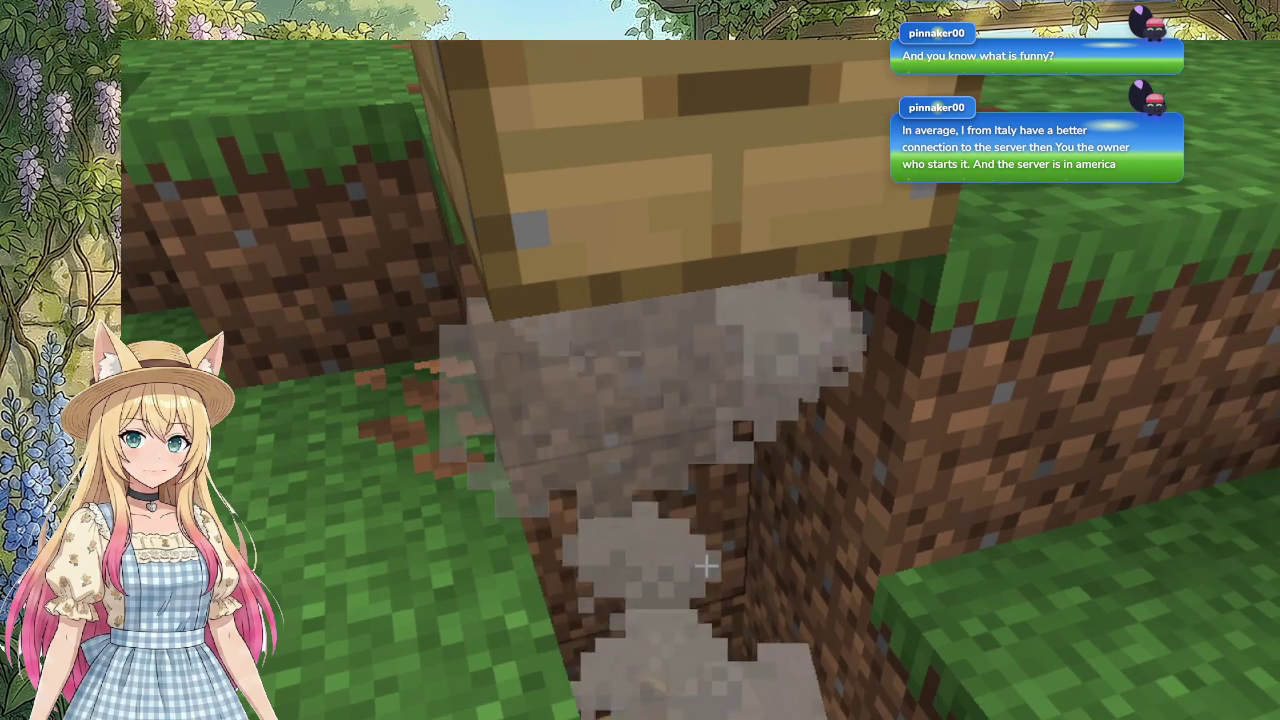
Step: Leave the campfire pit and walk through the trees up to the pink brick house
{"action": "key", "text": "s"}
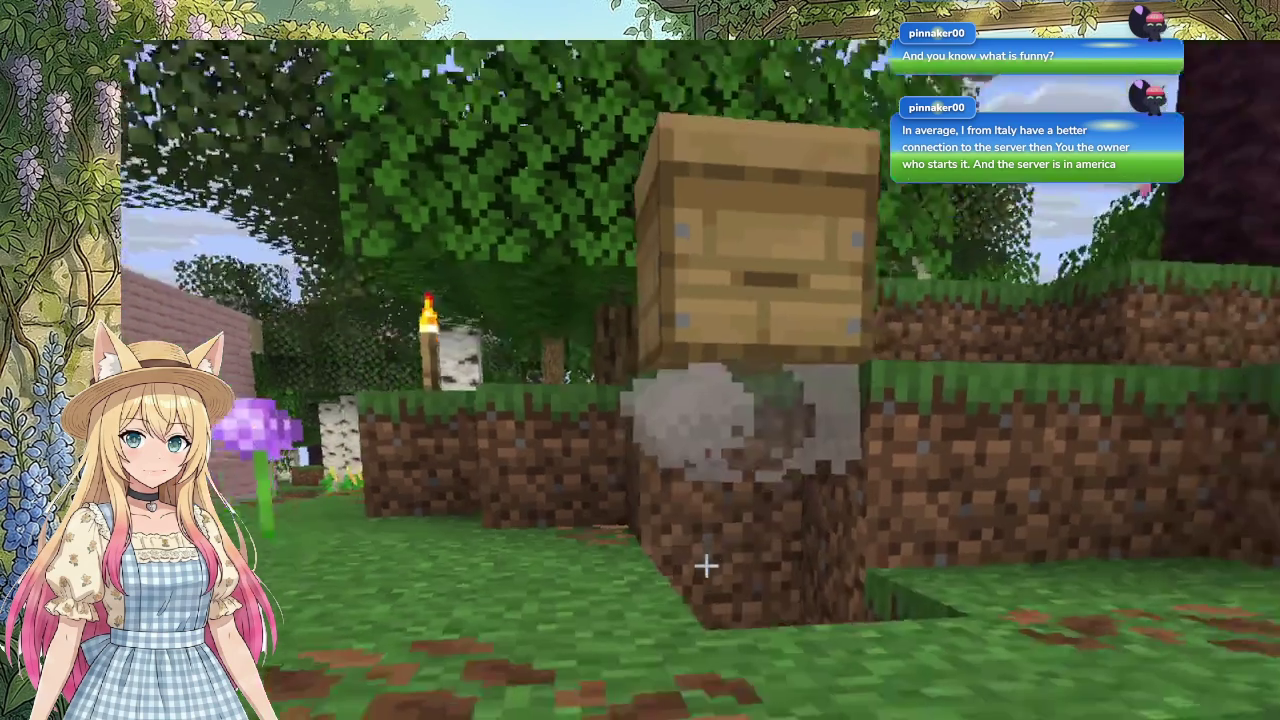
{"action": "key", "text": "w"}
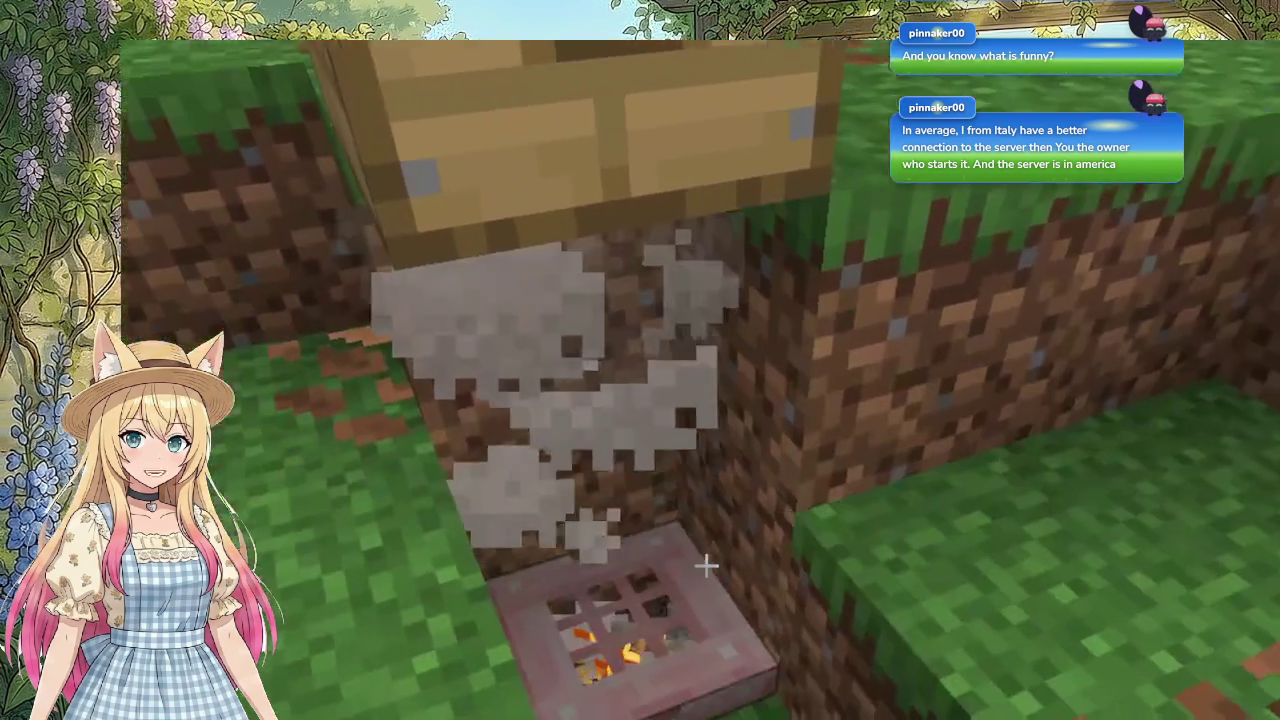
{"action": "key", "text": "s"}
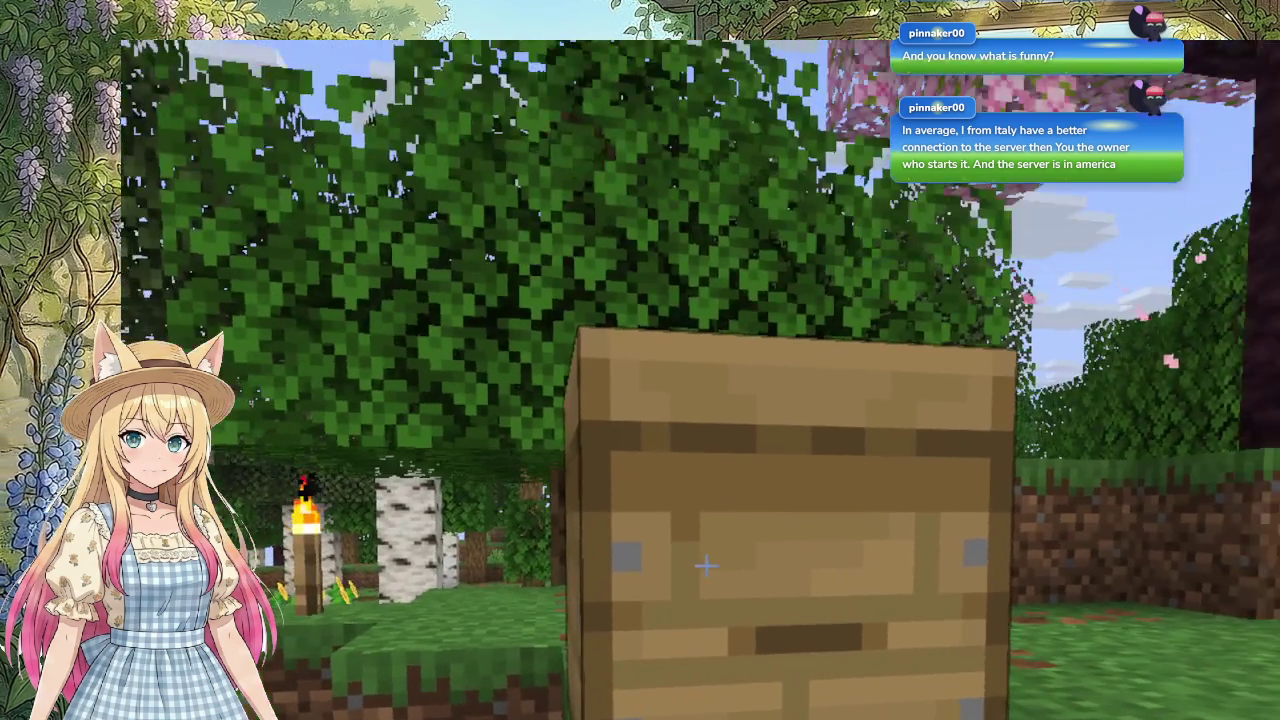
{"action": "key", "text": "w"}
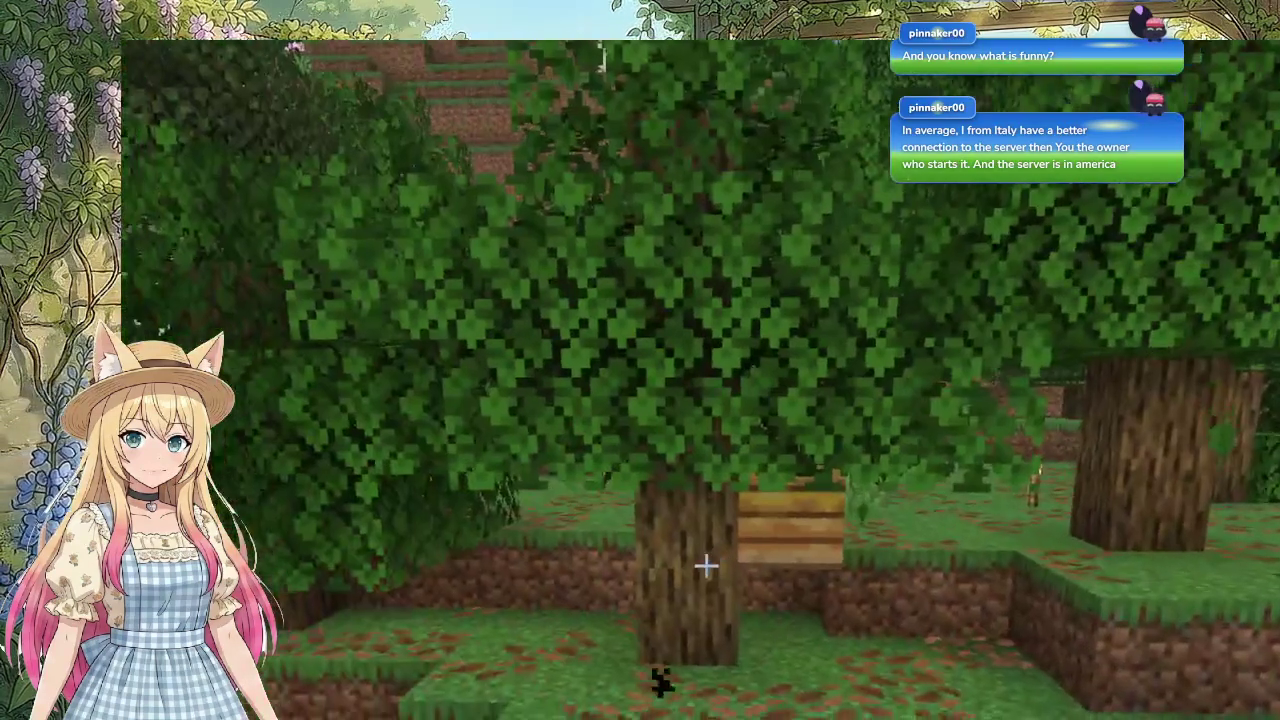
{"action": "key", "text": "s"}
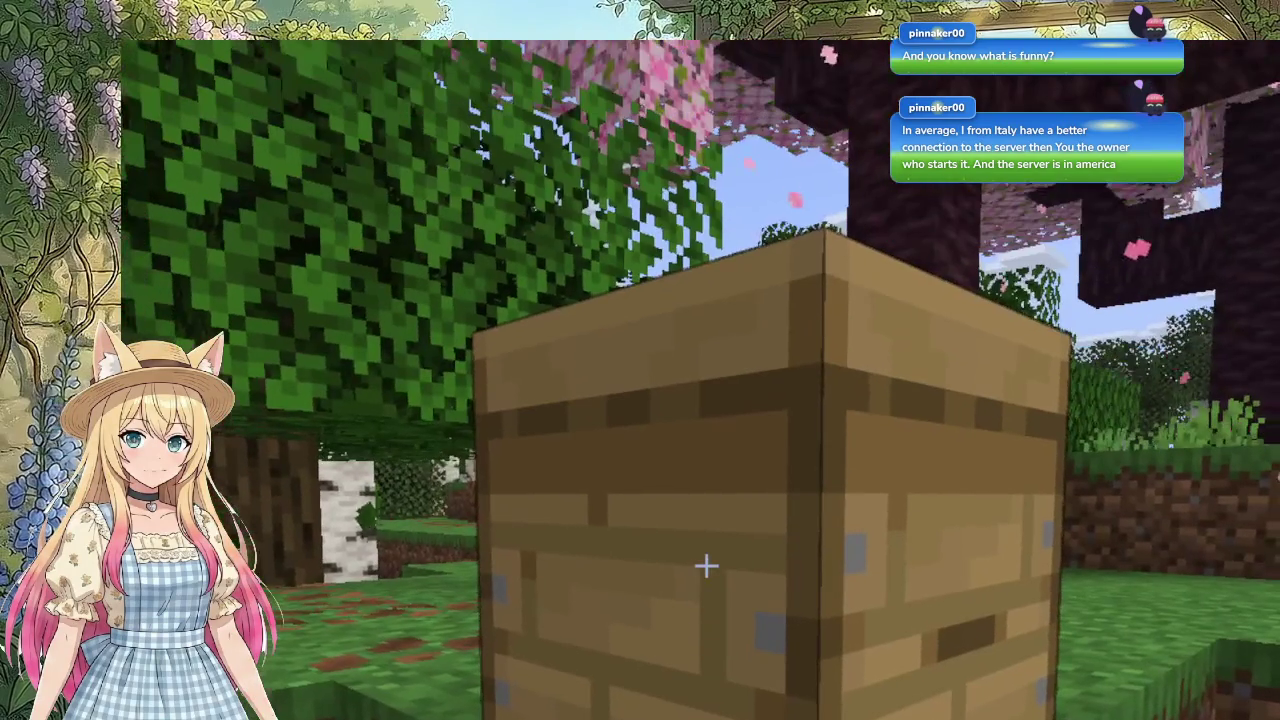
{"action": "key", "text": "w"}
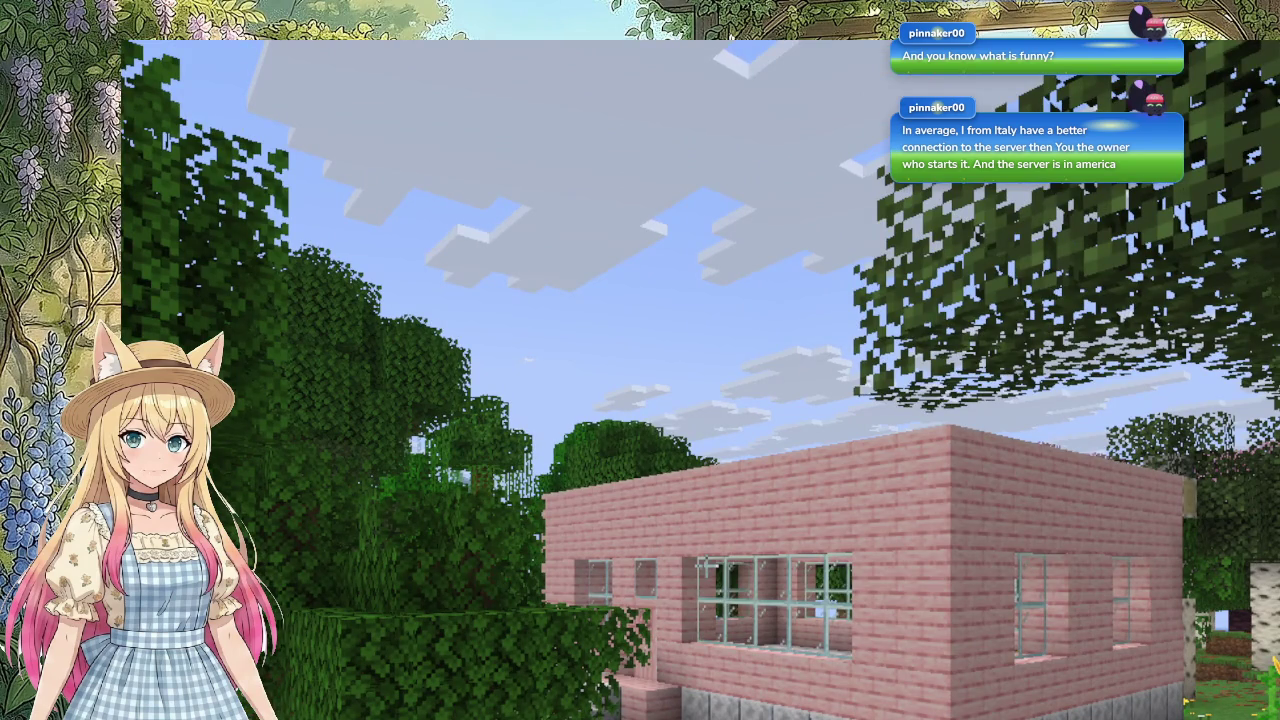
{"action": "key", "text": "w"}
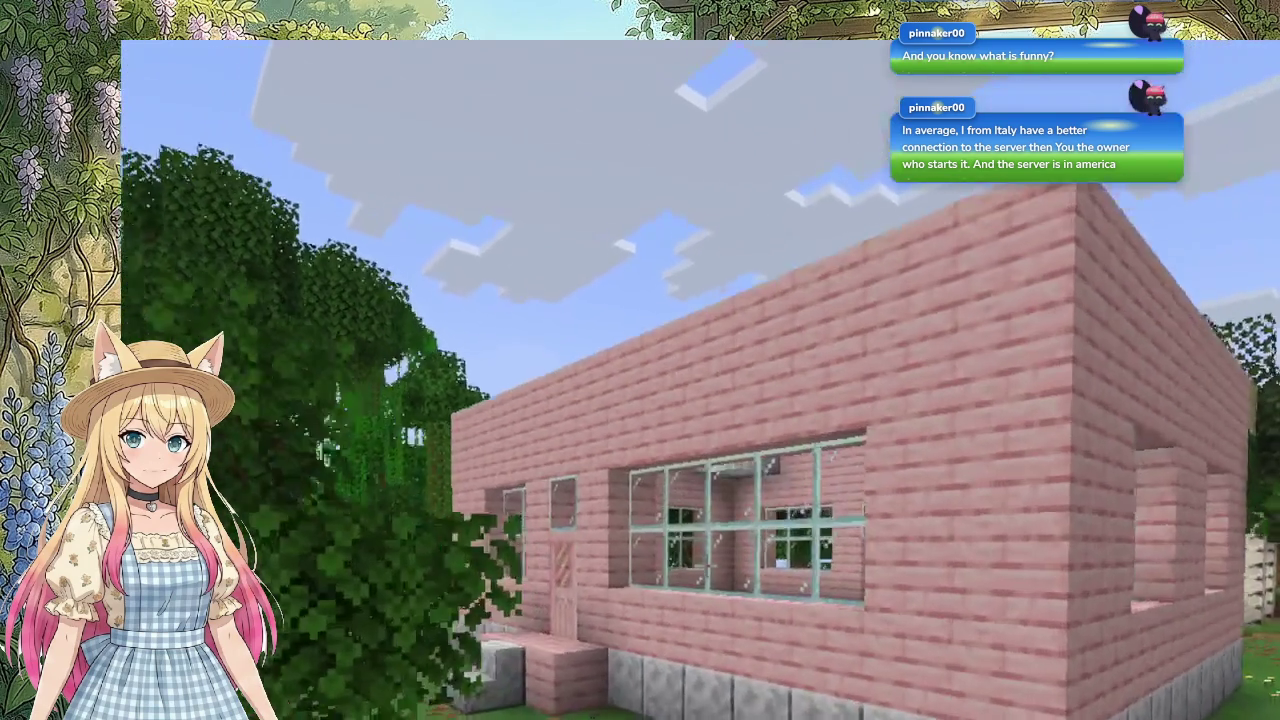
{"action": "key", "text": "w"}
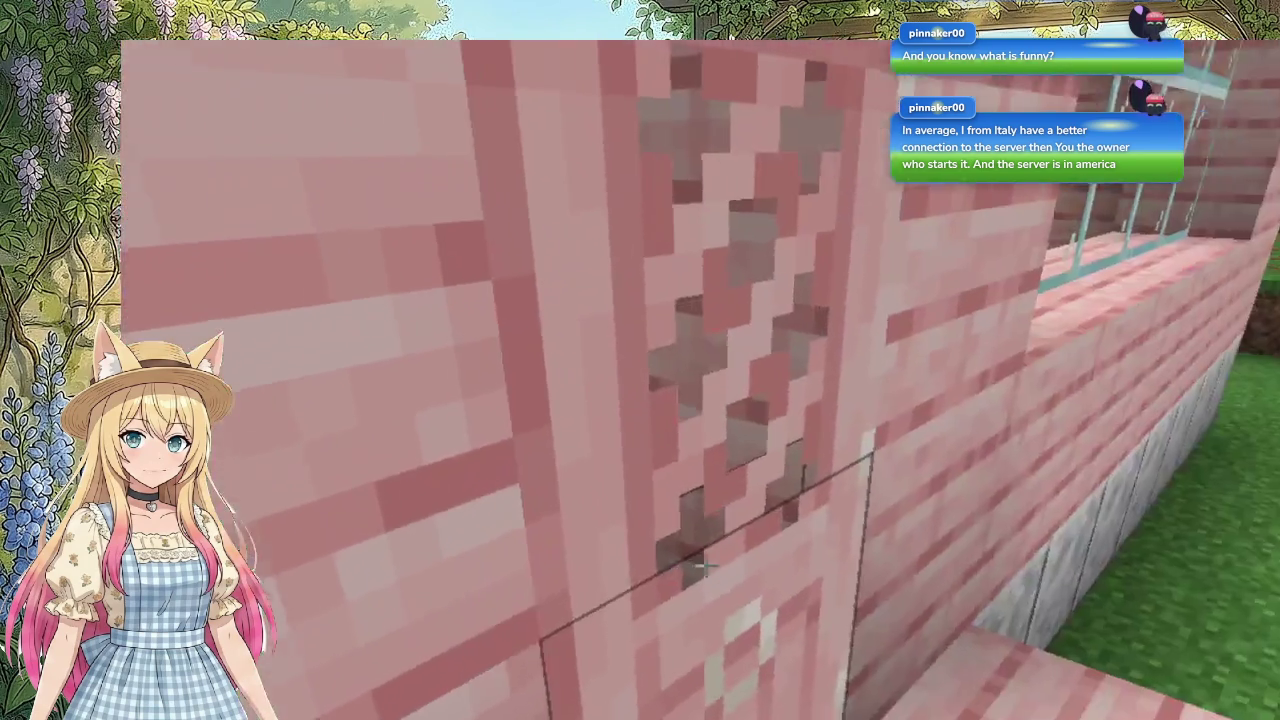
Step: Open the house door, step inside and open the chest beside the bed
{"action": "right_click", "coordinate": [705, 567]}
{"action": "key", "text": "w"}
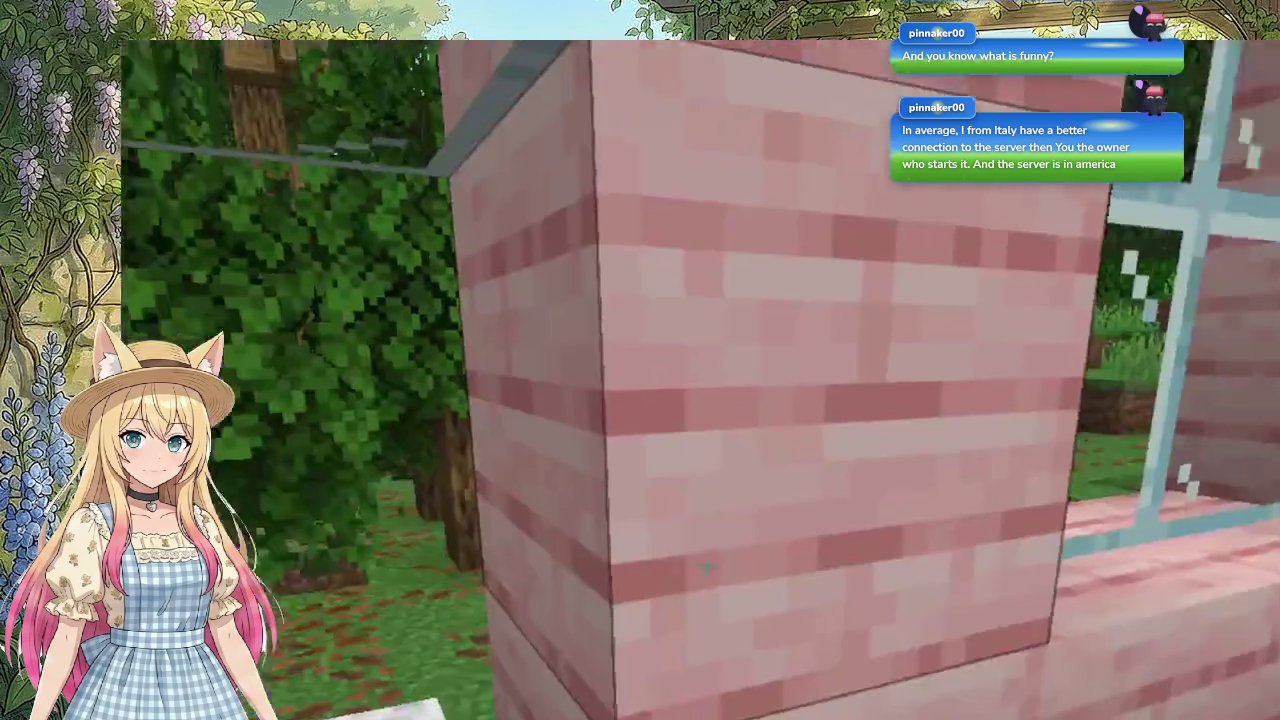
{"action": "key", "text": "w"}
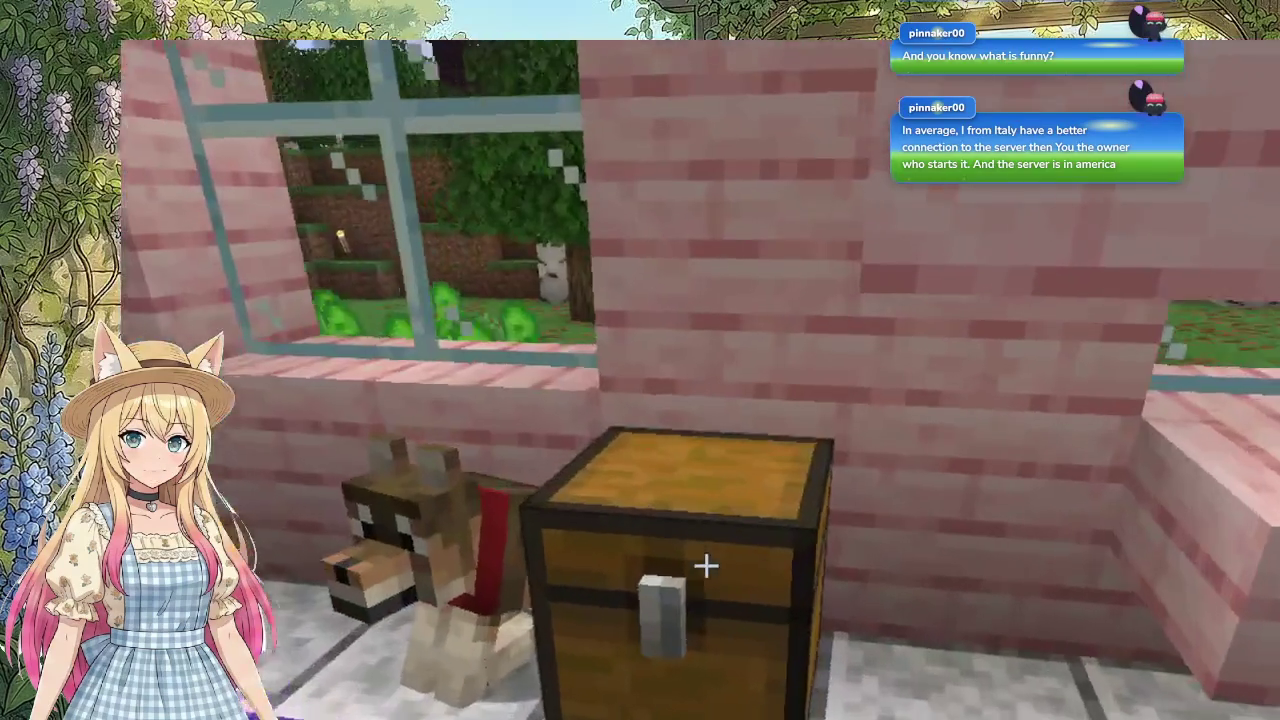
{"action": "right_click", "coordinate": [706, 566]}
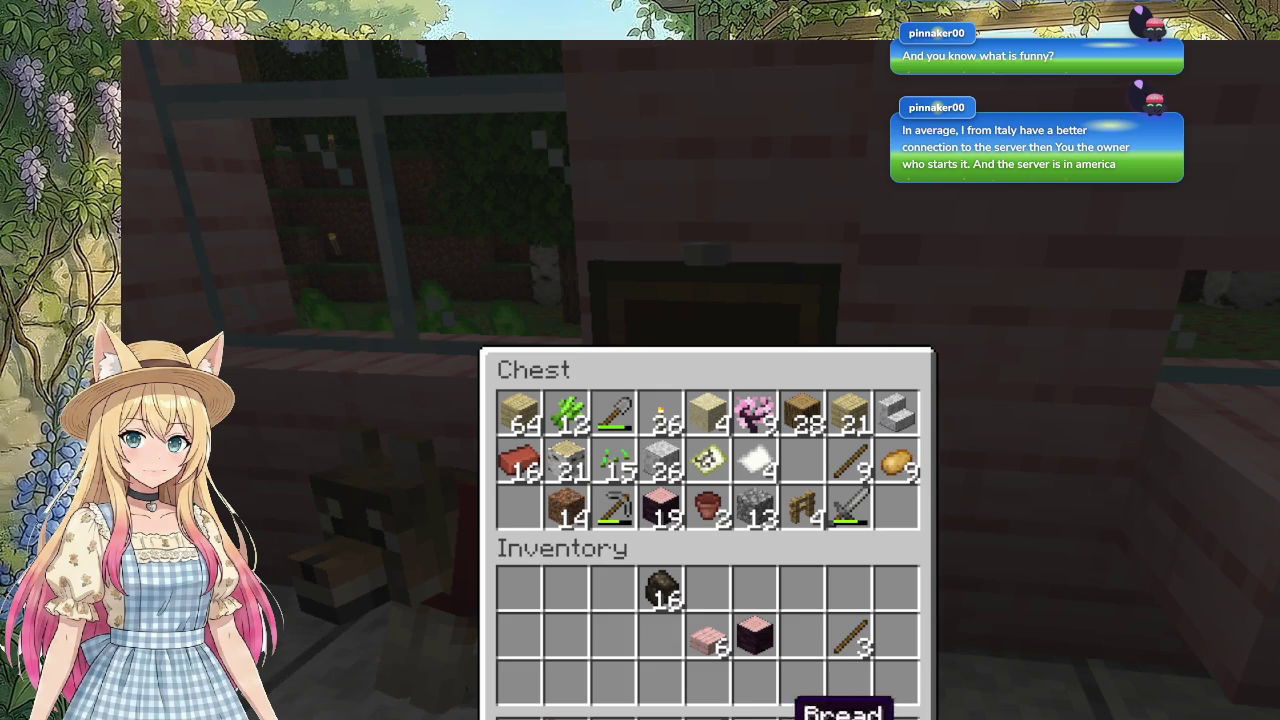
Step: Move the potatoes to the inventory and store the red item and 25 pink blocks in the house chest
{"action": "left_click", "coordinate": [785, 715]}
{"action": "left_click", "coordinate": [802, 462]}
{"action": "left_click", "coordinate": [897, 464]}
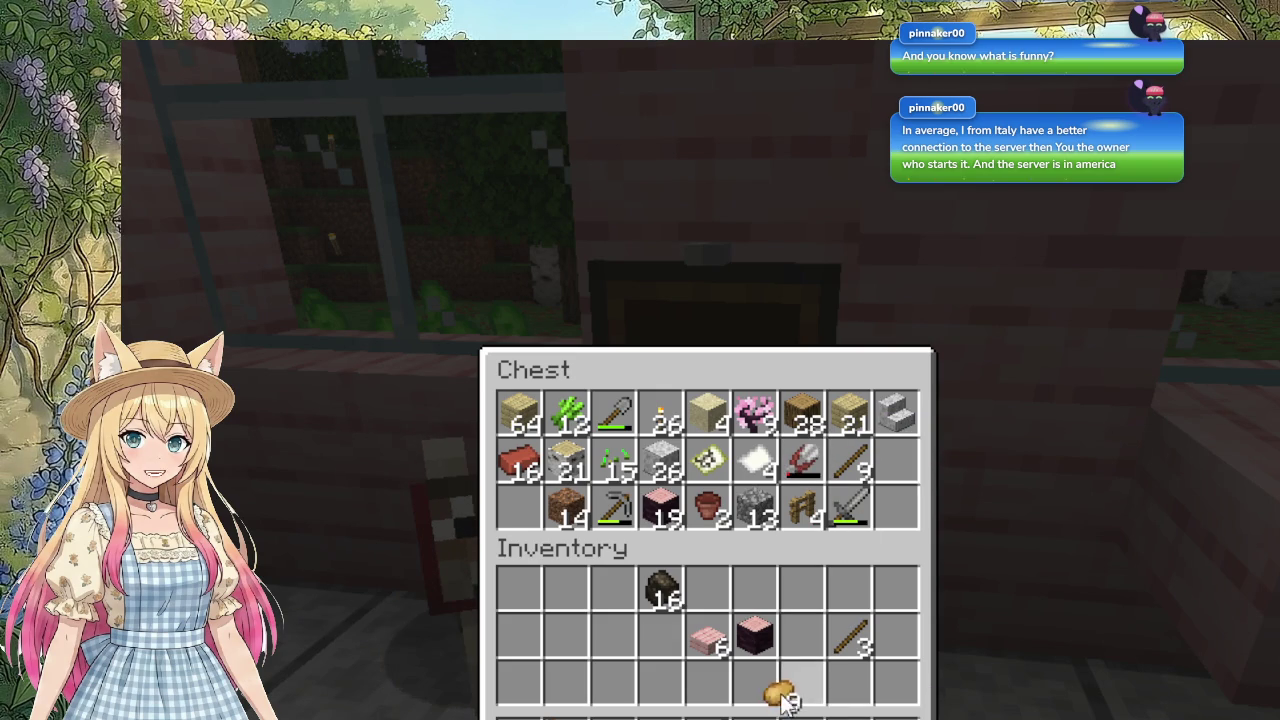
{"action": "left_click", "coordinate": [848, 715]}
{"action": "left_click", "coordinate": [897, 462]}
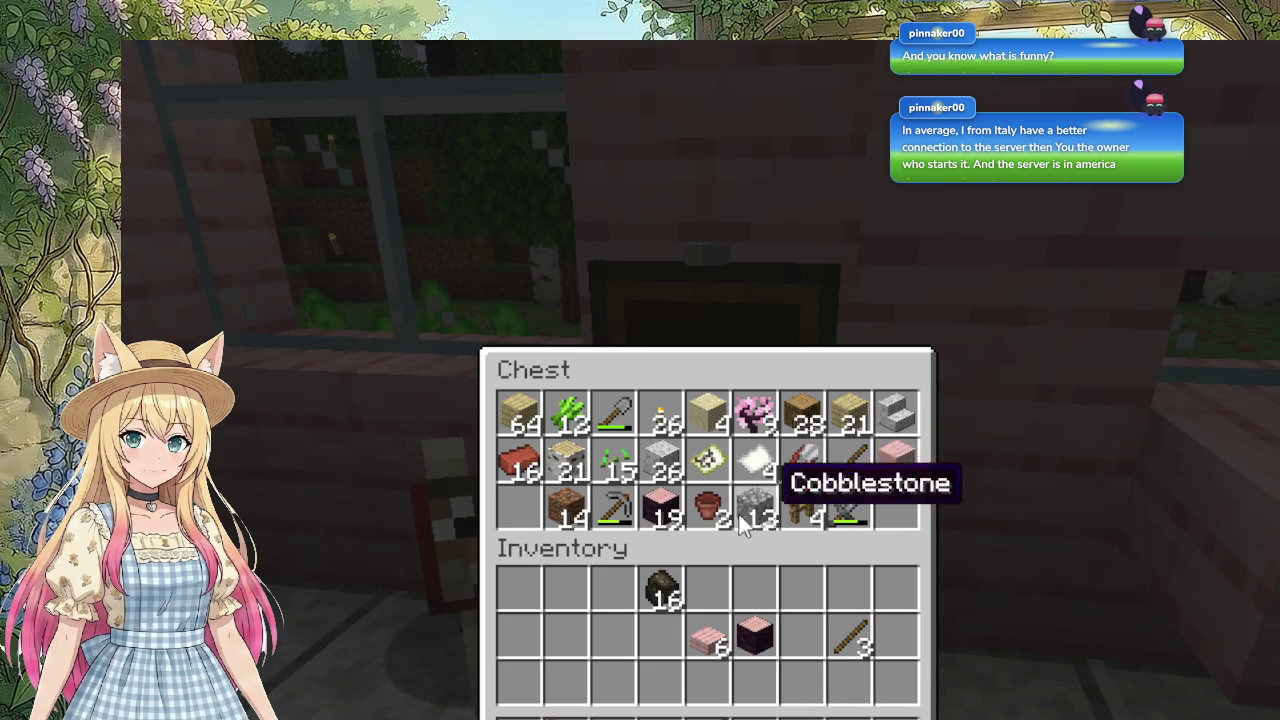
{"action": "key", "text": "Escape"}
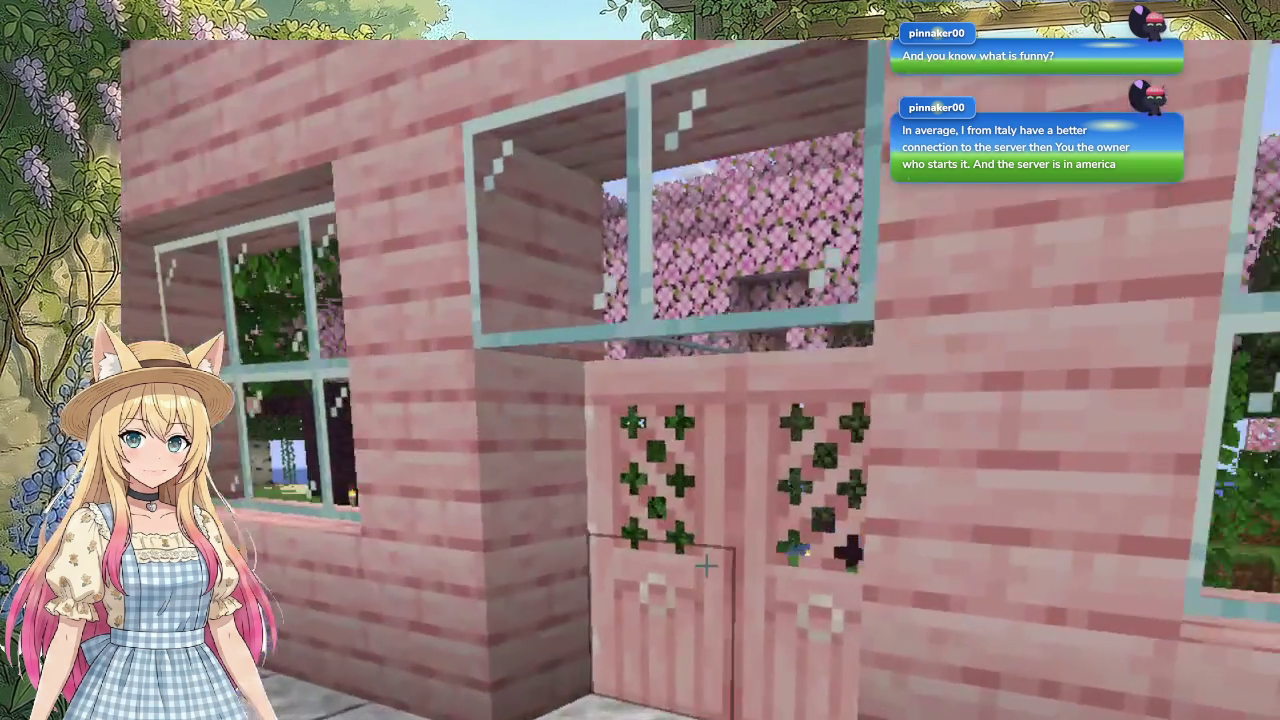
Step: Go outside and take the bucket from the outdoor chest
{"action": "right_click", "coordinate": [706, 566]}
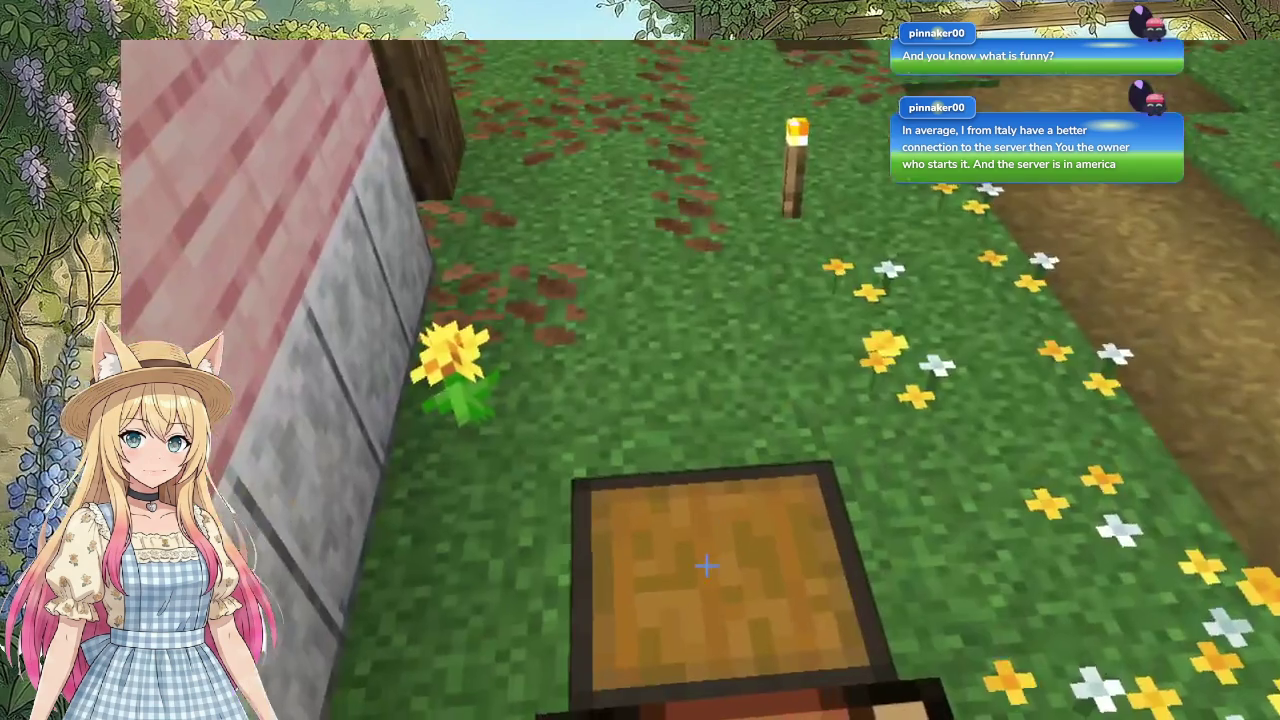
{"action": "right_click", "coordinate": [704, 563]}
{"action": "left_click", "coordinate": [566, 410], "text": "shift"}
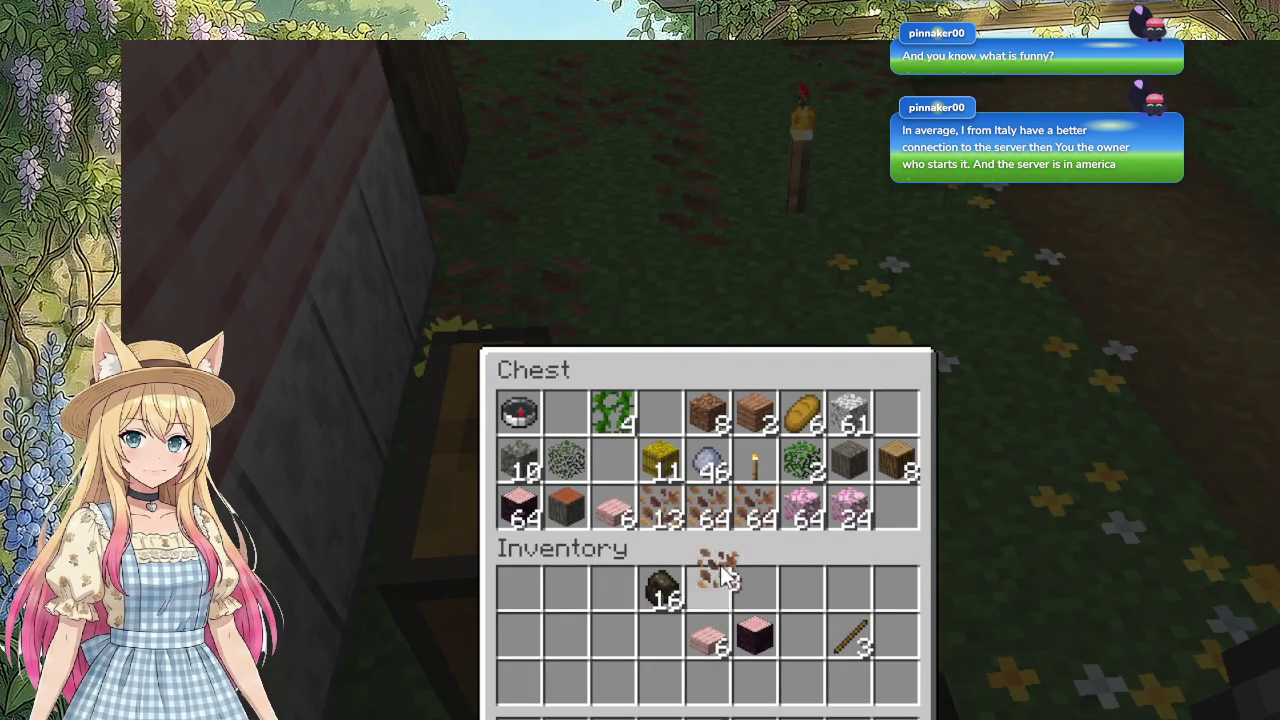
{"action": "key", "text": "Escape"}
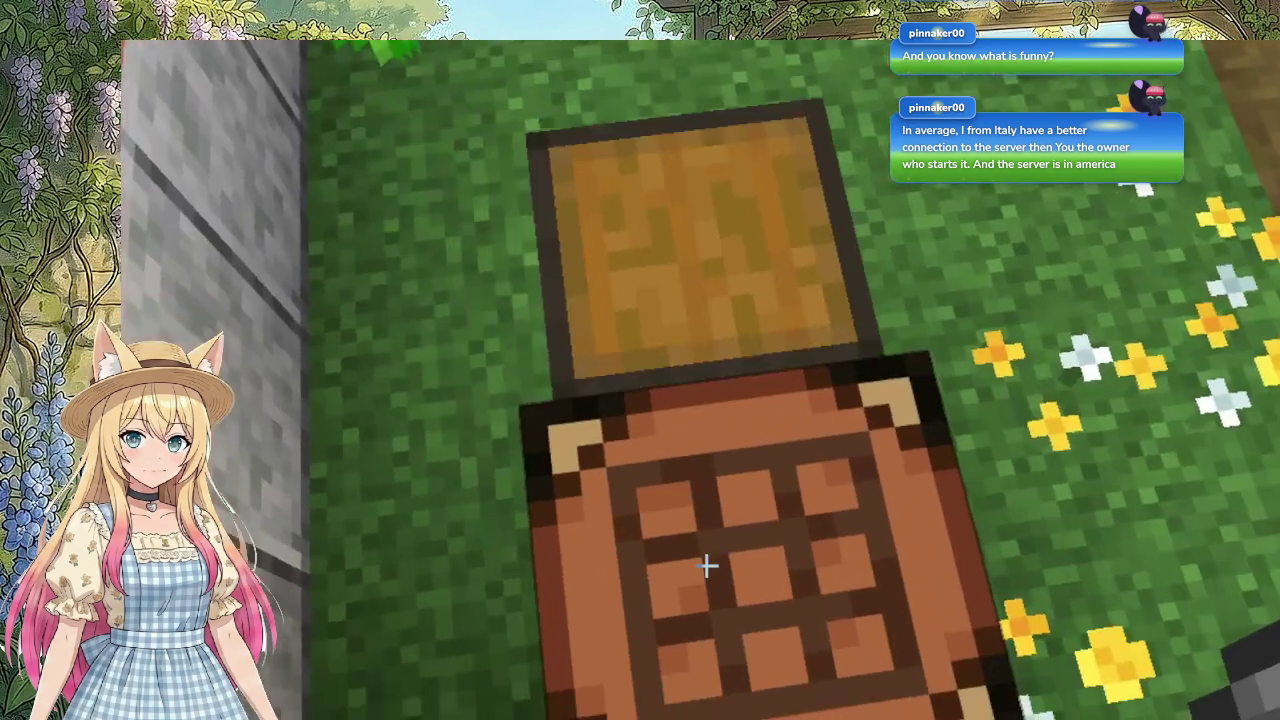
Step: Take both 64-stacks of Leaf Litter from the outdoor chest, then reopen the house chest
{"action": "right_click", "coordinate": [708, 563]}
{"action": "key", "text": "Escape"}
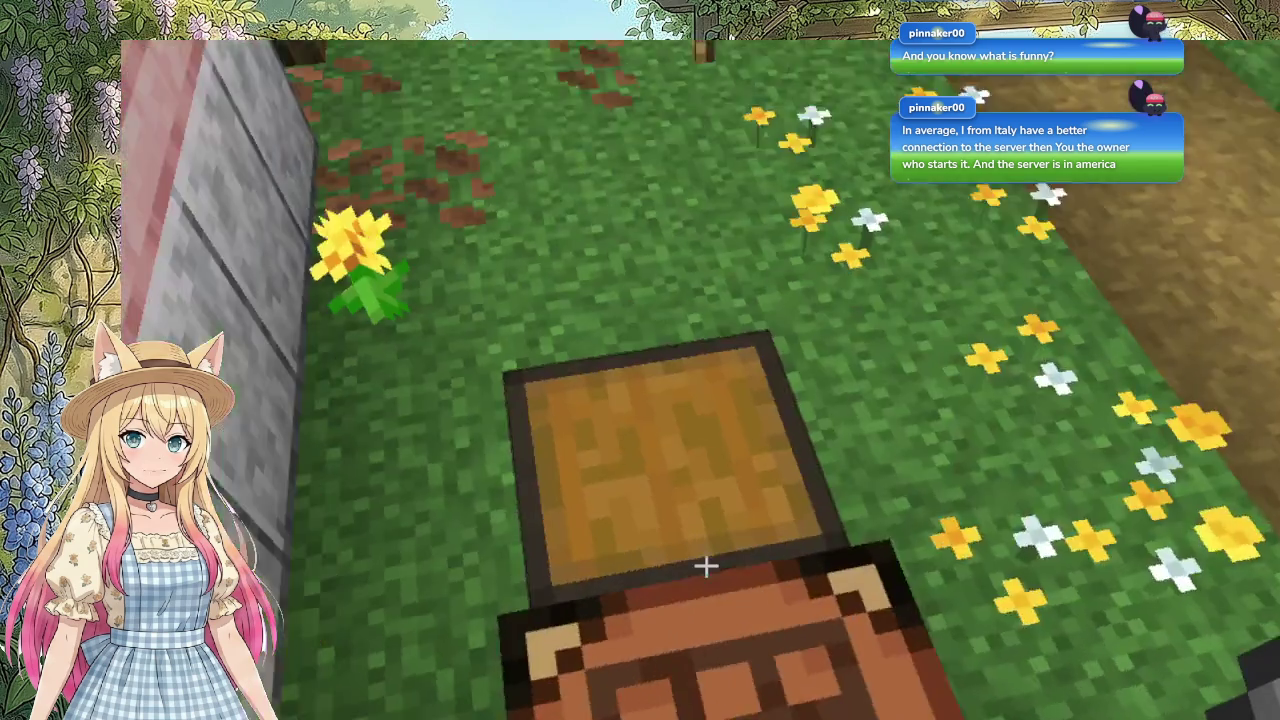
{"action": "right_click", "coordinate": [712, 578]}
{"action": "left_click", "coordinate": [712, 500]}
{"action": "left_click", "coordinate": [520, 685]}
{"action": "left_click", "coordinate": [755, 505]}
{"action": "left_click", "coordinate": [520, 638]}
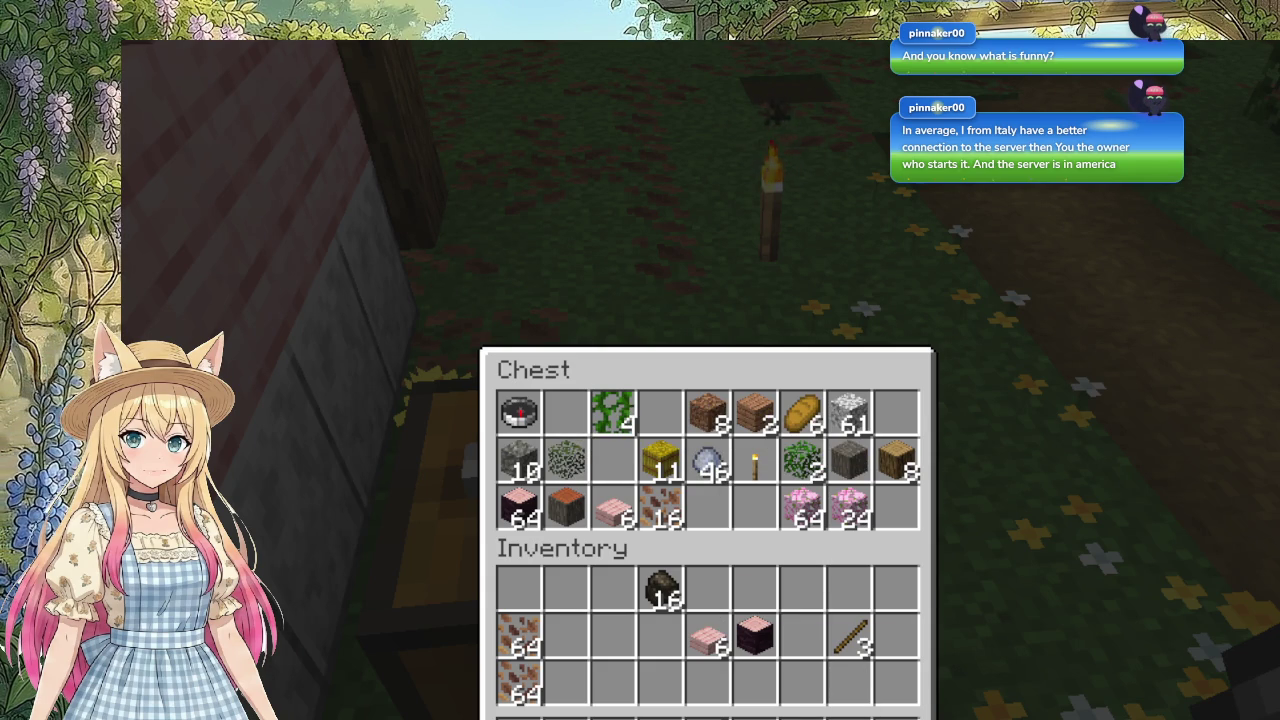
{"action": "key", "text": "Escape"}
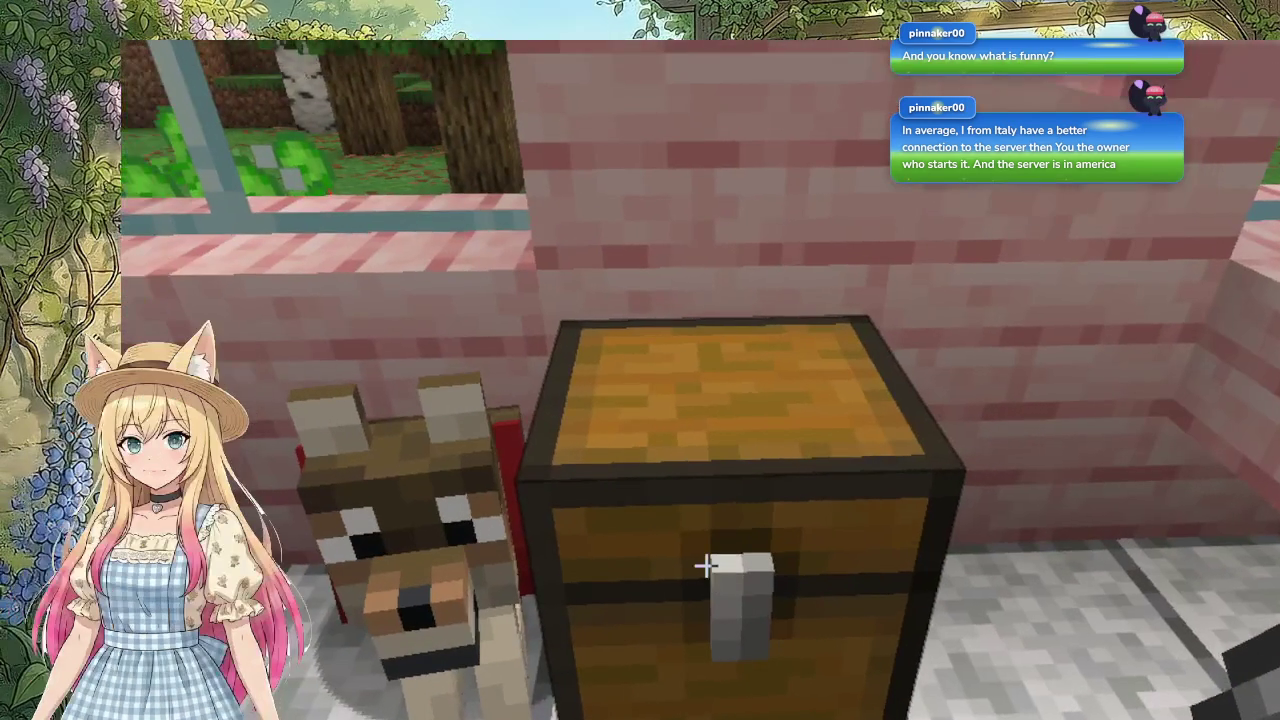
{"action": "right_click", "coordinate": [706, 566]}
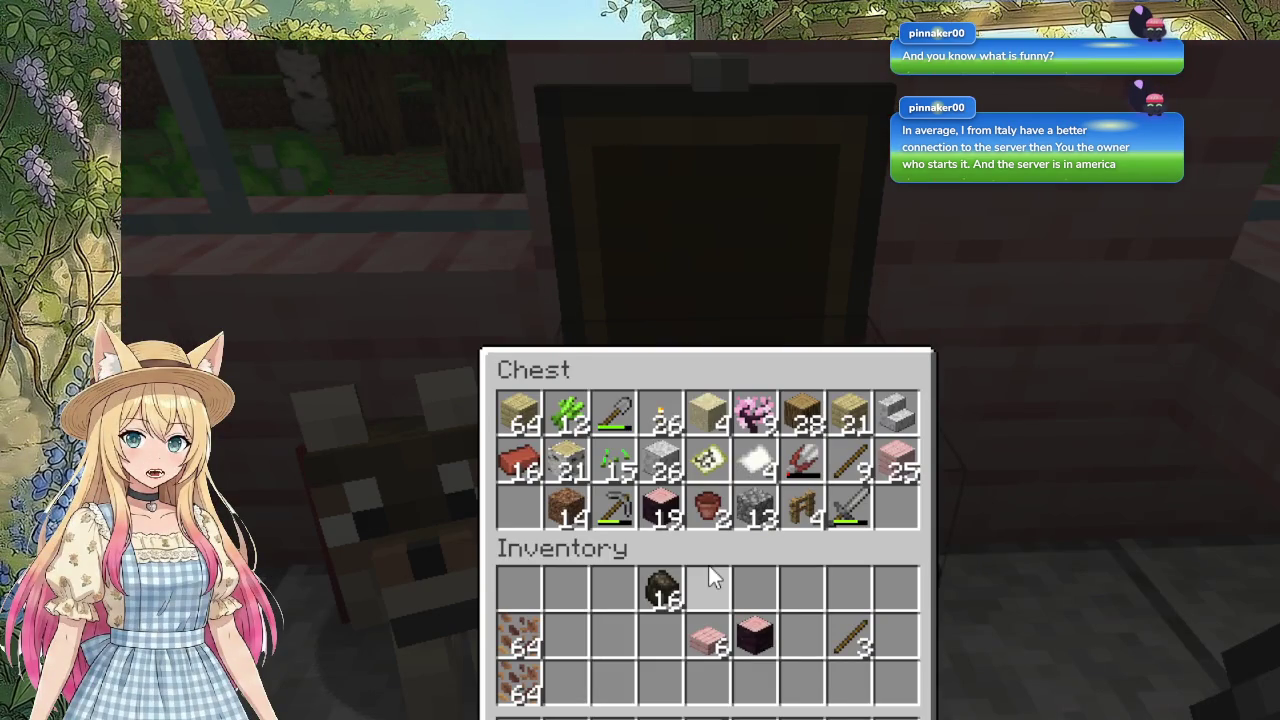
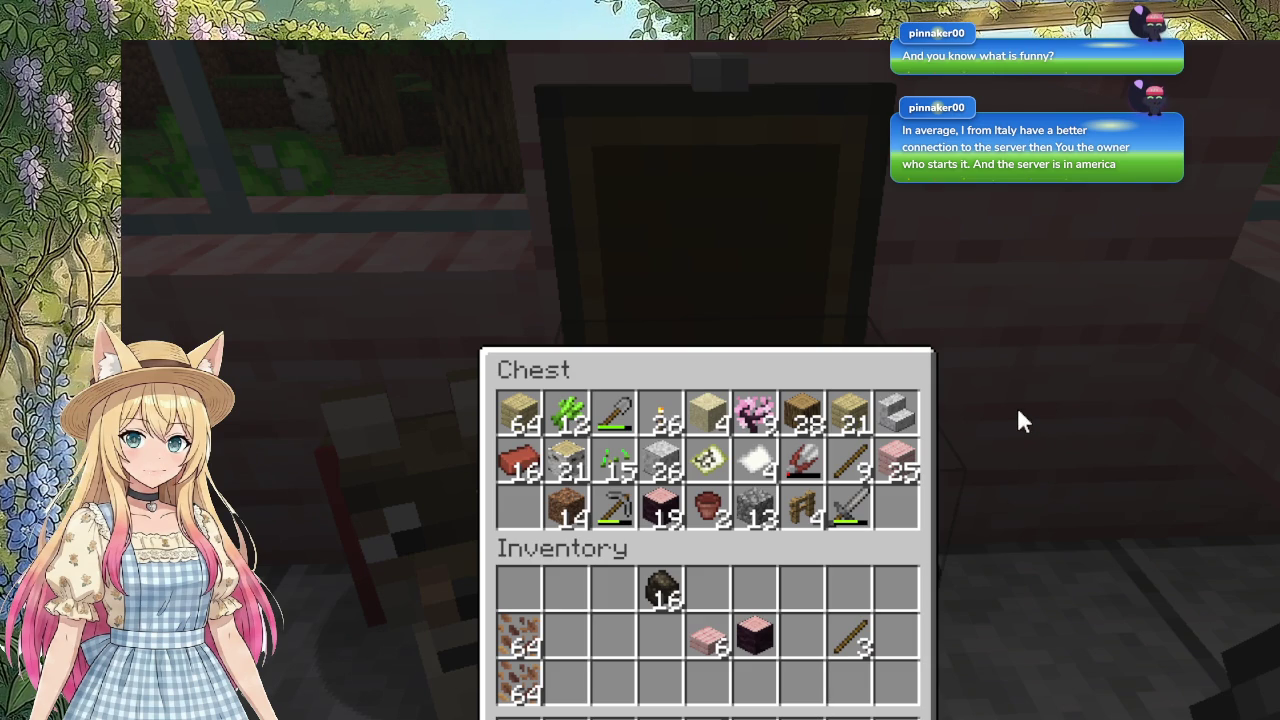
Step: Move the chest's 9 sticks onto the inventory stick stack and its 13 cobblestone beside the coal
{"action": "key", "text": "Escape"}
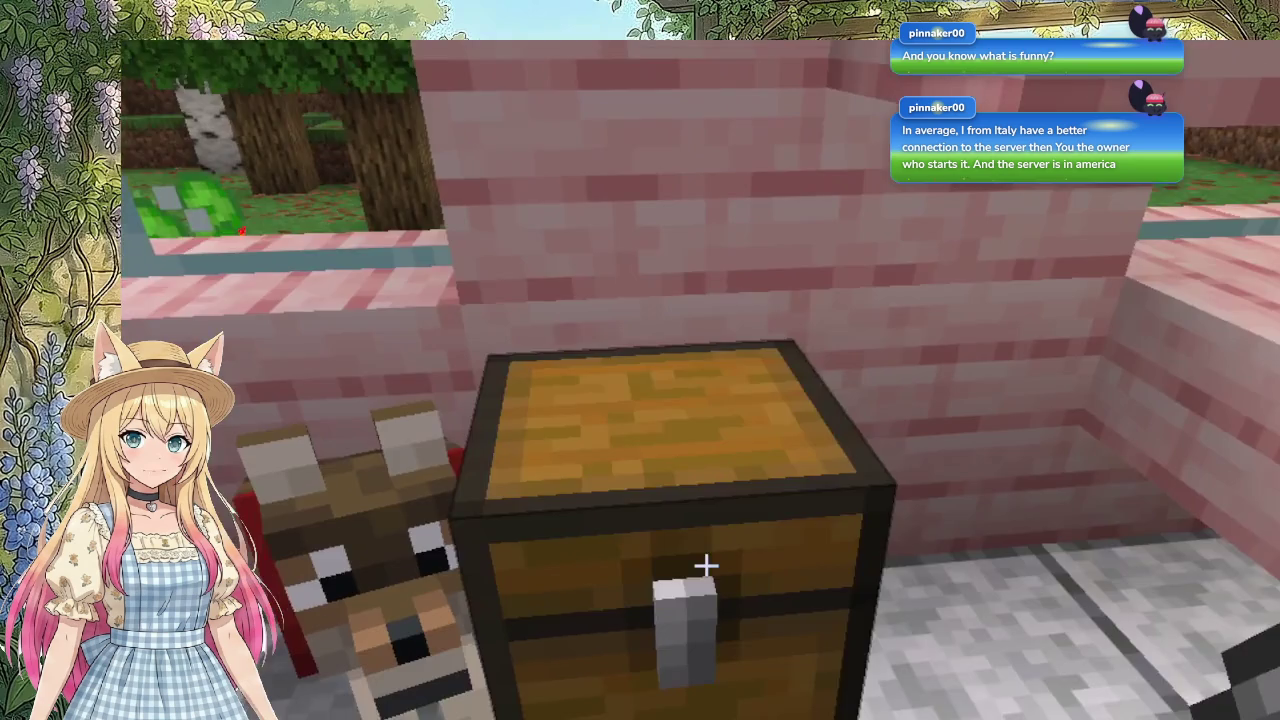
{"action": "right_click", "coordinate": [706, 566]}
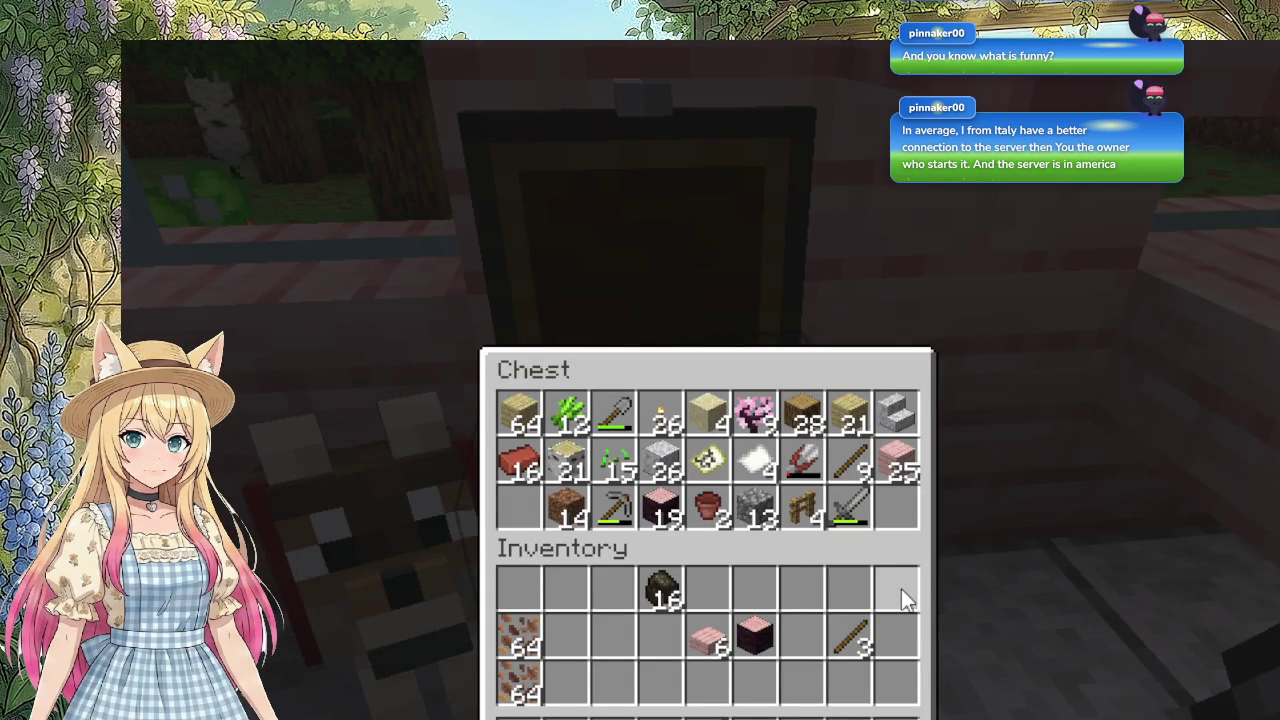
{"action": "left_click", "coordinate": [849, 465]}
{"action": "left_click", "coordinate": [851, 640]}
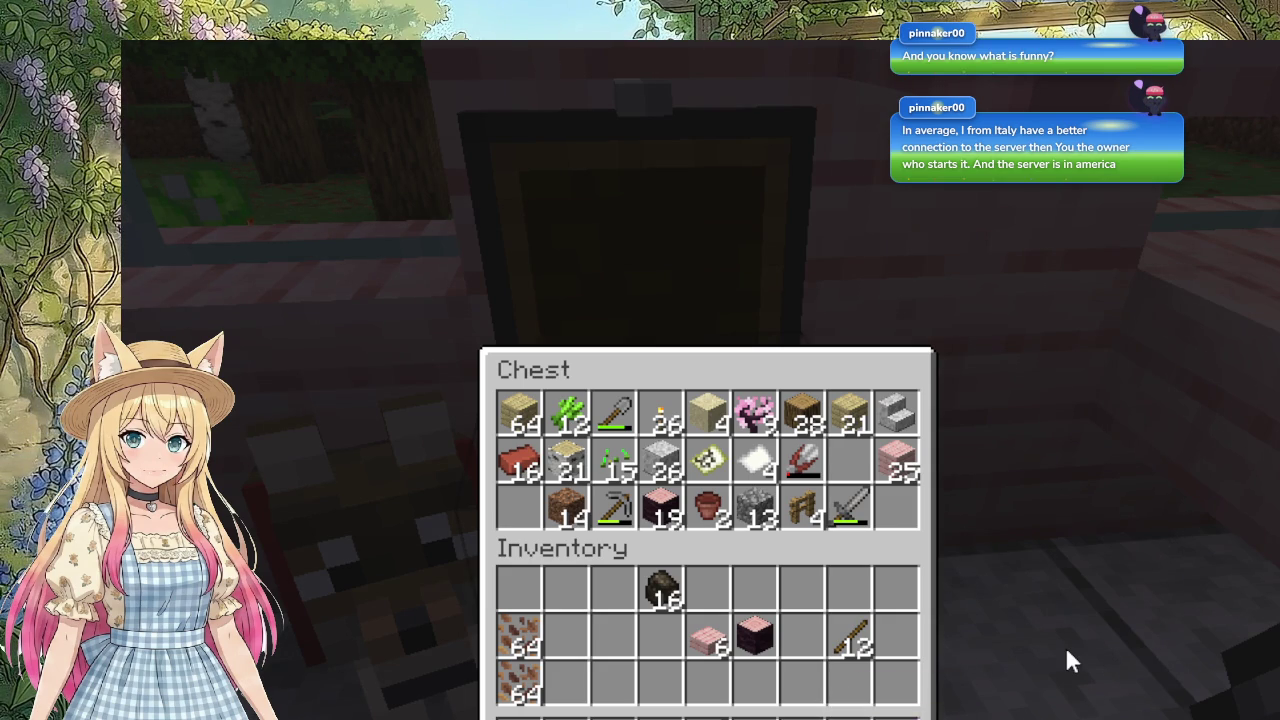
{"action": "left_click", "coordinate": [755, 508]}
{"action": "left_click", "coordinate": [710, 598]}
Step: Craft a stone hoe at the outdoor crafting table from 2 cobblestone and 2 sticks
{"action": "key", "text": "e"}
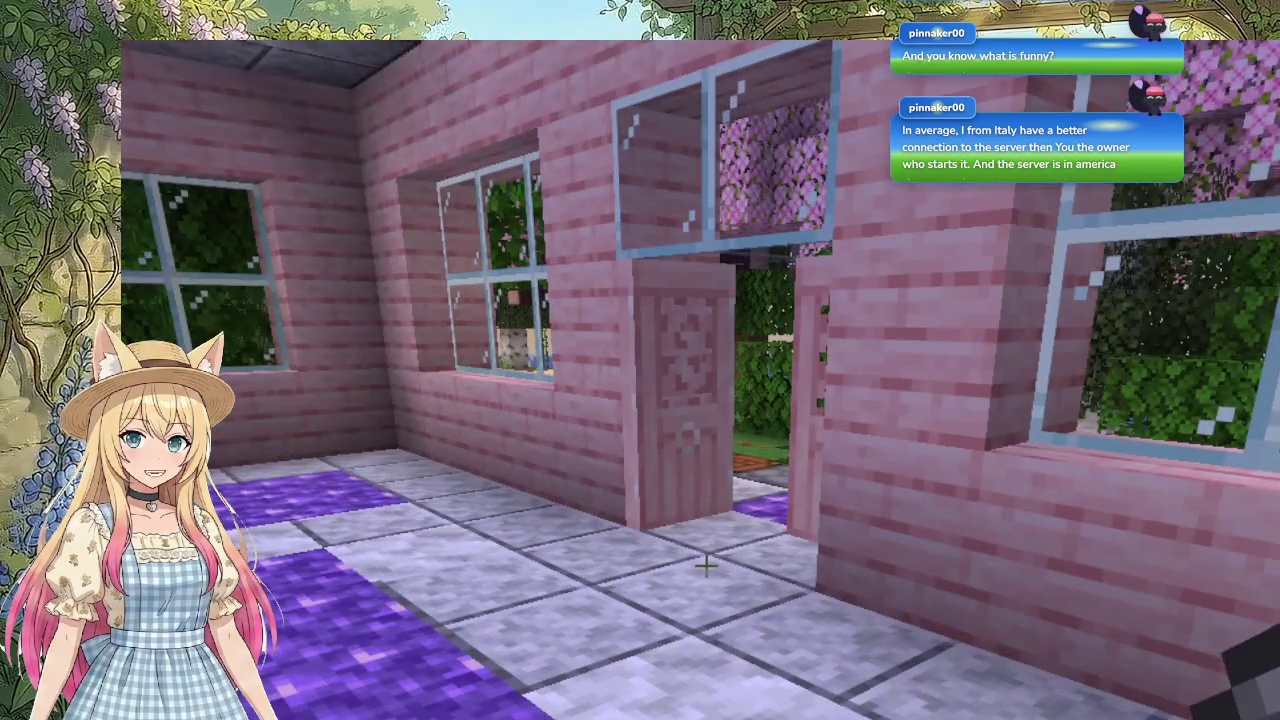
{"action": "key", "text": "w"}
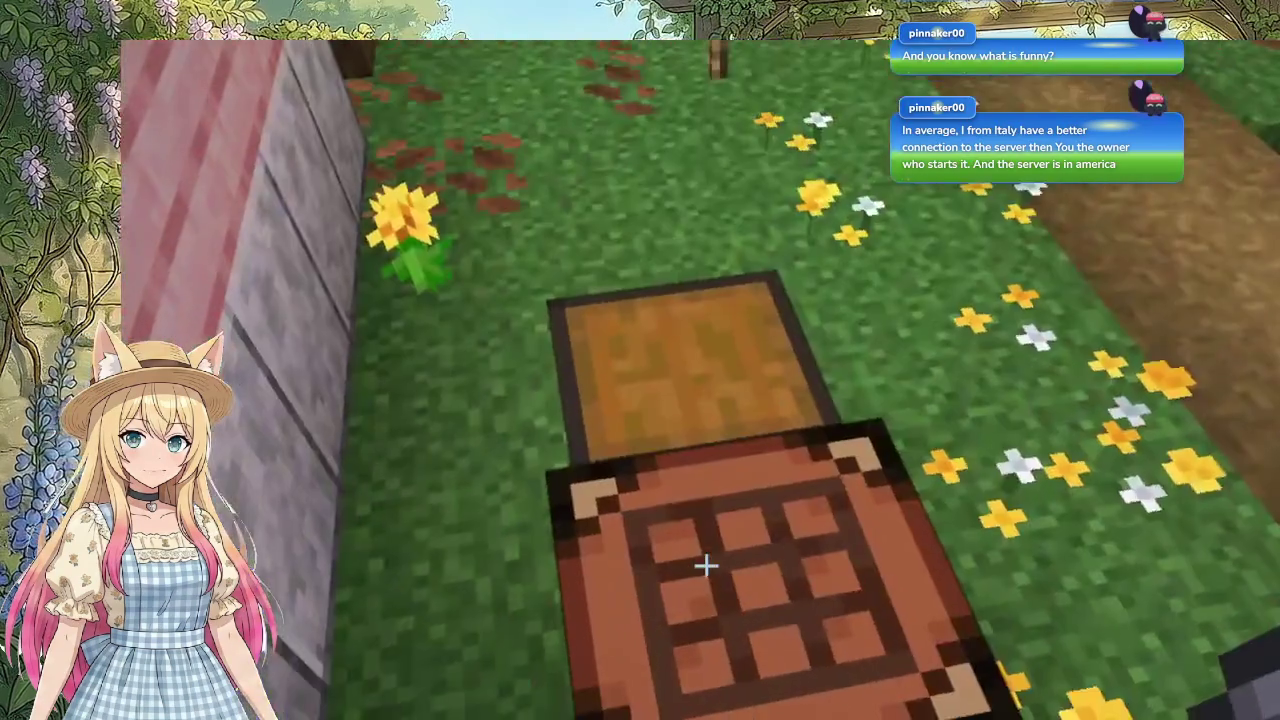
{"action": "right_click", "coordinate": [706, 566]}
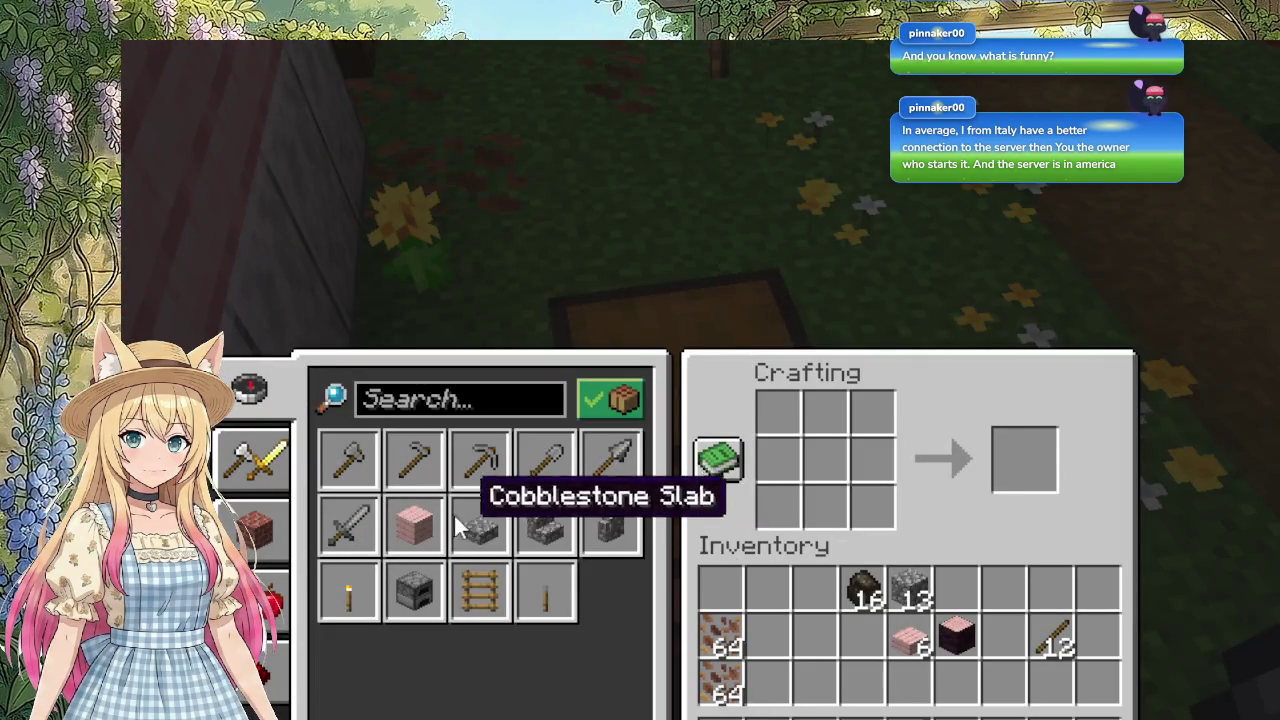
{"action": "left_click", "coordinate": [414, 459]}
{"action": "left_click", "coordinate": [1058, 452]}
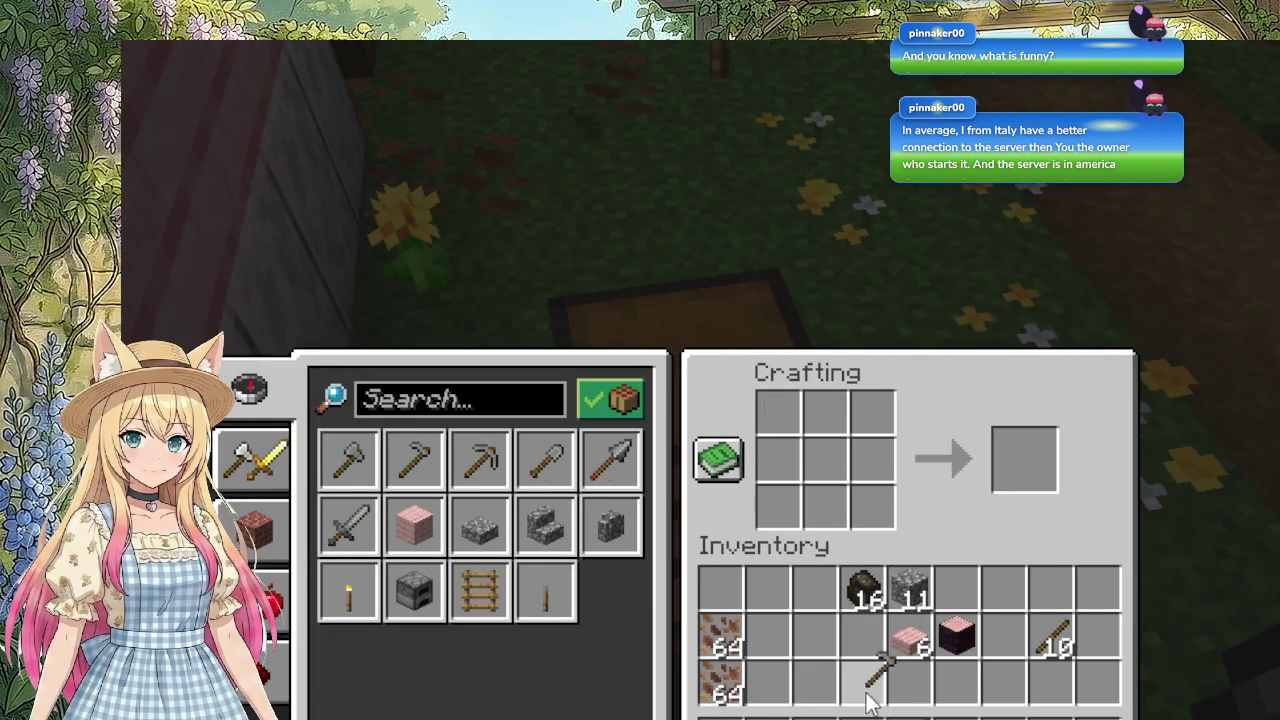
Step: Walk back into the pink house up to the chest beside the wolf
{"action": "key", "text": "Escape"}
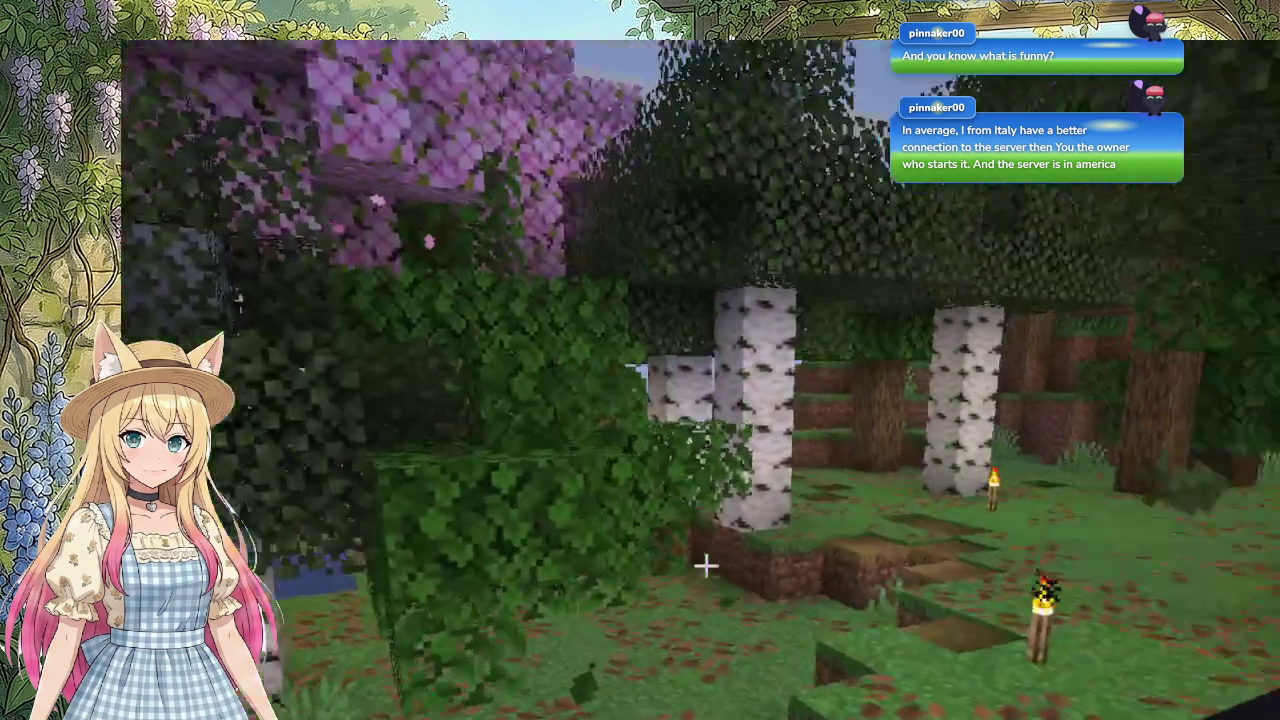
{"action": "key", "text": "w"}
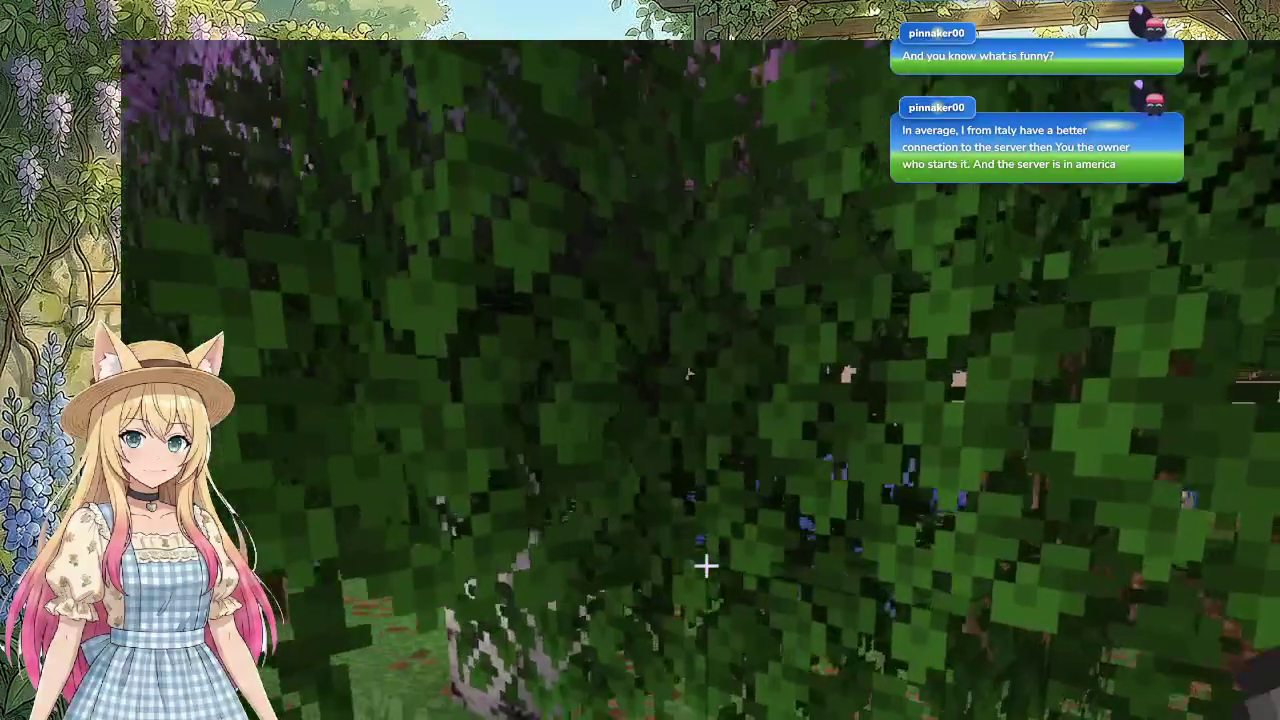
{"action": "key", "text": "w"}
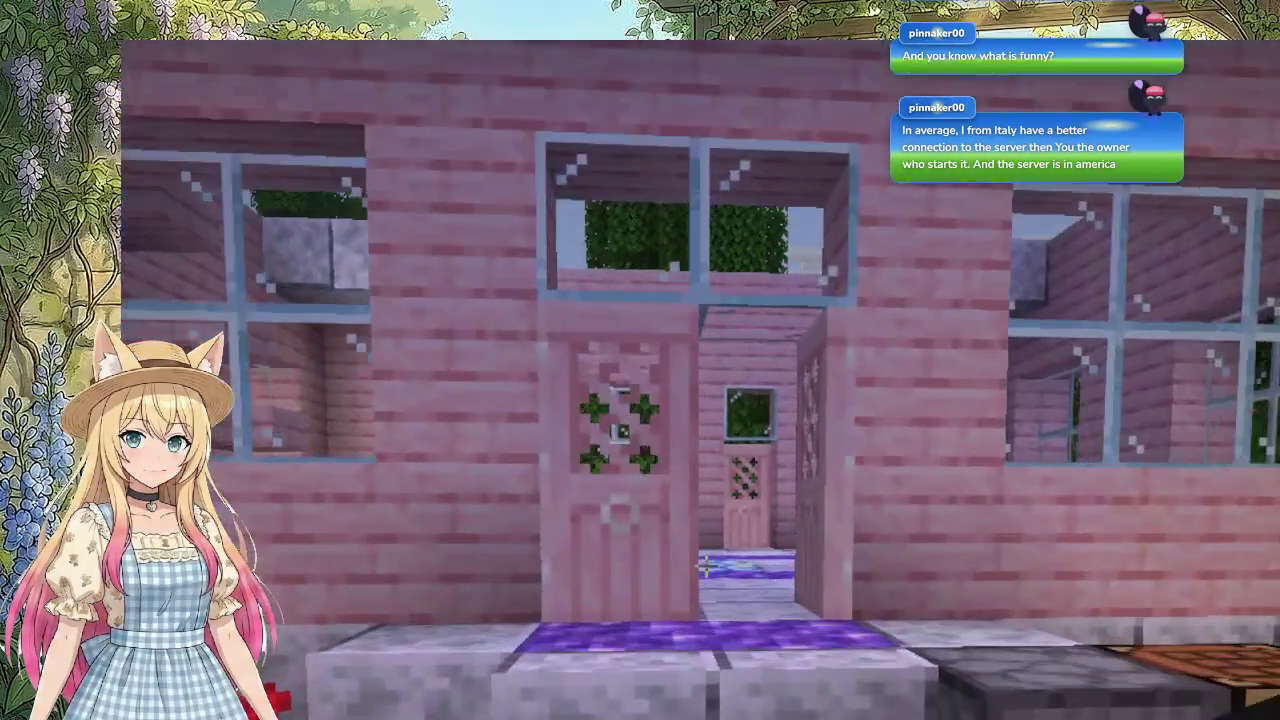
{"action": "key", "text": "w"}
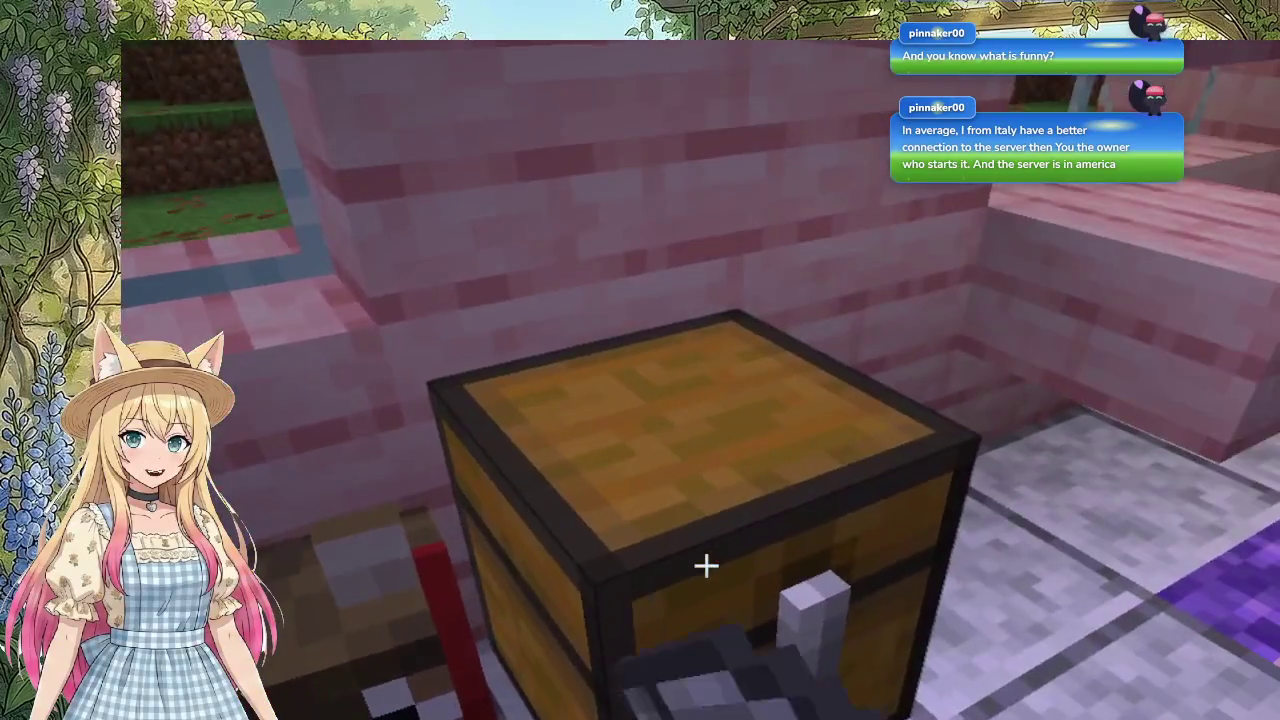
Step: Check the contents of the indoor chest and the outdoor chest in the yard
{"action": "right_click", "coordinate": [706, 566]}
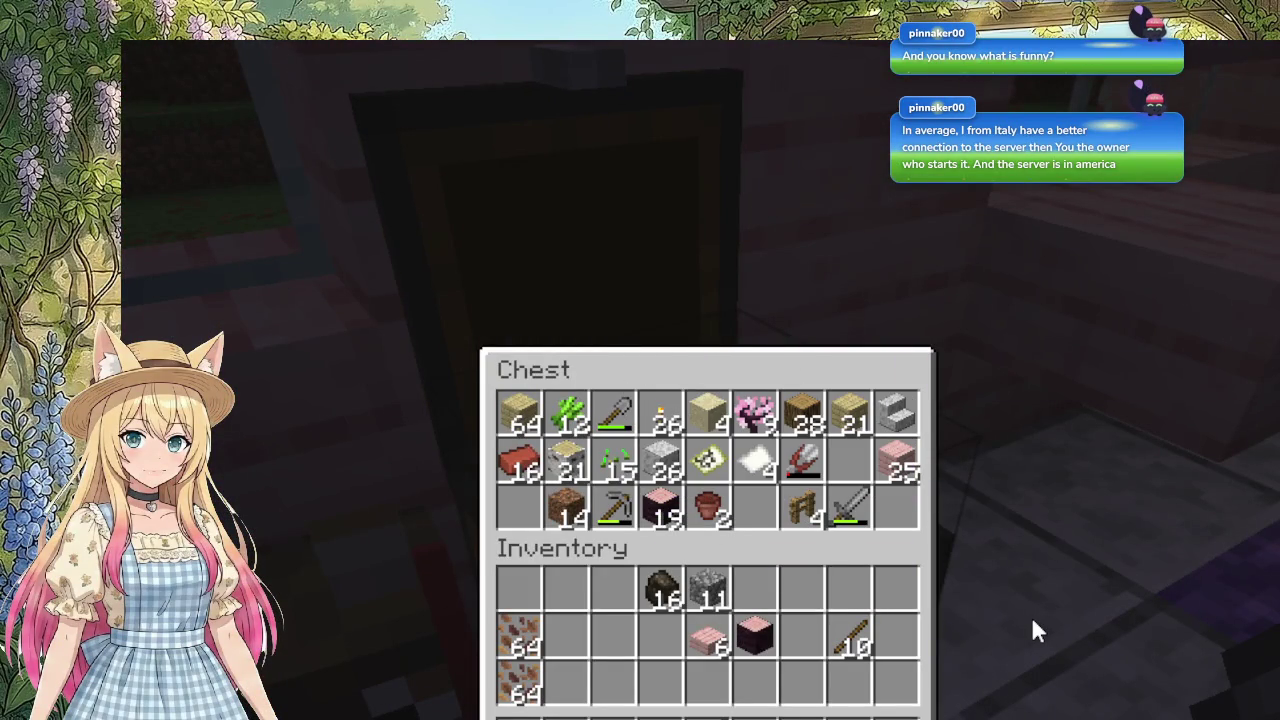
{"action": "key", "text": "e"}
{"action": "key", "text": "w"}
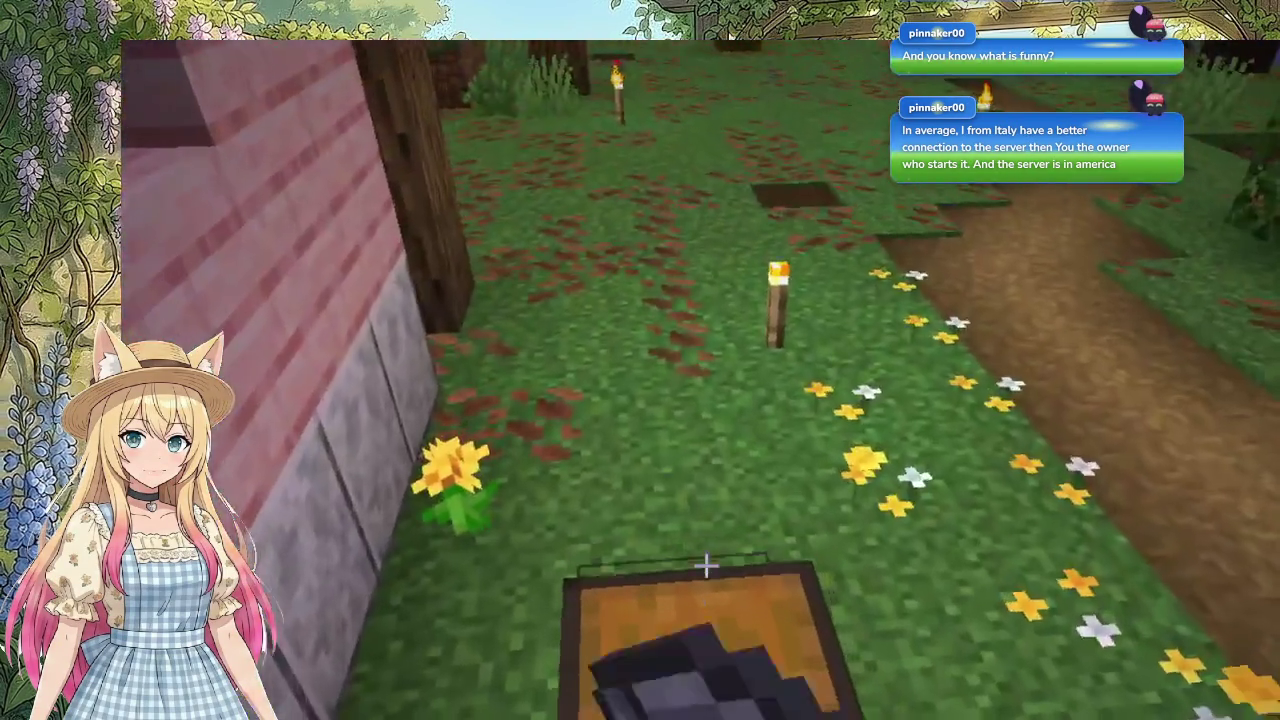
{"action": "right_click", "coordinate": [706, 566]}
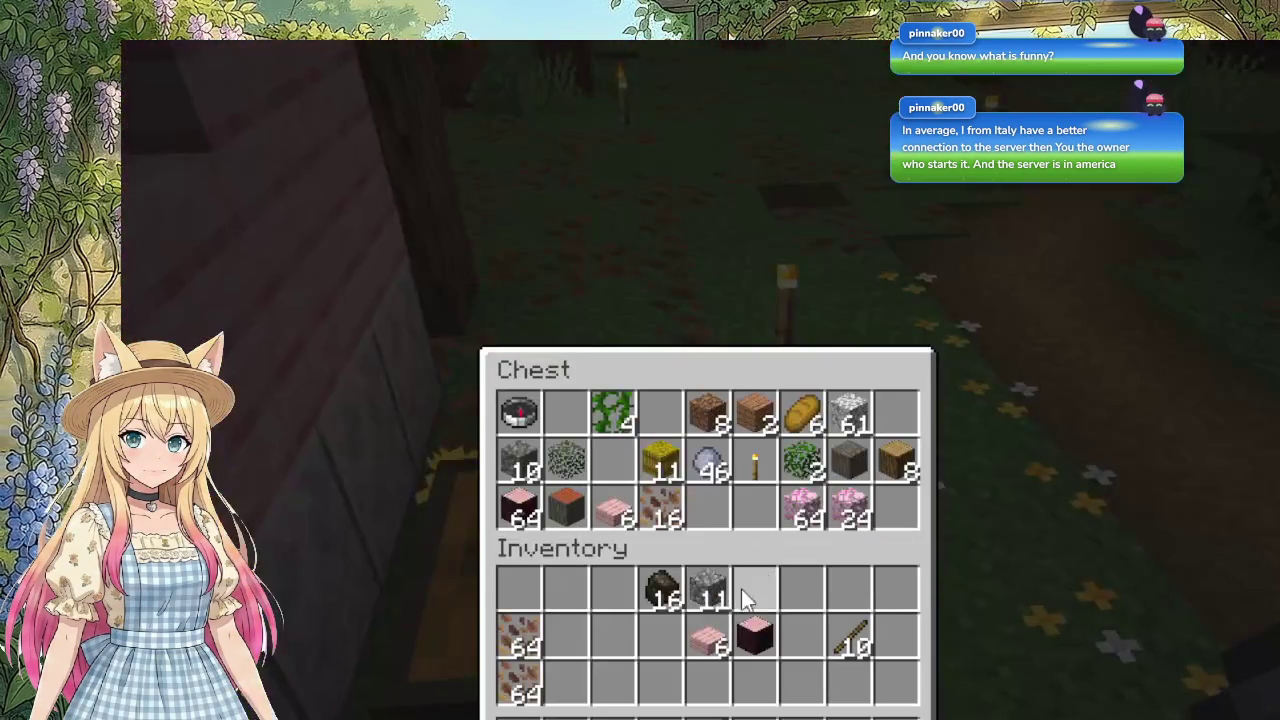
{"action": "key", "text": "e"}
Step: Craft a stone axe from 3 cobblestone and 2 sticks at the crafting table
{"action": "right_click", "coordinate": [706, 566]}
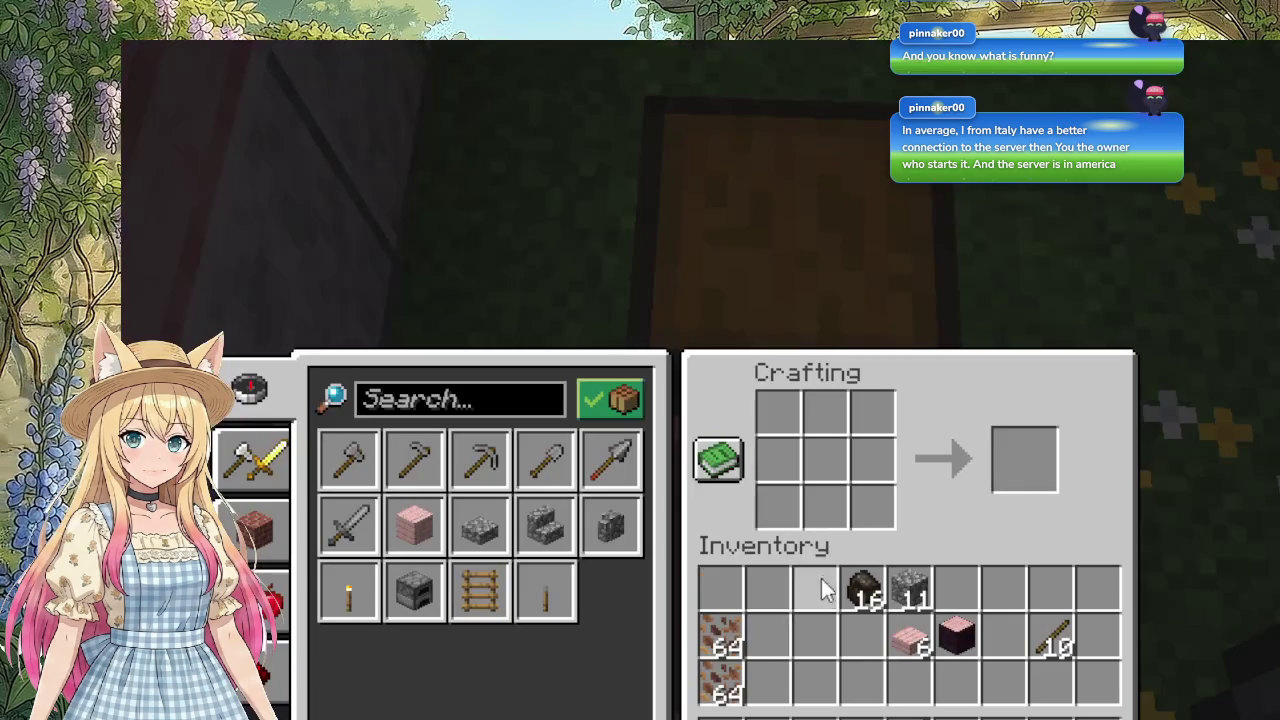
{"action": "left_click", "coordinate": [350, 458]}
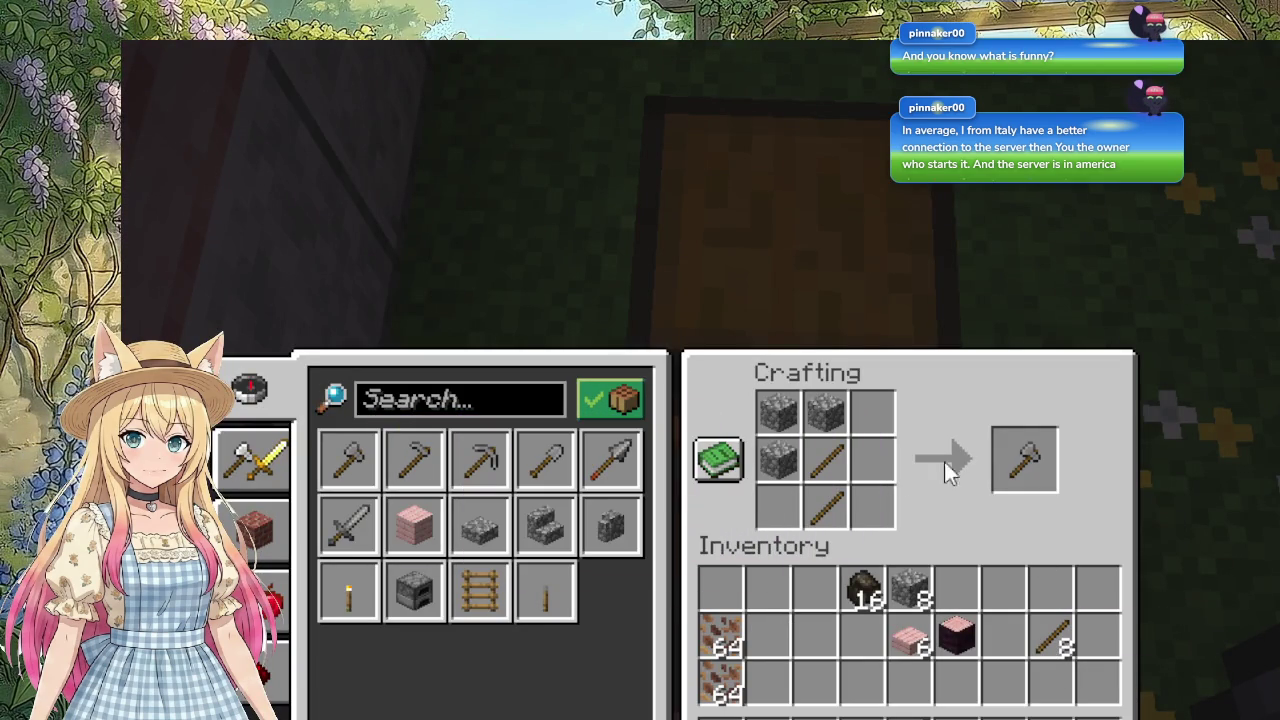
{"action": "left_click", "coordinate": [1022, 458], "text": "shift"}
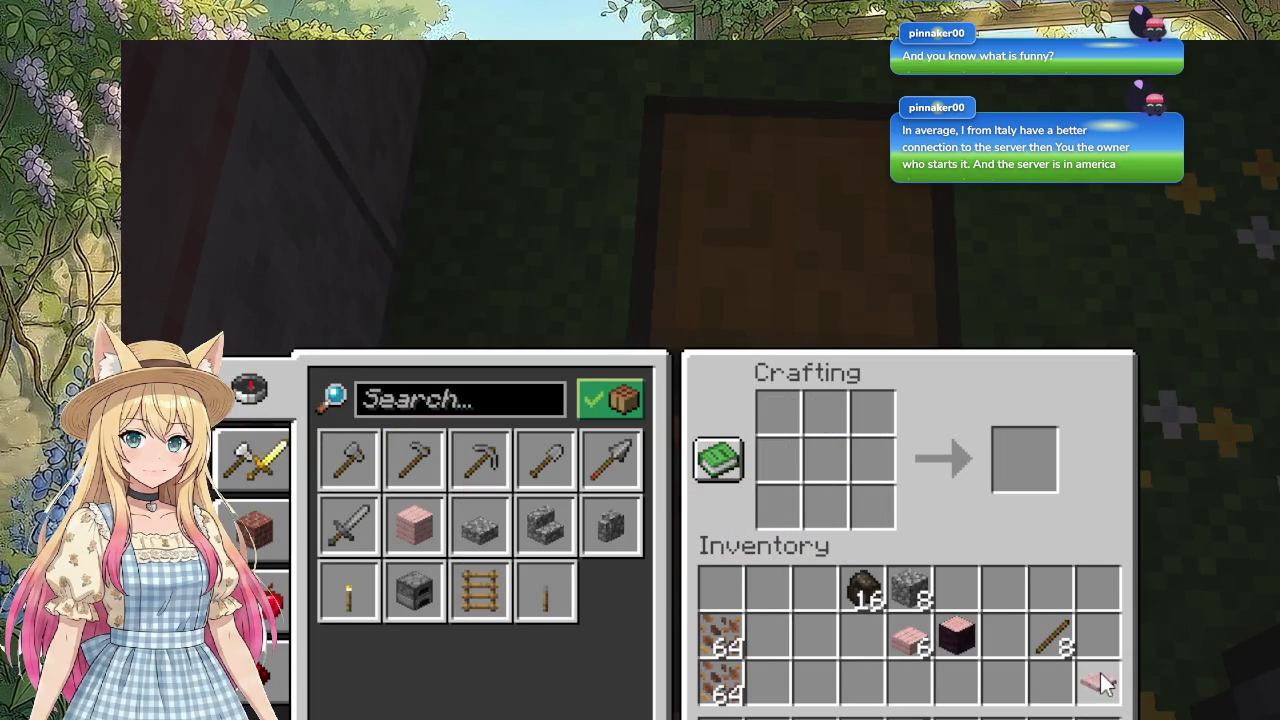
Step: Walk under the trees toward the birch to reach the dark log
{"action": "key", "text": "e"}
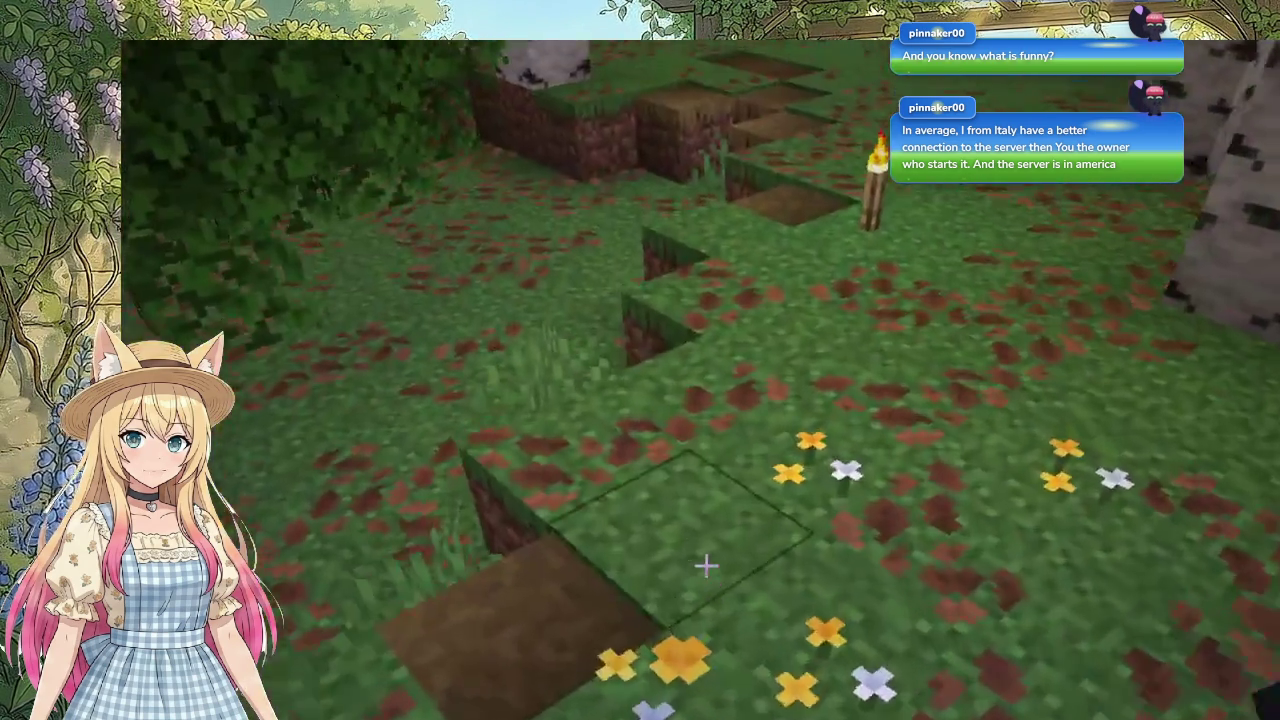
{"action": "key", "text": "w"}
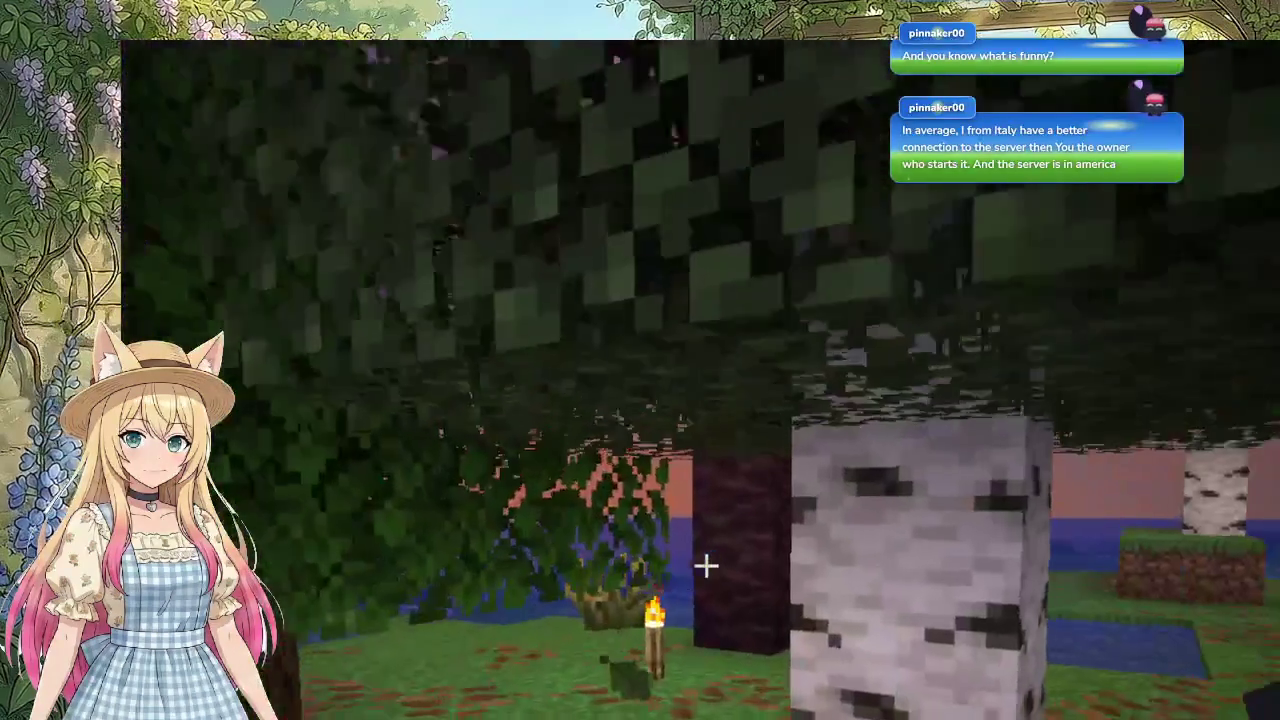
{"action": "key", "text": "w"}
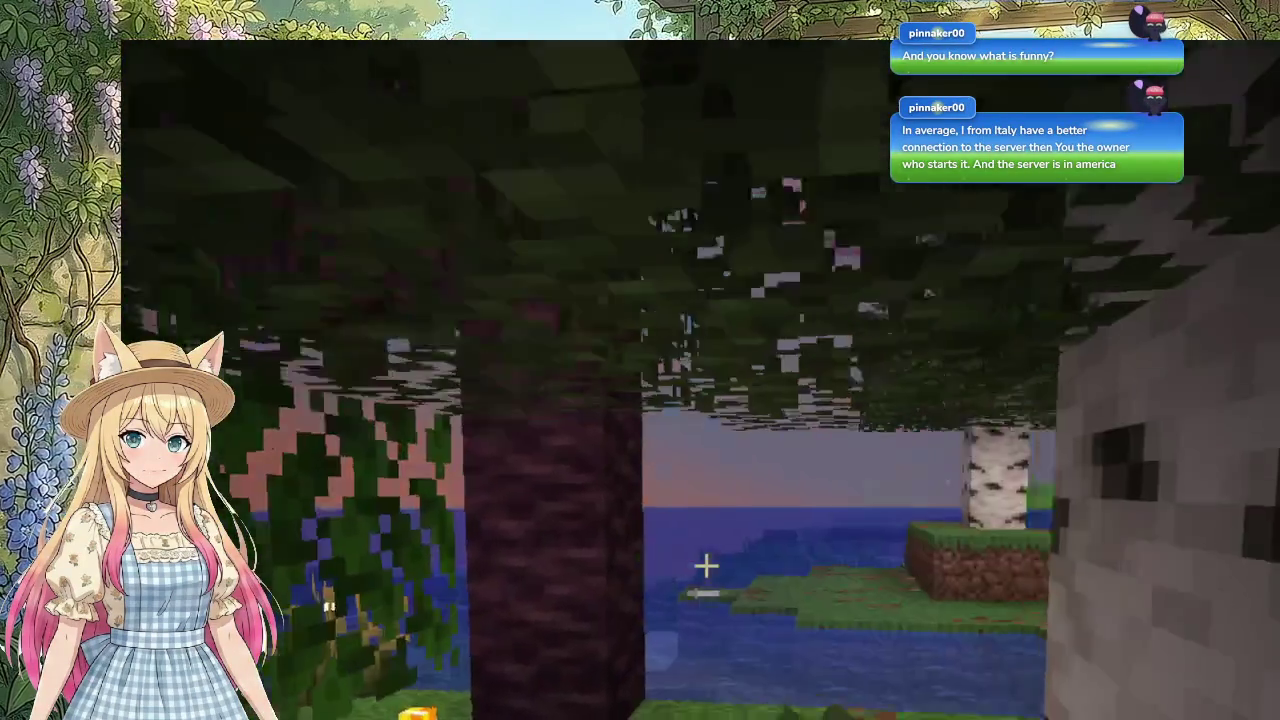
Step: Chop the log among the leaves with the stone axe, then return into the pink house
{"action": "key", "text": "2"}
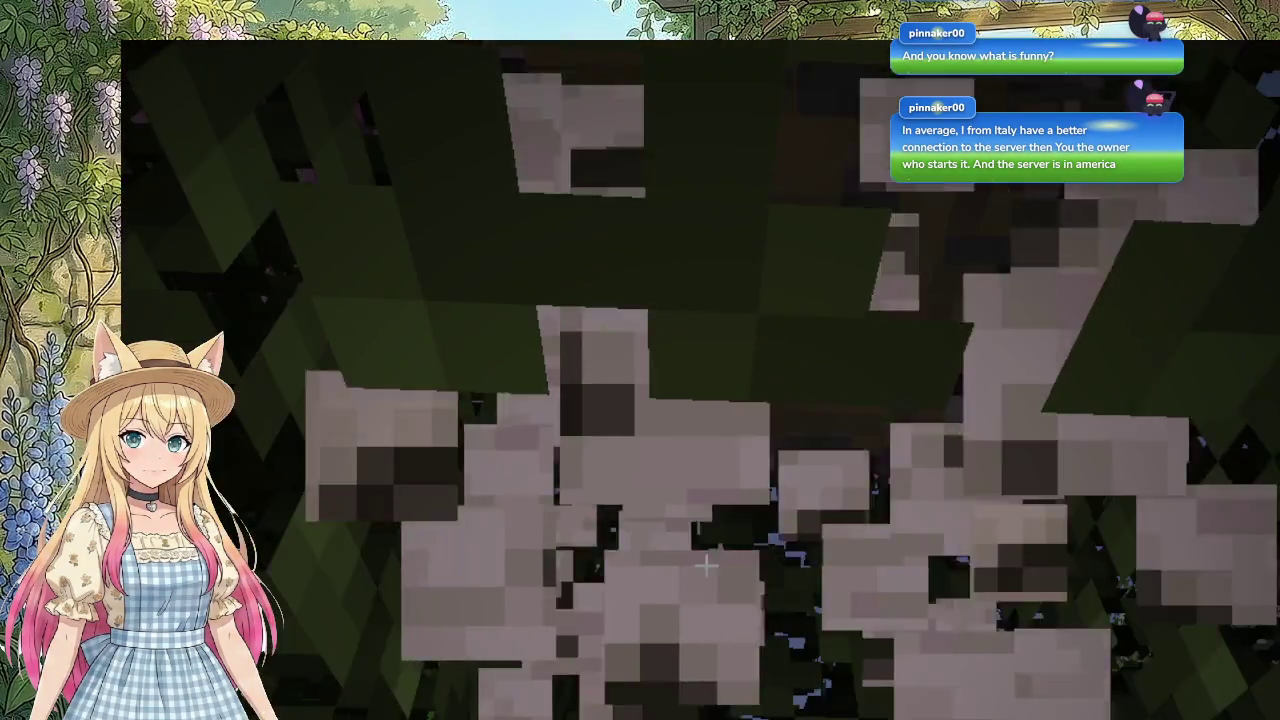
{"action": "left_click", "coordinate": [706, 566]}
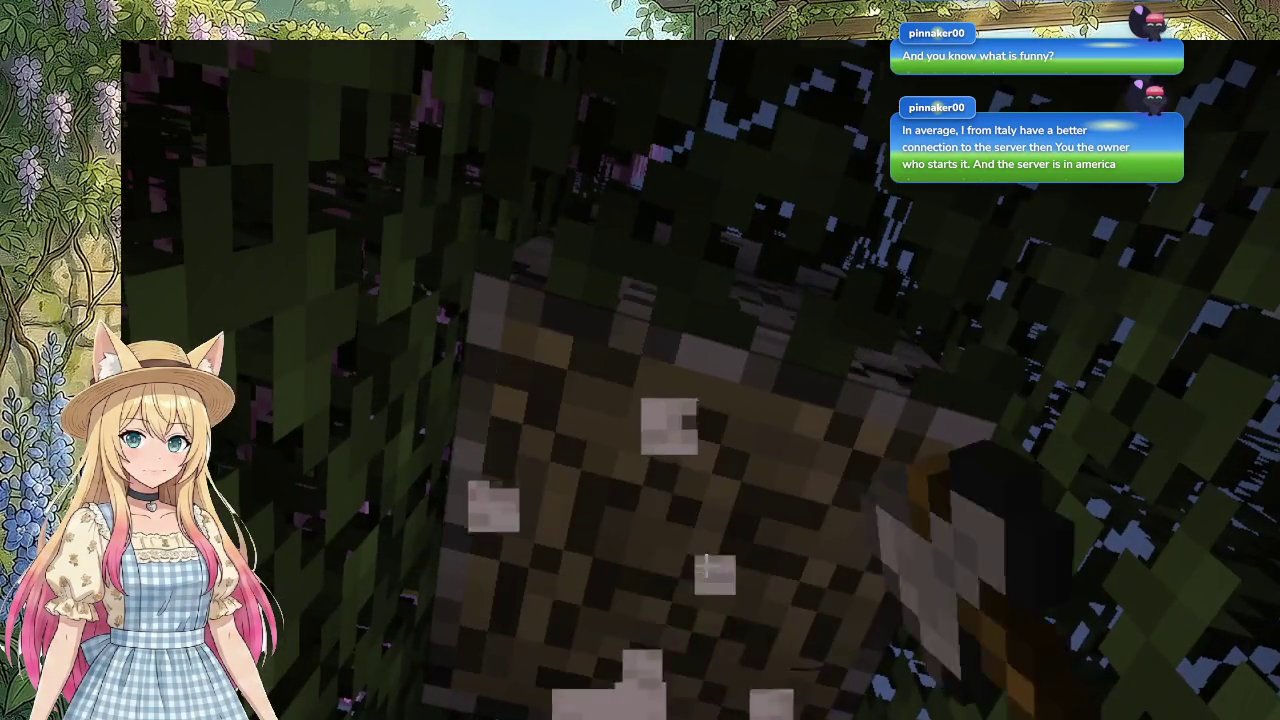
{"action": "left_click", "coordinate": [706, 566]}
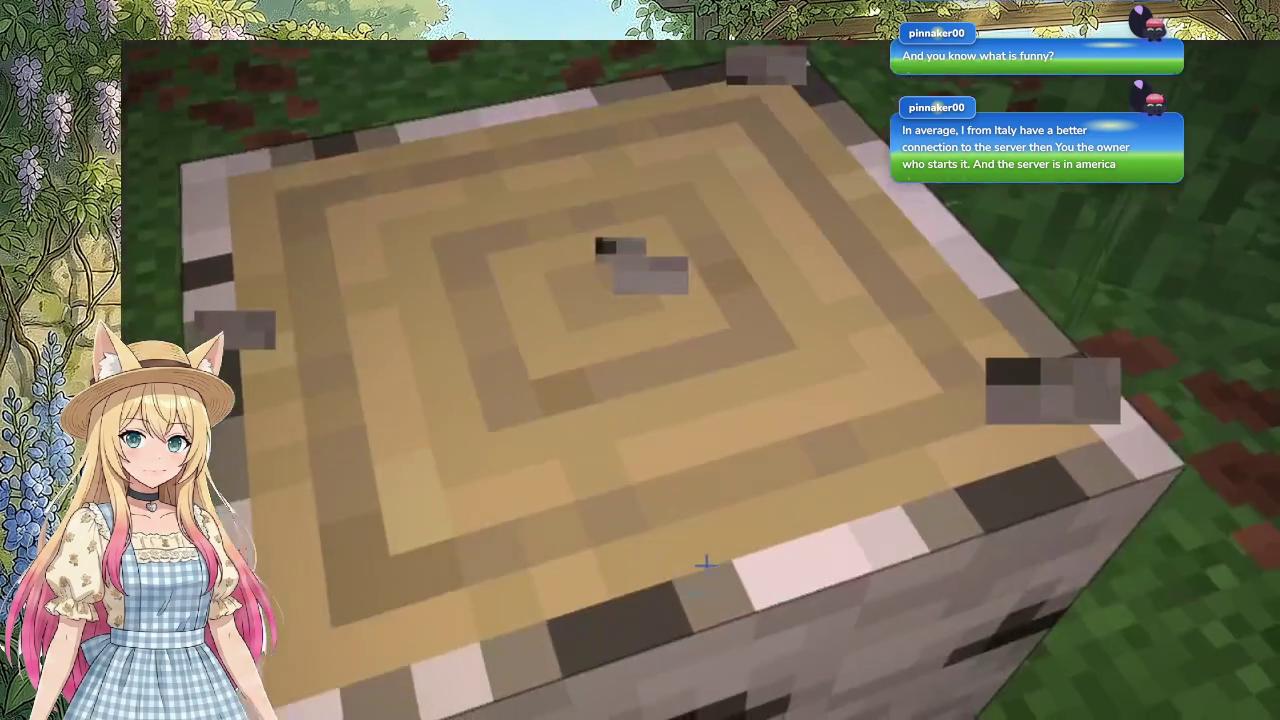
{"action": "left_click", "coordinate": [706, 566]}
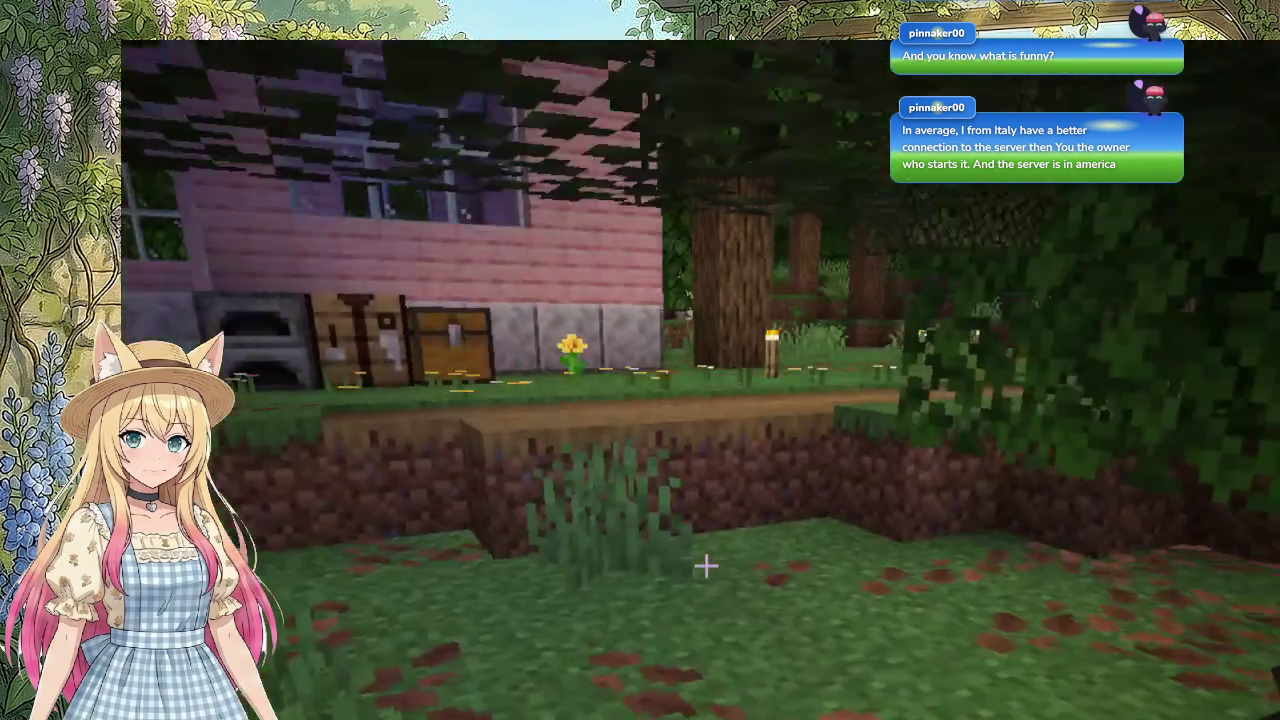
{"action": "key", "text": "w"}
{"action": "key", "text": "w"}
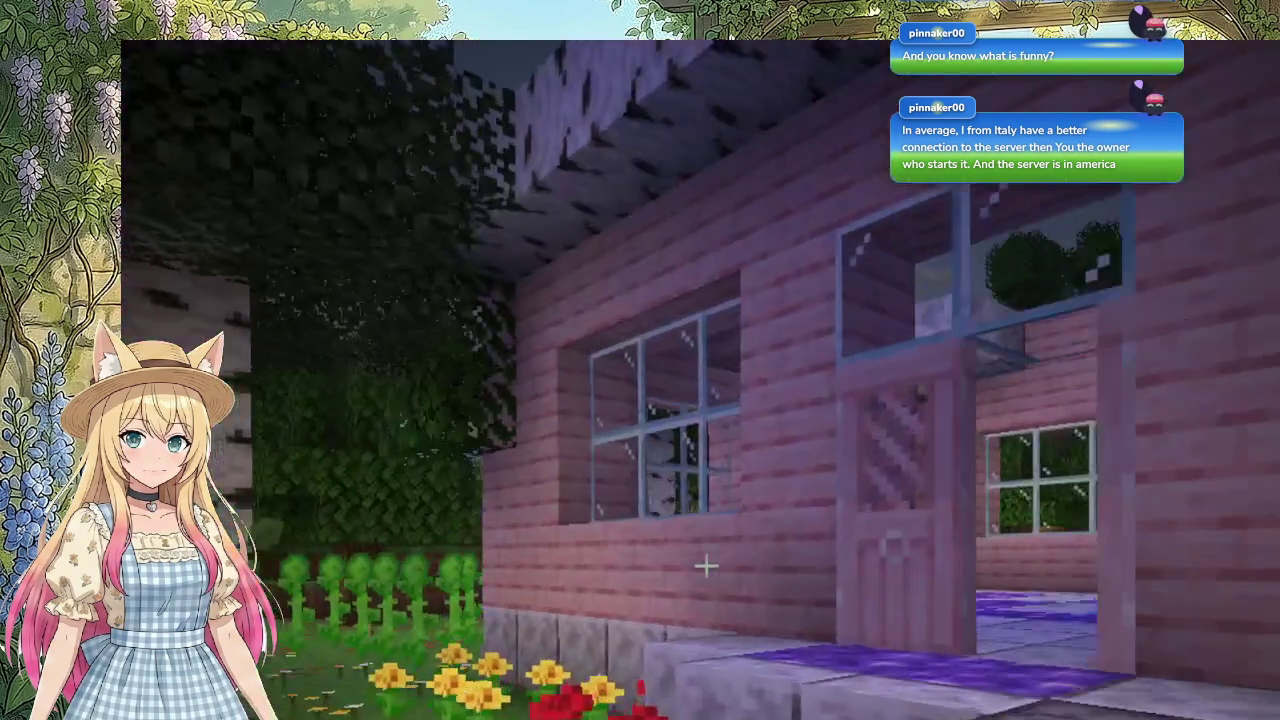
{"action": "key", "text": "w"}
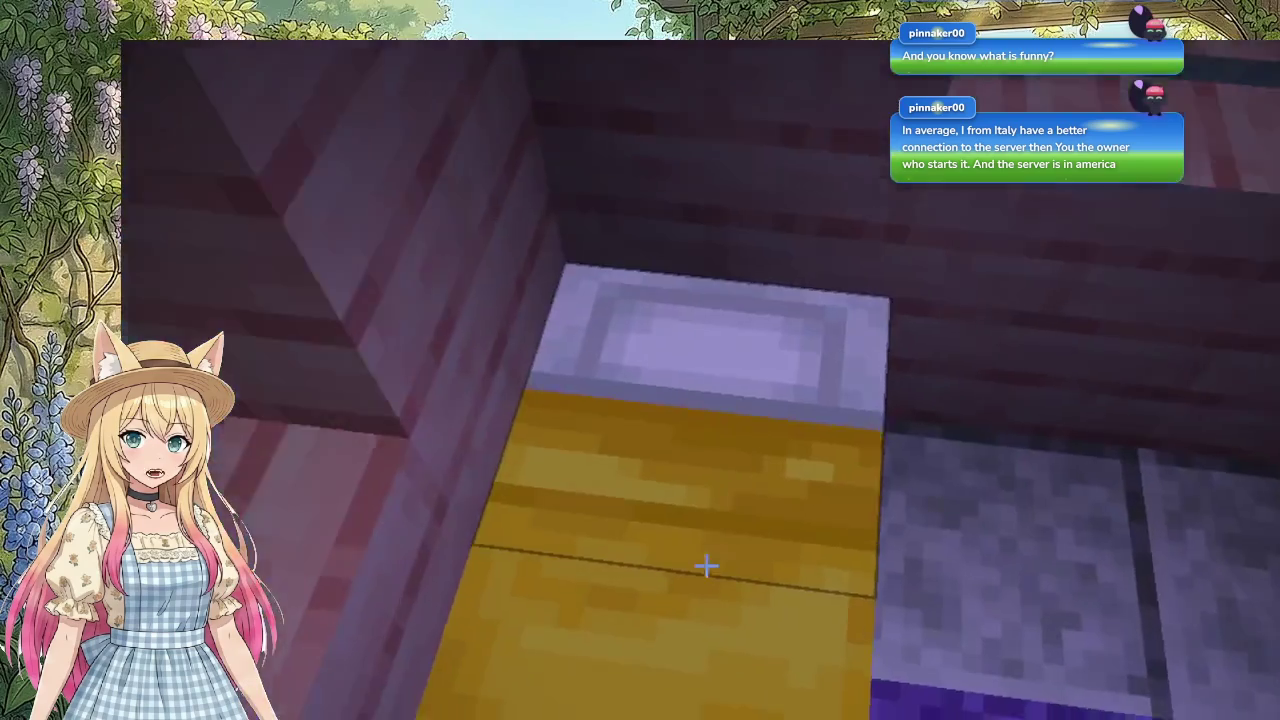
Step: Lie in the pink house bed to set the respawn point and skip to morning
{"action": "right_click", "coordinate": [706, 566]}
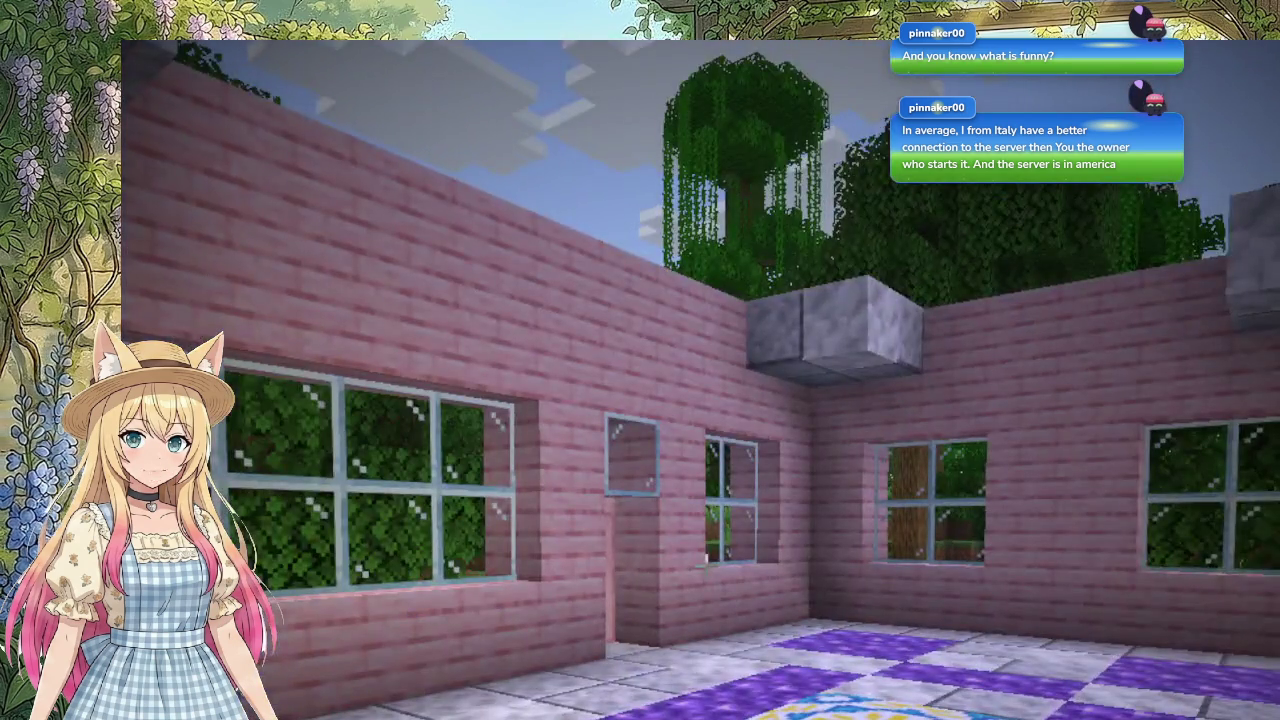
Step: Walk out under the trees toward the water and break the leaf block ahead
{"action": "key", "text": "w"}
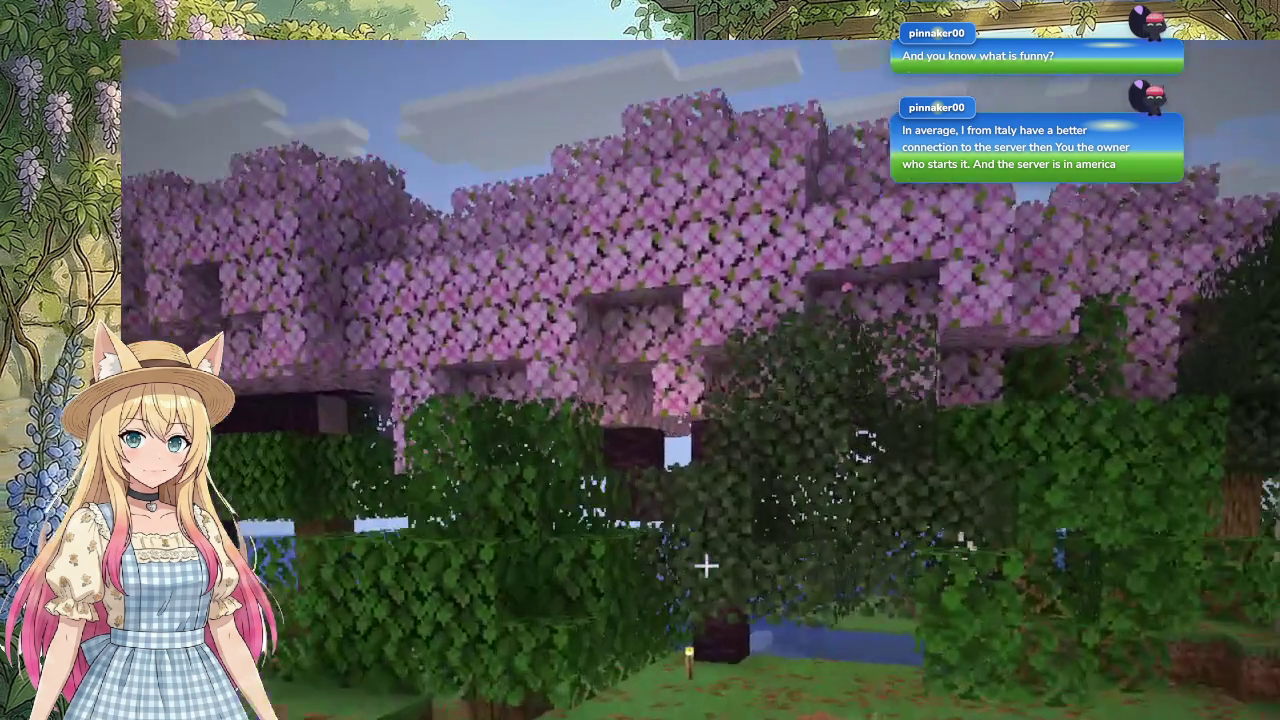
{"action": "key", "text": "w"}
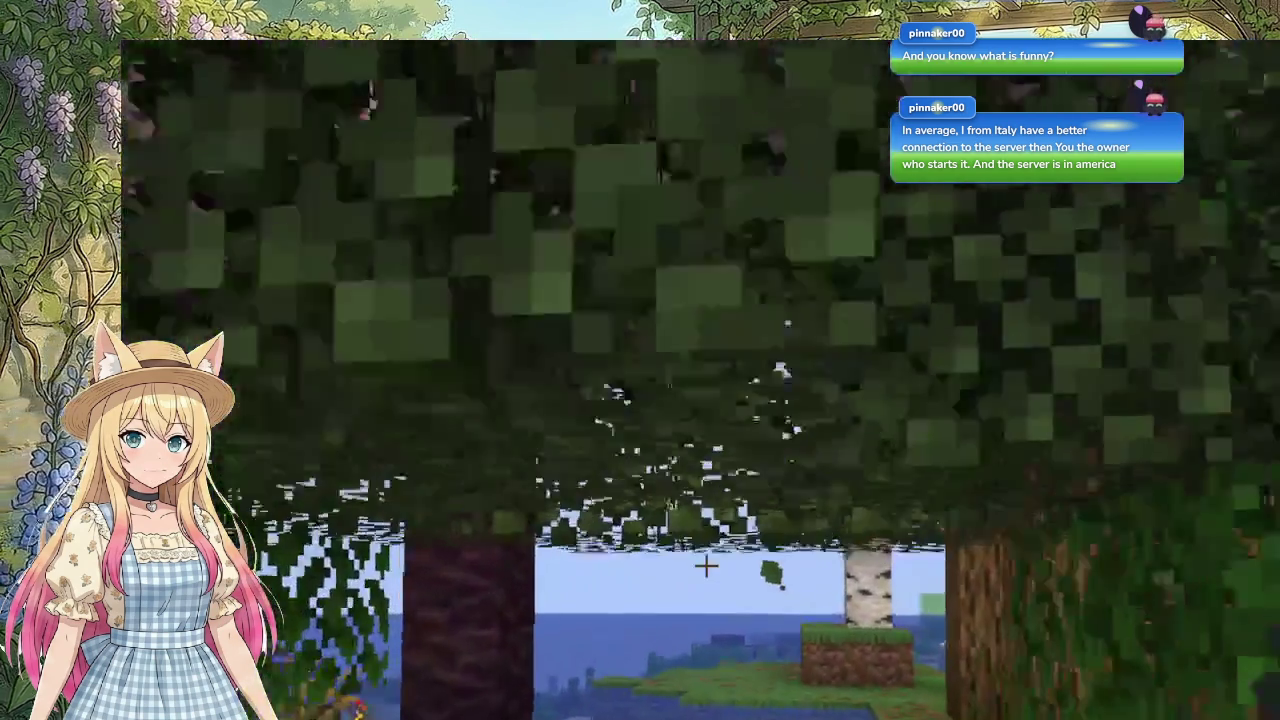
{"action": "key", "text": "w"}
{"action": "key", "text": "w"}
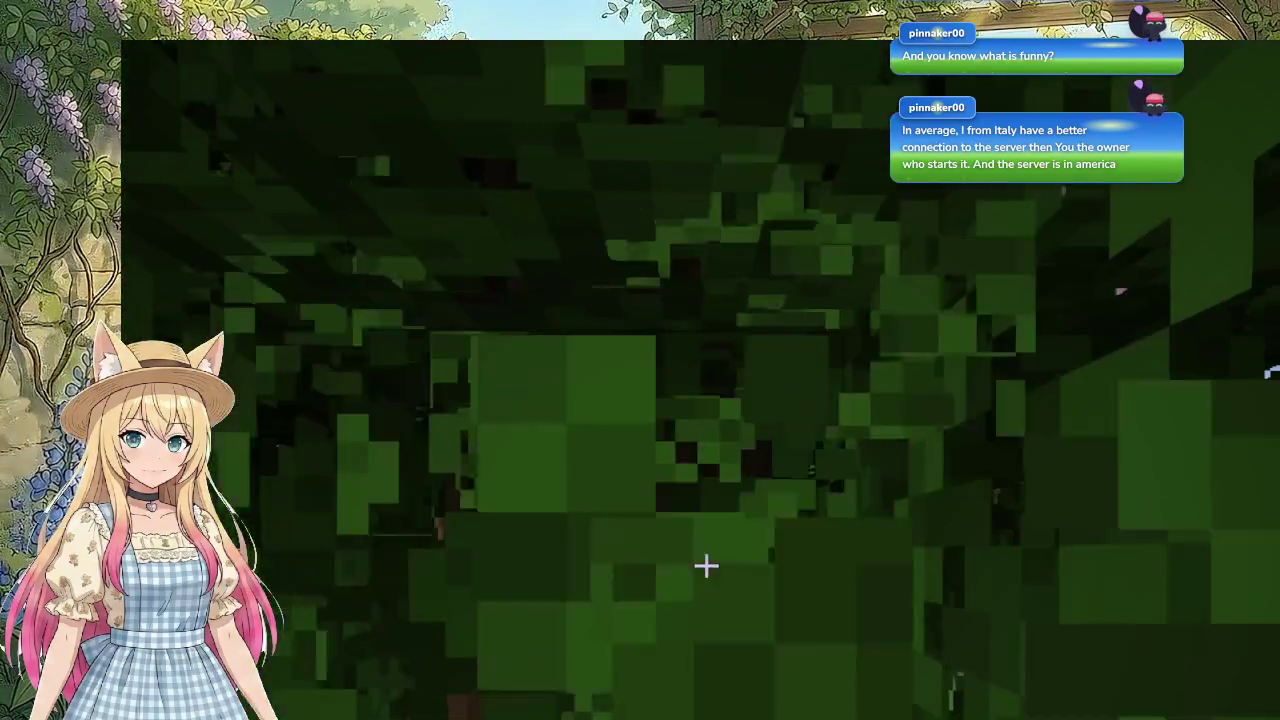
{"action": "left_click", "coordinate": [706, 566]}
Step: Mine a log from the tree trunk and place a crafting table on the grass
{"action": "key", "text": "w"}
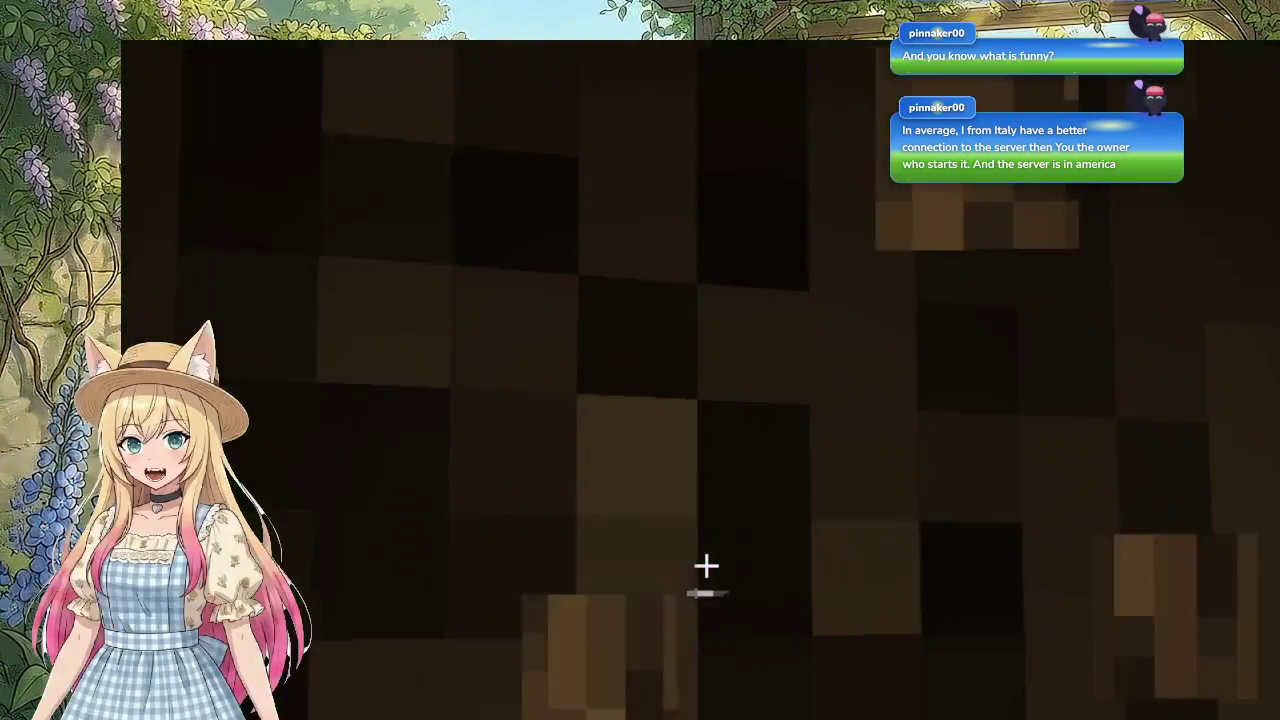
{"action": "key", "text": "w"}
{"action": "key", "text": "w"}
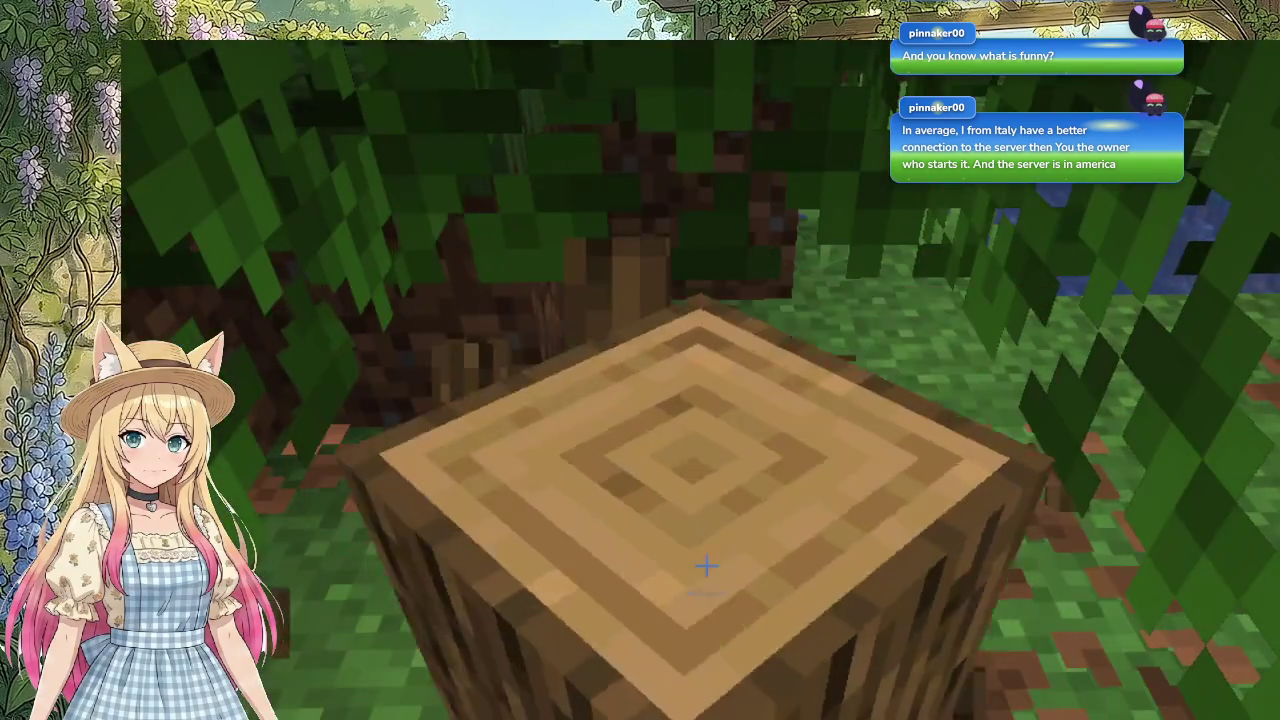
{"action": "left_click", "coordinate": [706, 566]}
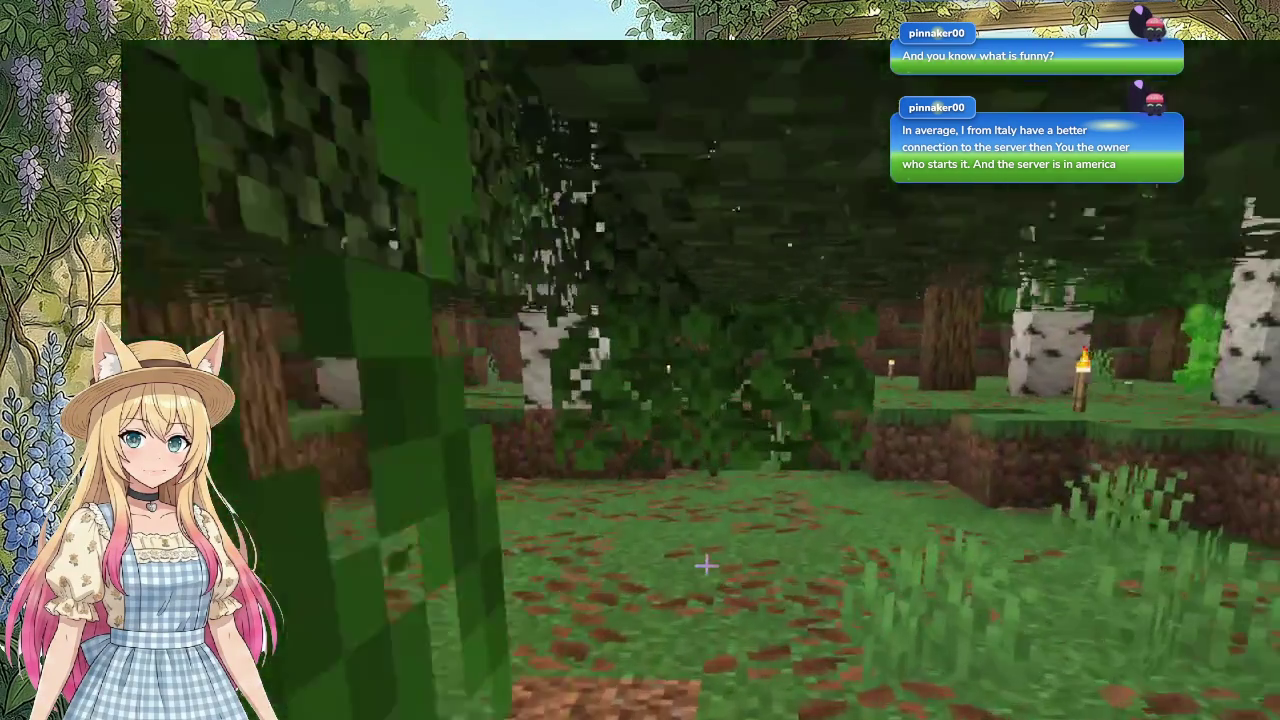
{"action": "key", "text": "w"}
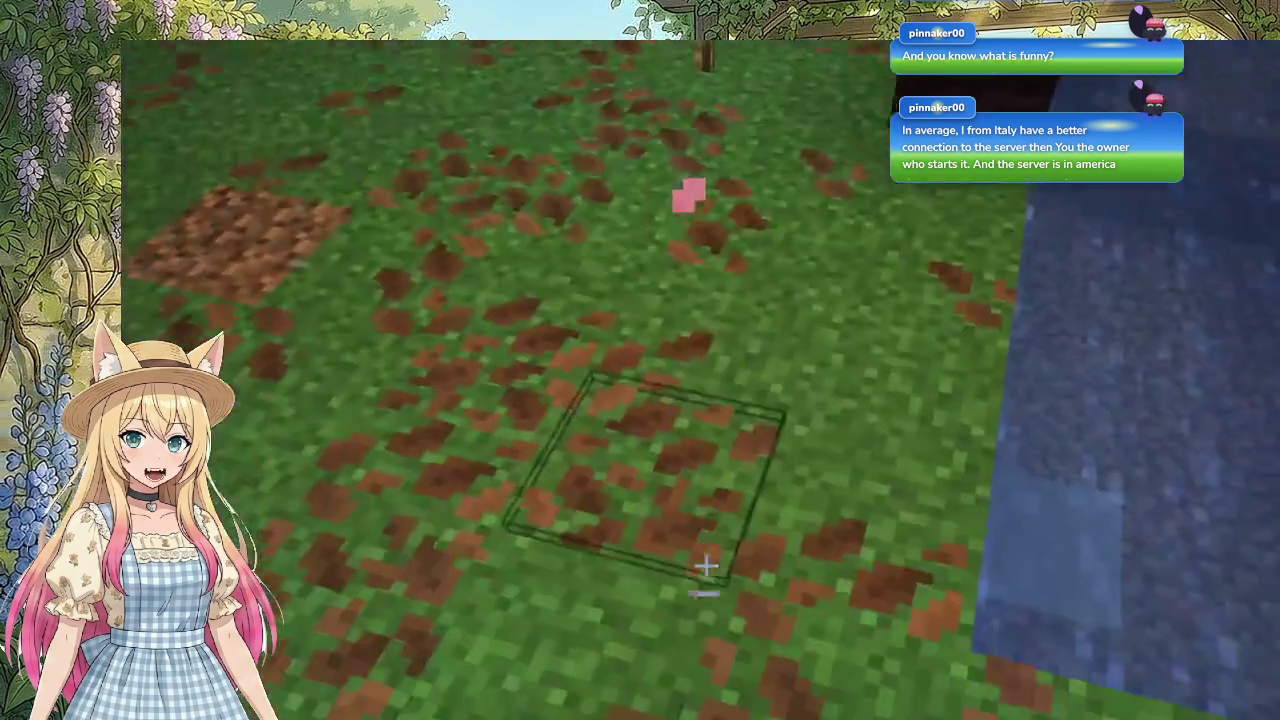
{"action": "right_click", "coordinate": [706, 566]}
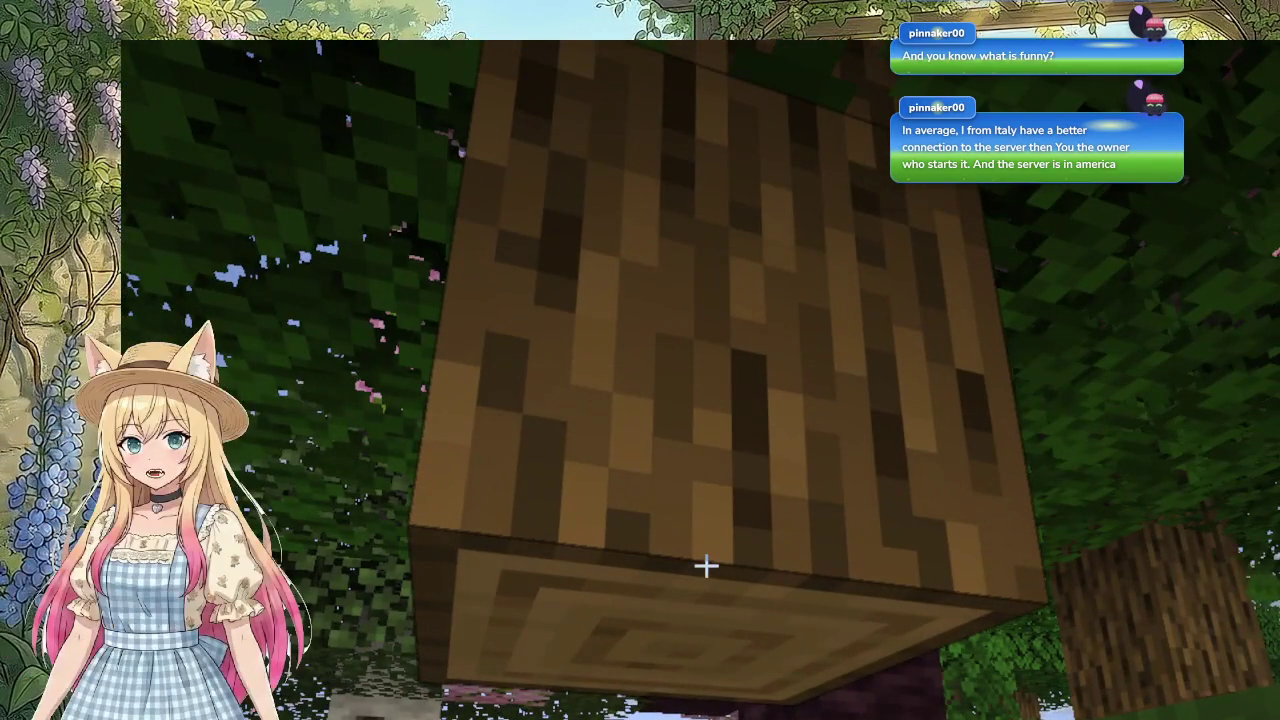
Step: Chop two oak logs from the trunk, then two birch logs, with the axe
{"action": "left_click", "coordinate": [706, 566]}
{"action": "left_click", "coordinate": [706, 566]}
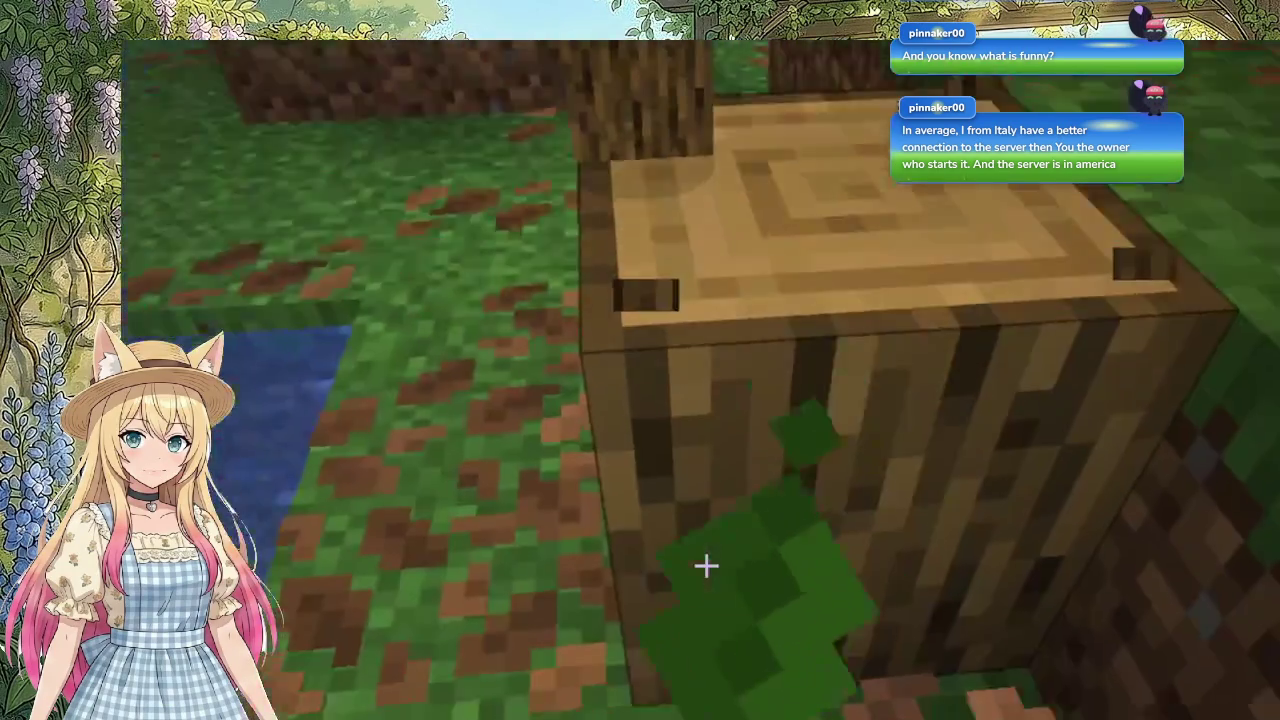
{"action": "left_click", "coordinate": [706, 566]}
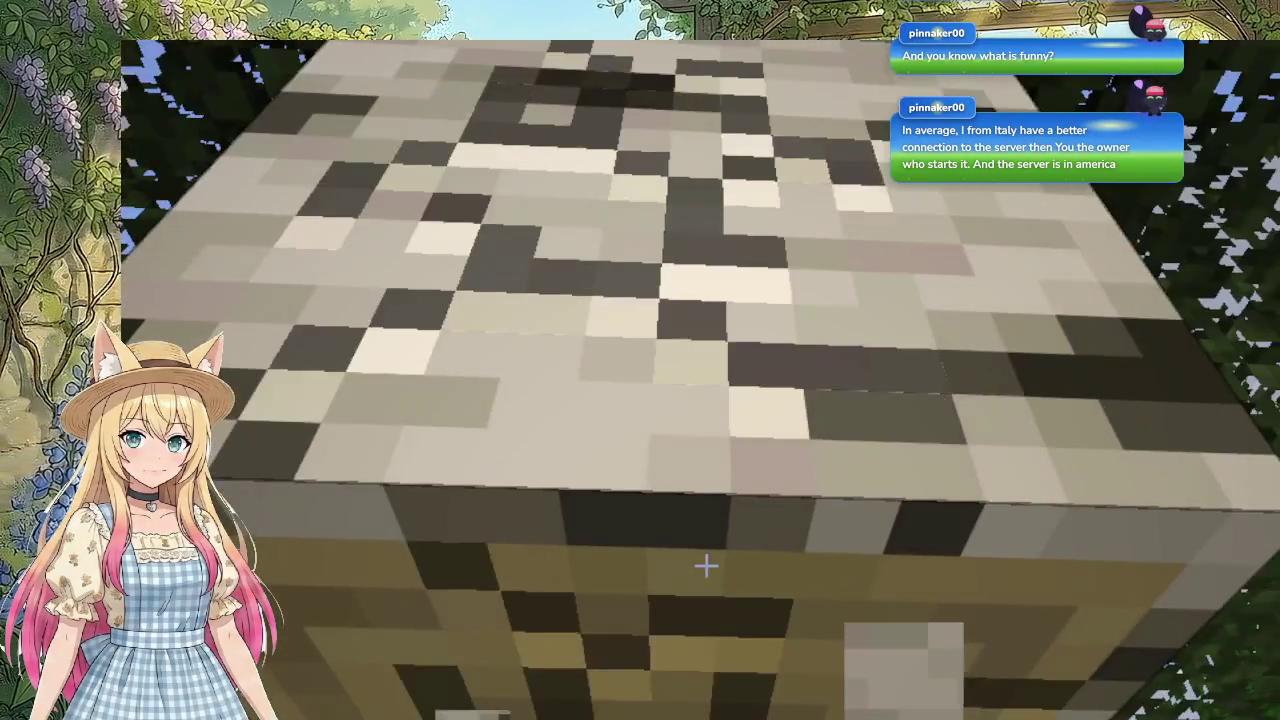
{"action": "left_click", "coordinate": [706, 566]}
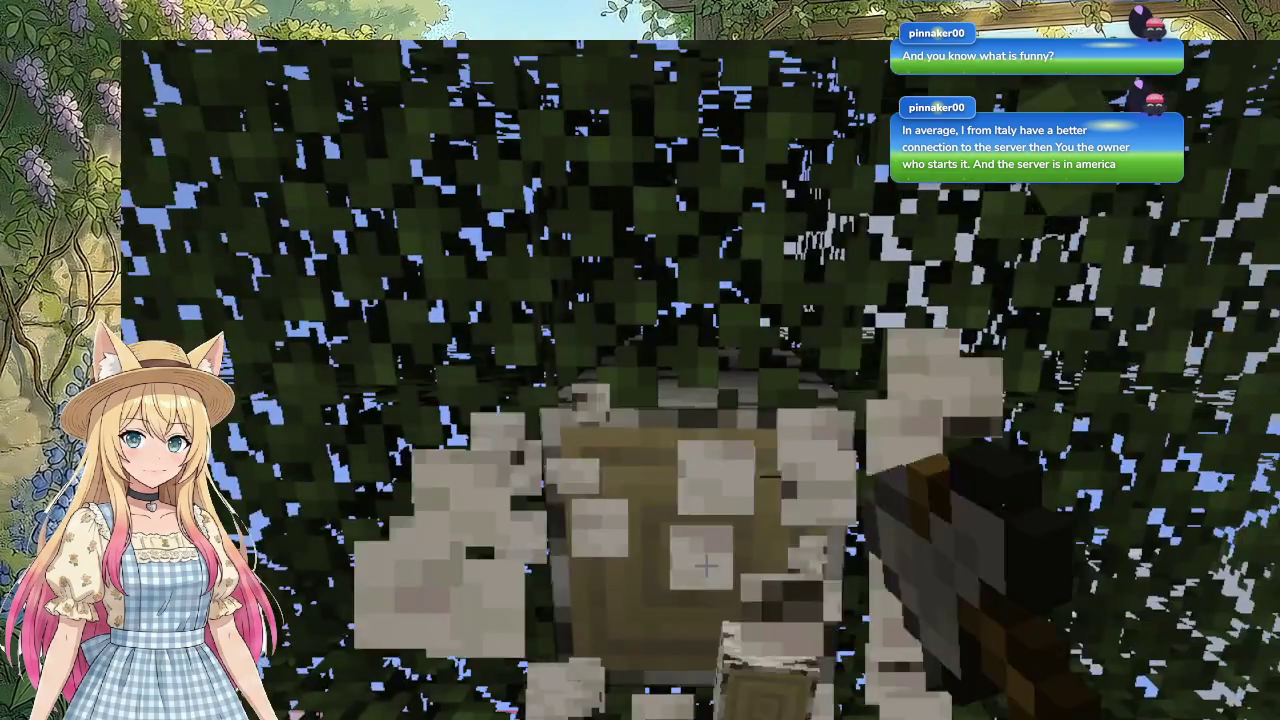
{"action": "left_click", "coordinate": [706, 566]}
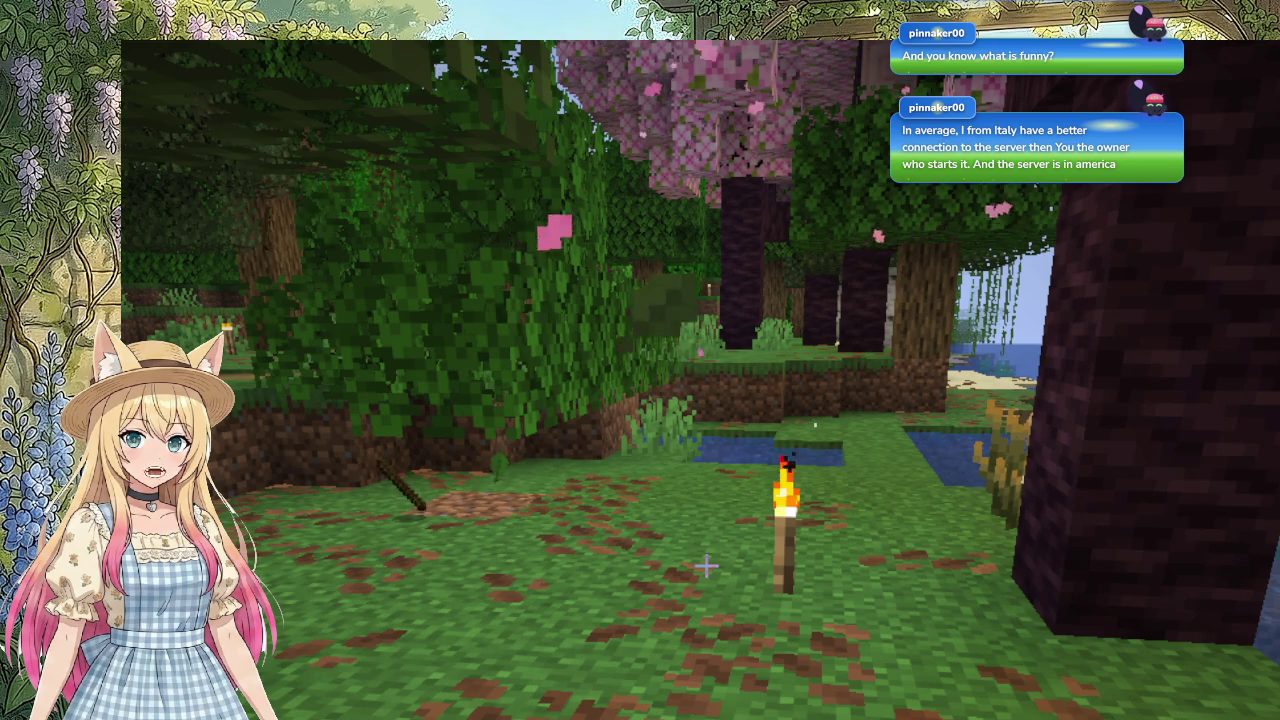
Step: Walk past the pink house toward the cherry tree and pond, glancing out at the ocean
{"action": "key", "text": "w"}
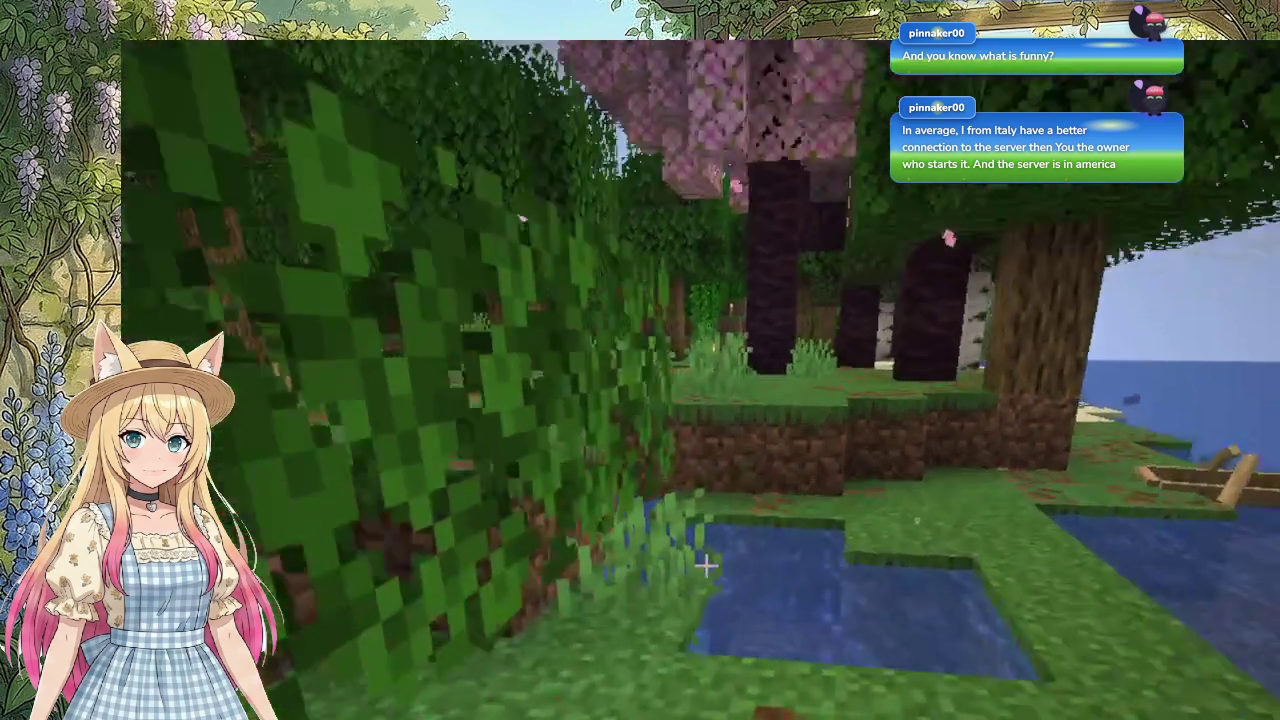
{"action": "key", "text": "w"}
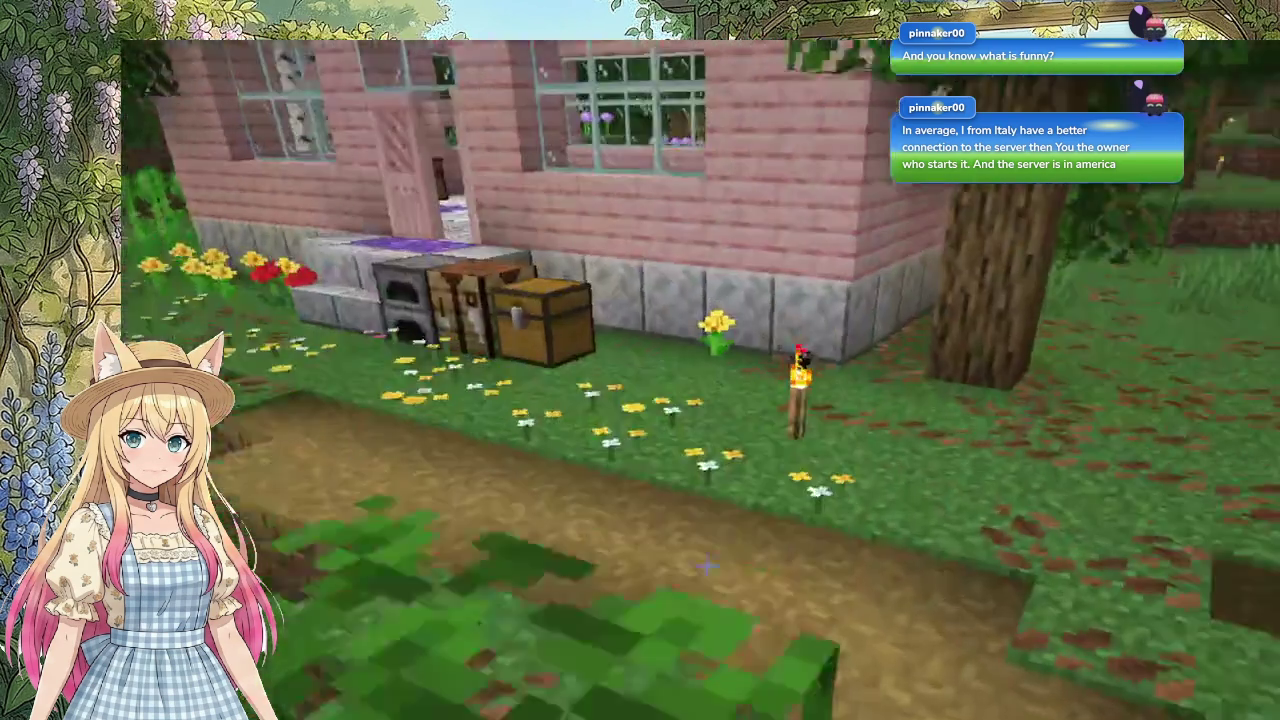
{"action": "key", "text": "w"}
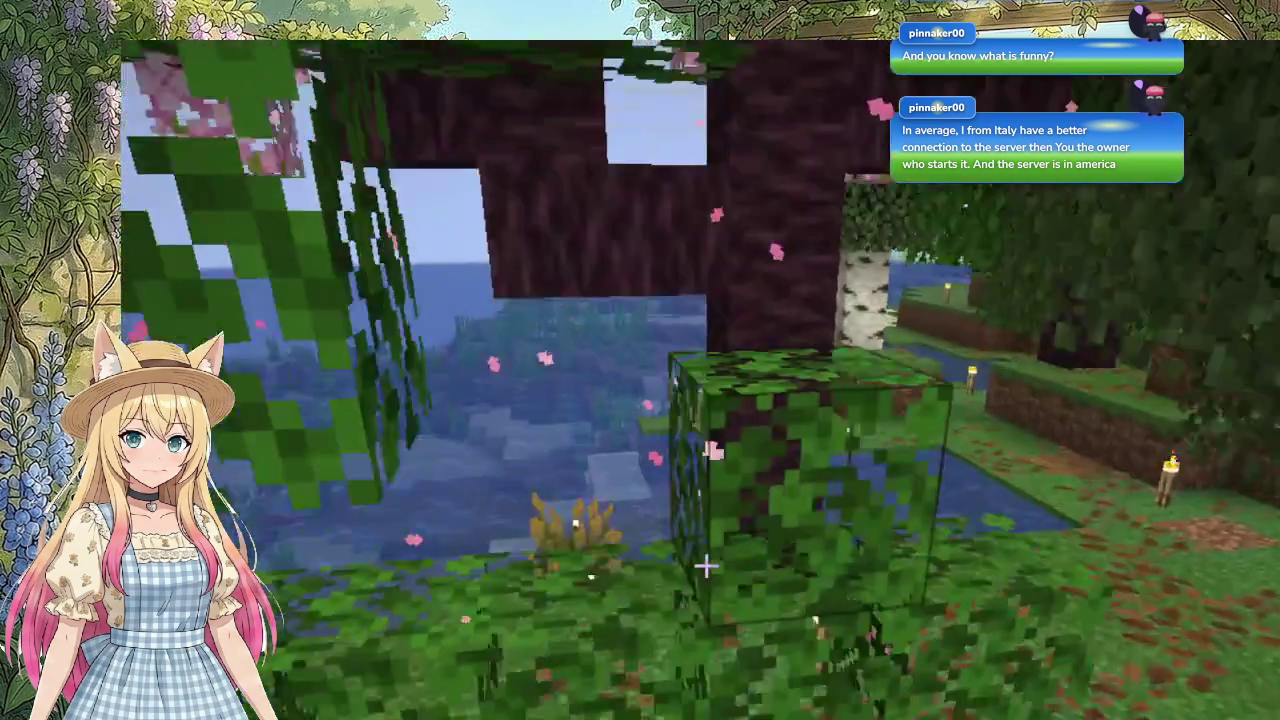
{"action": "key", "text": "w"}
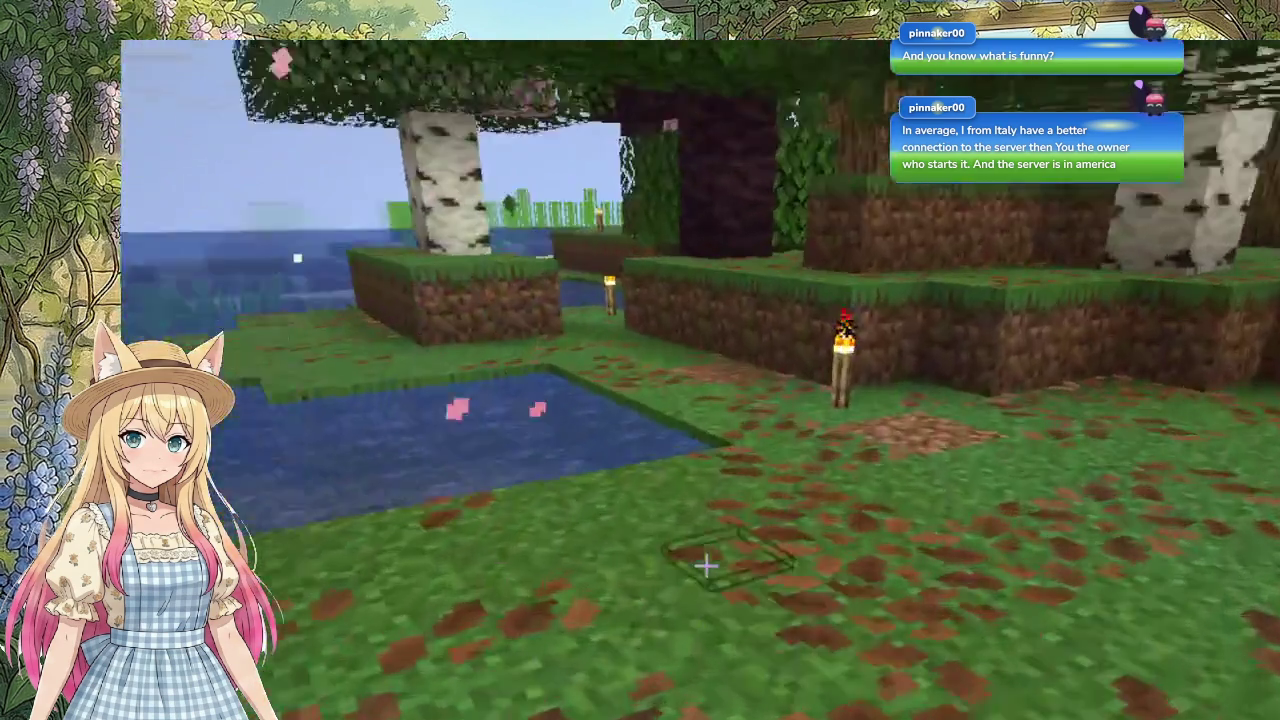
{"action": "key", "text": "w"}
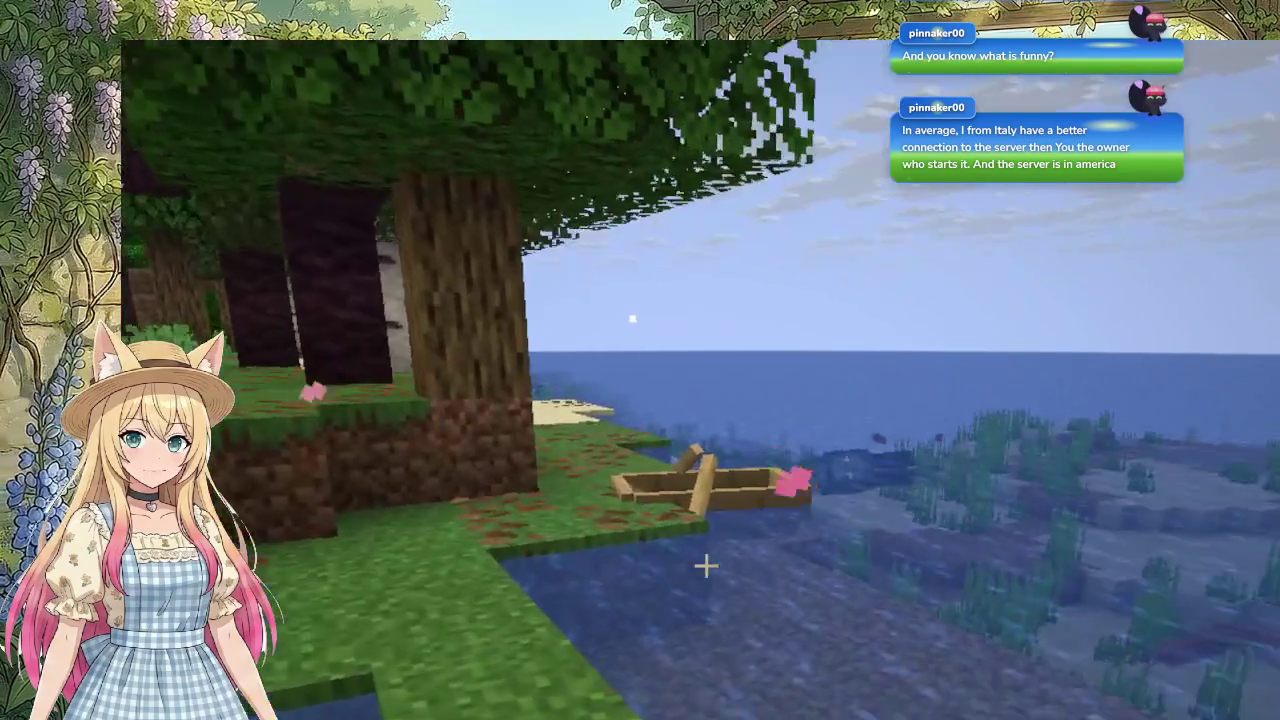
{"action": "key", "text": "w"}
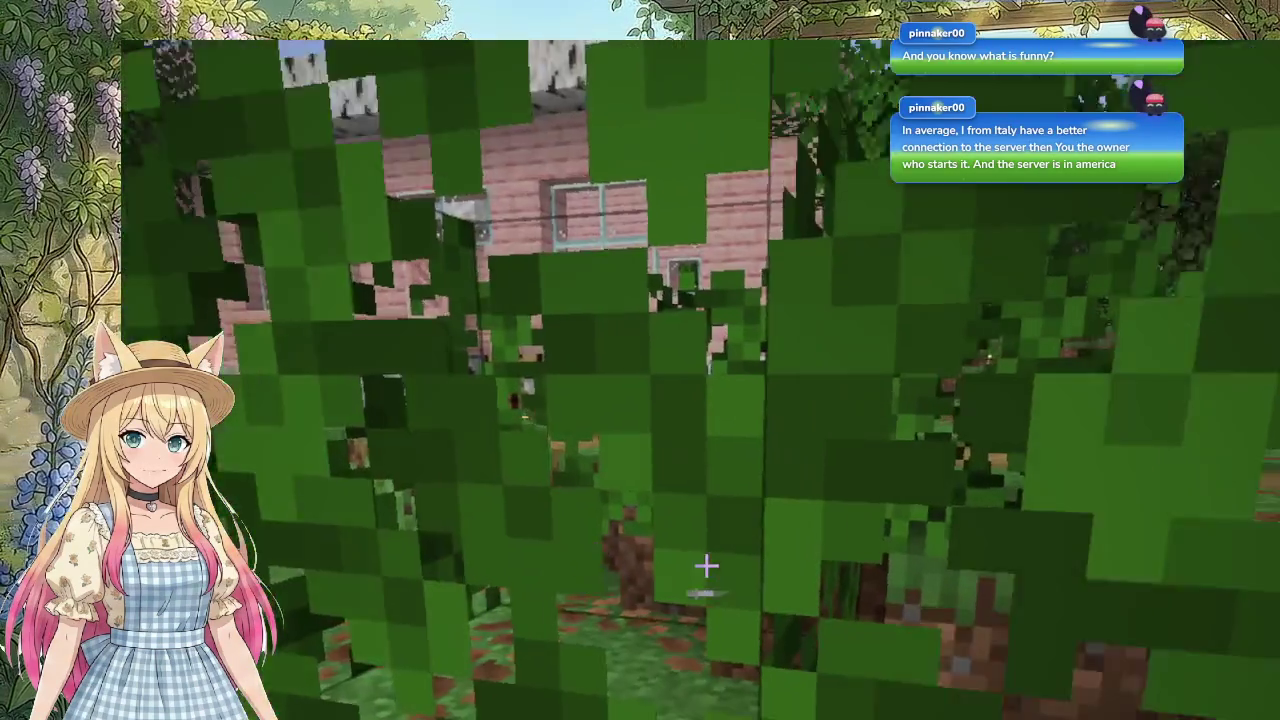
Step: Continue past the pond torch to the torch-lit birch trees and break the block ahead
{"action": "key", "text": "w"}
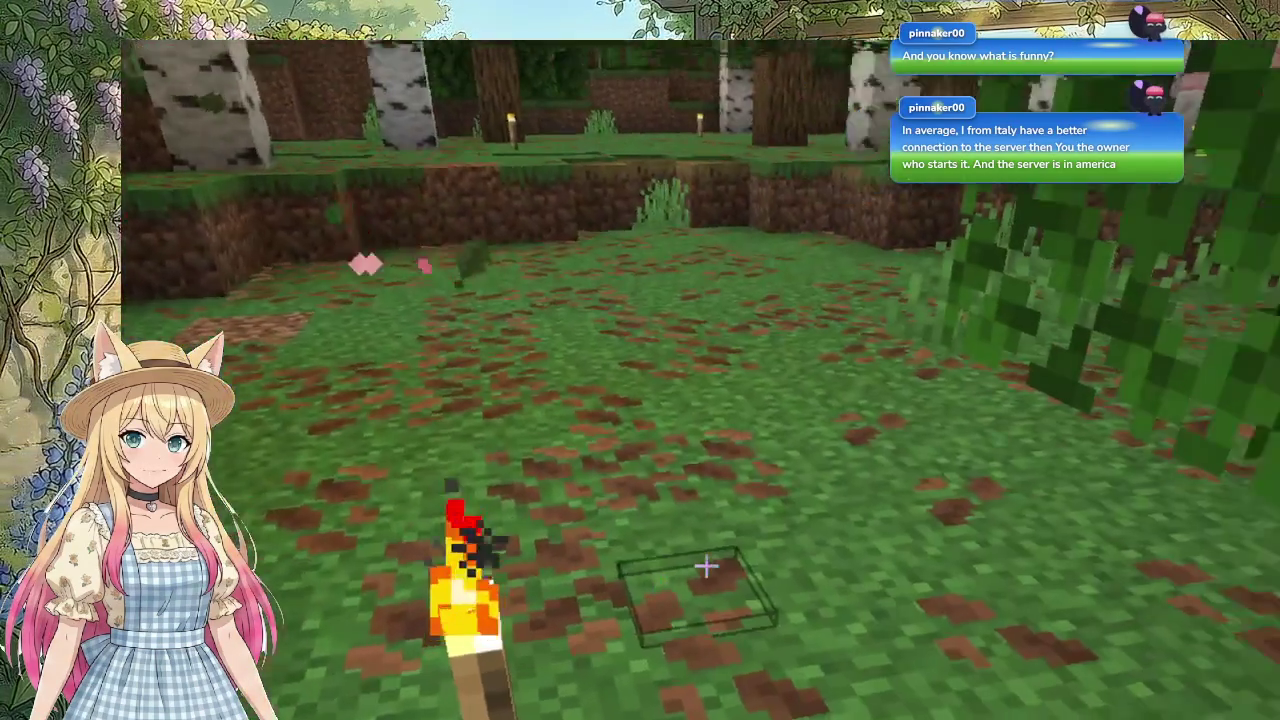
{"action": "key", "text": "w"}
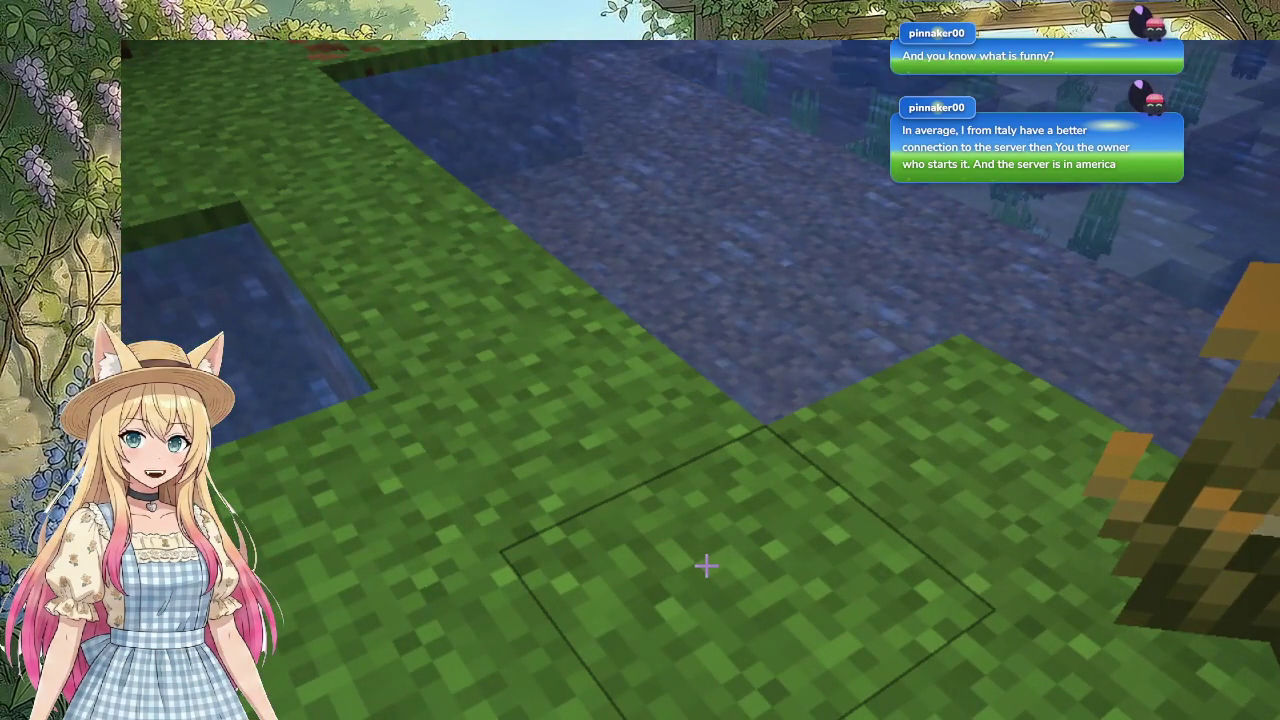
{"action": "key", "text": "w"}
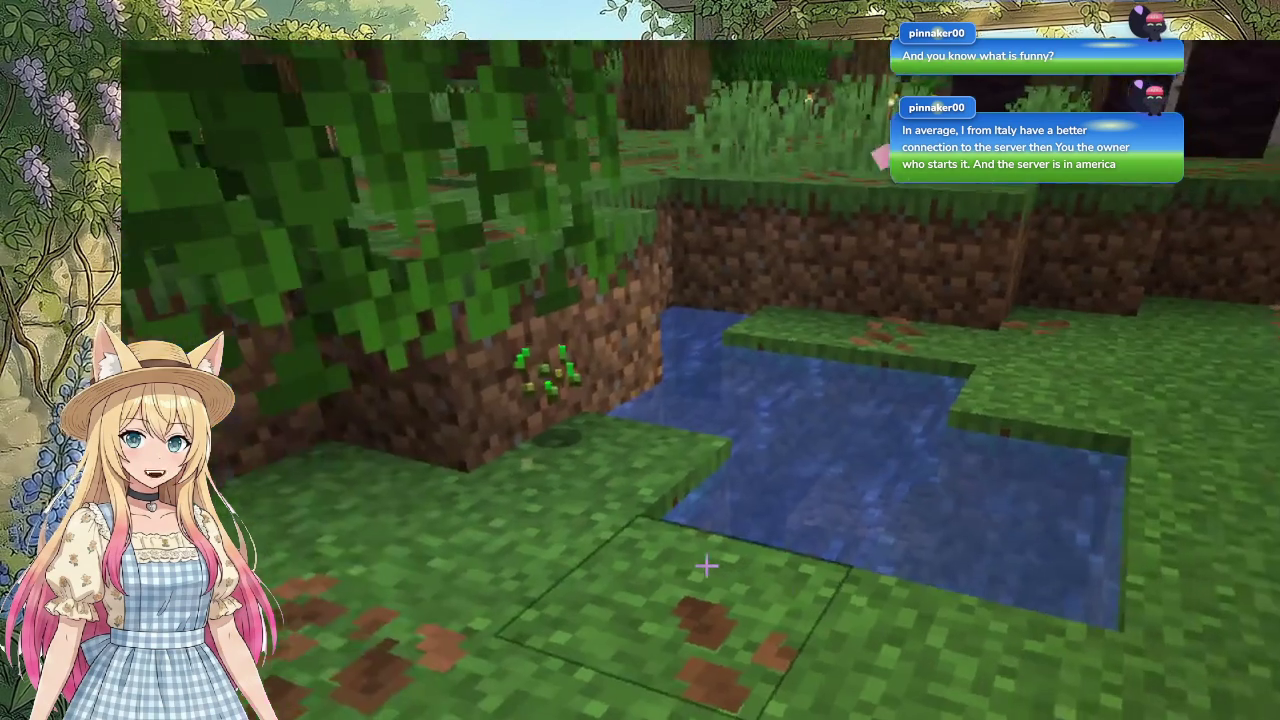
{"action": "key", "text": "w"}
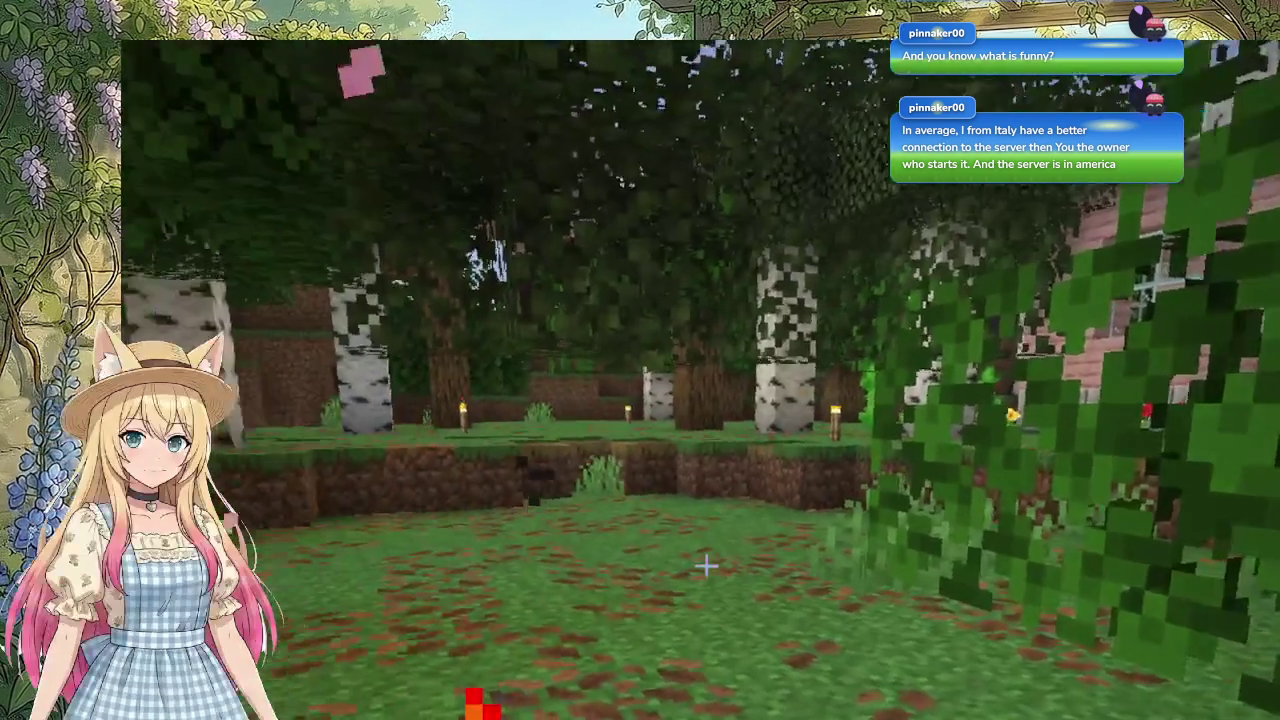
{"action": "key", "text": "w"}
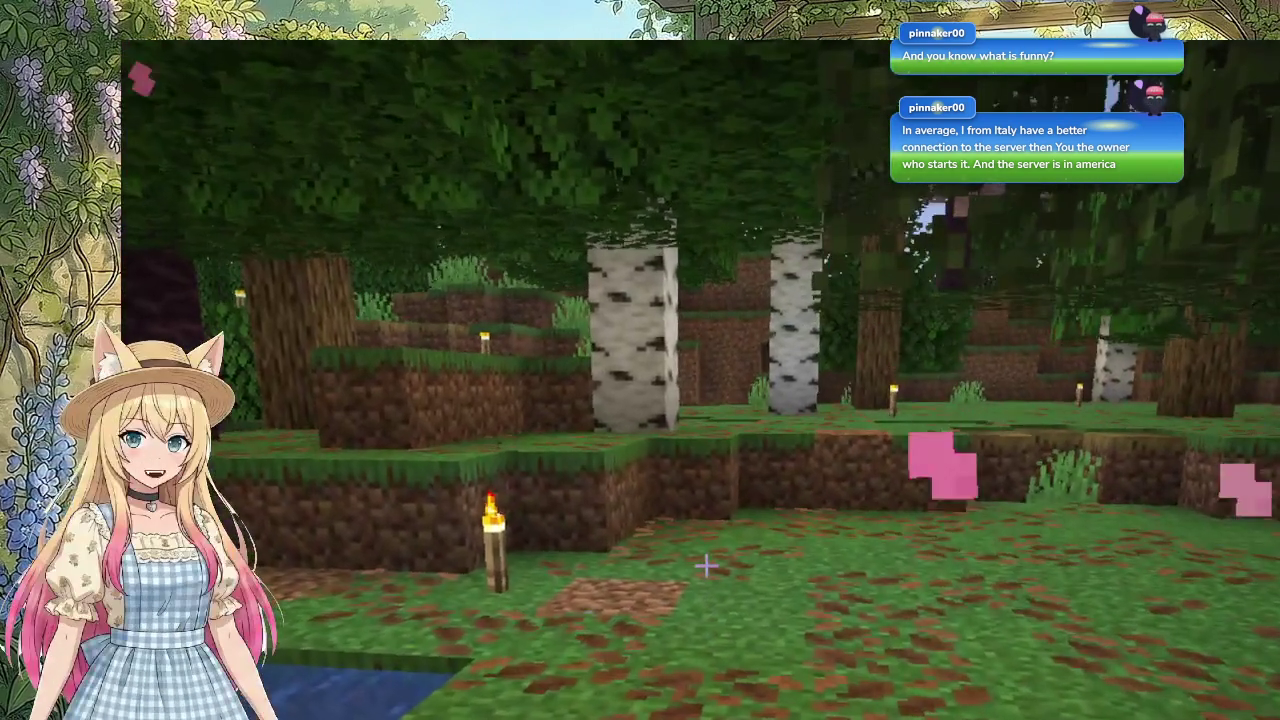
{"action": "key", "text": "w"}
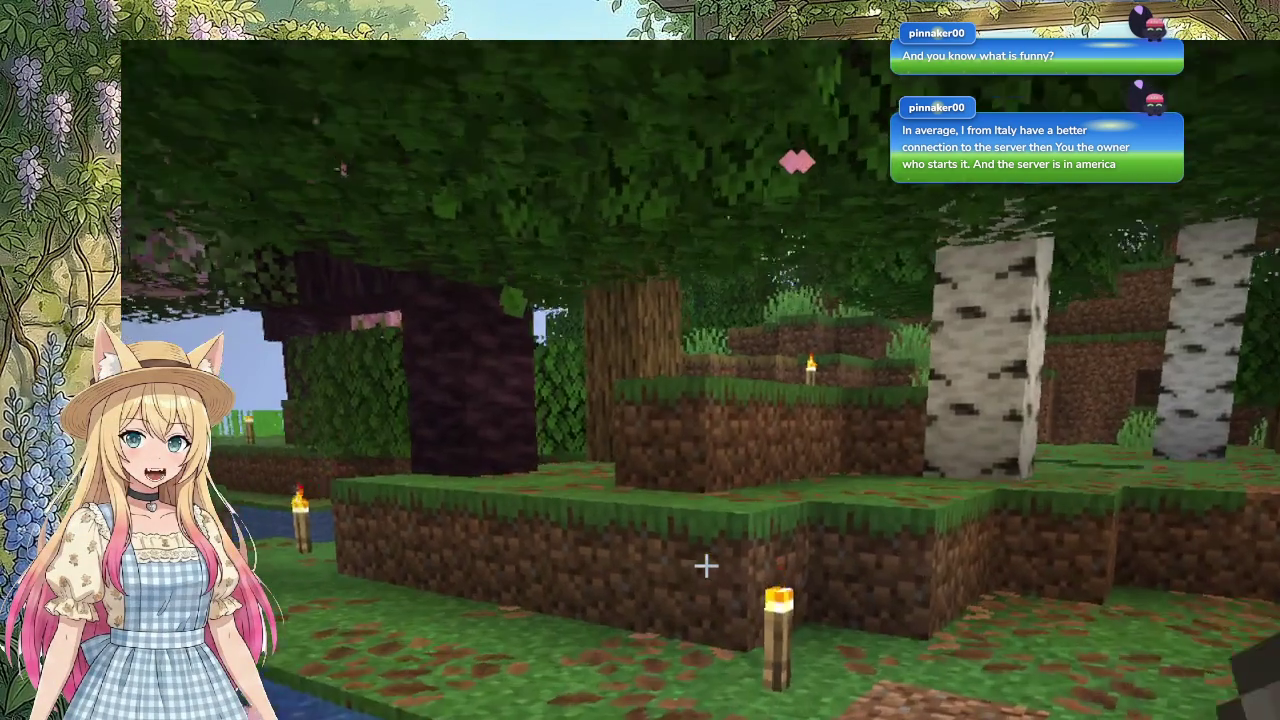
{"action": "left_click", "coordinate": [706, 566]}
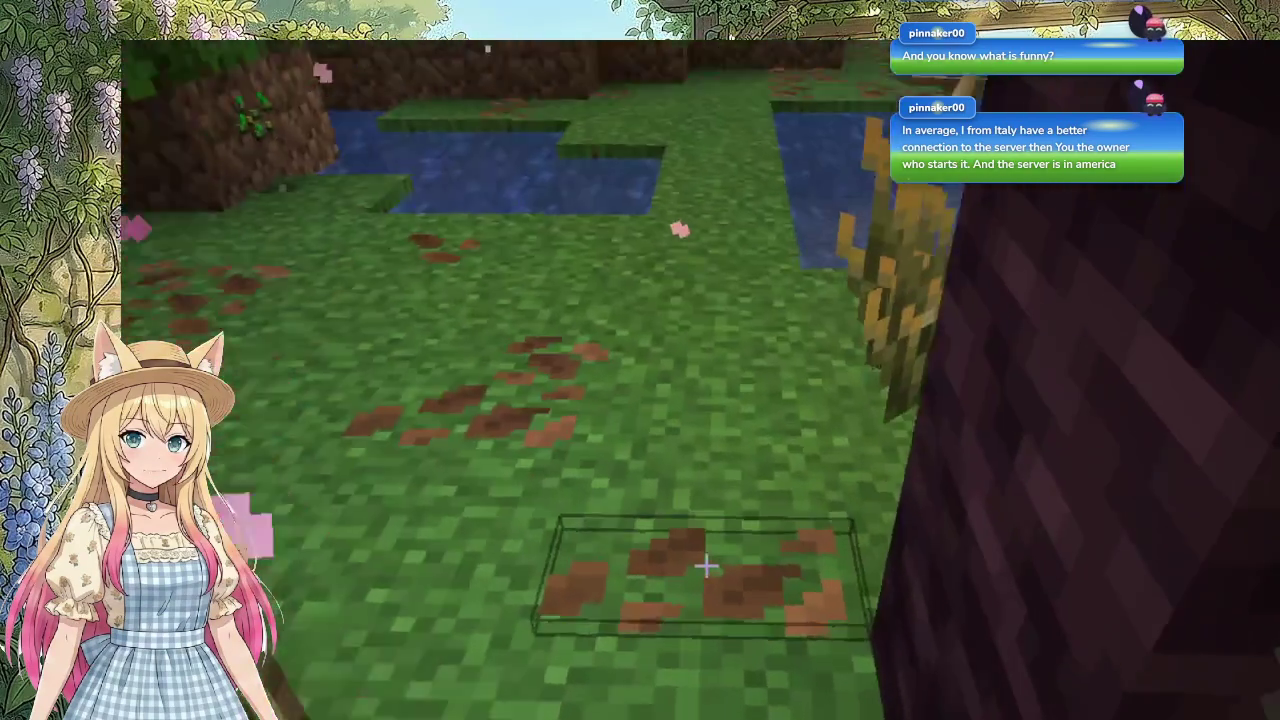
Step: Dig up seven grass blocks from the water's edge, the field, and beside the torch and dirt wall
{"action": "left_click", "coordinate": [706, 566]}
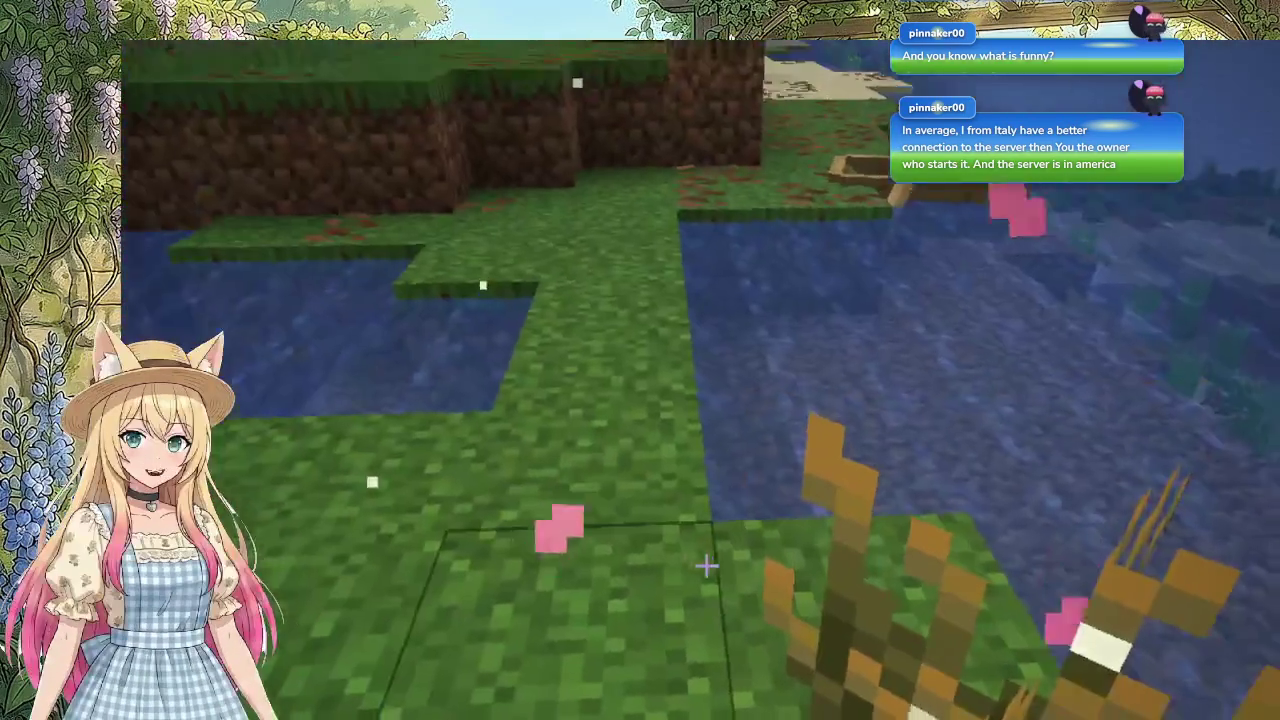
{"action": "left_click", "coordinate": [706, 566]}
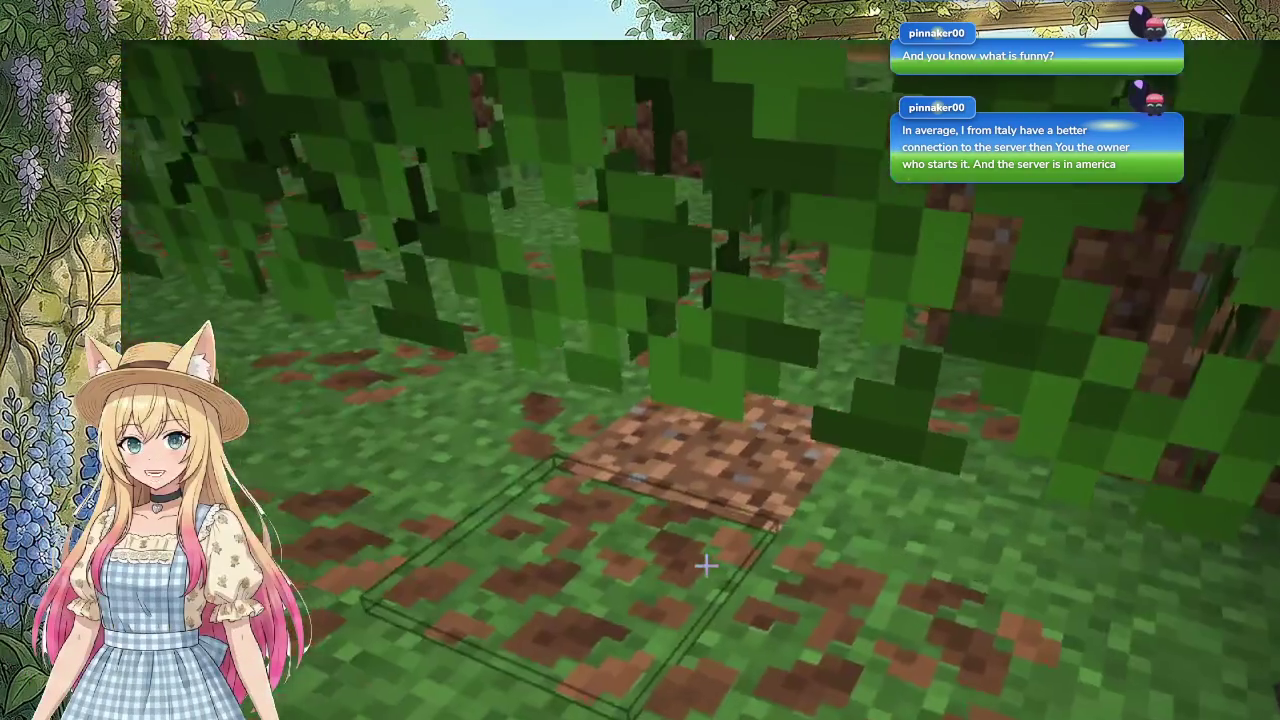
{"action": "left_click", "coordinate": [706, 566]}
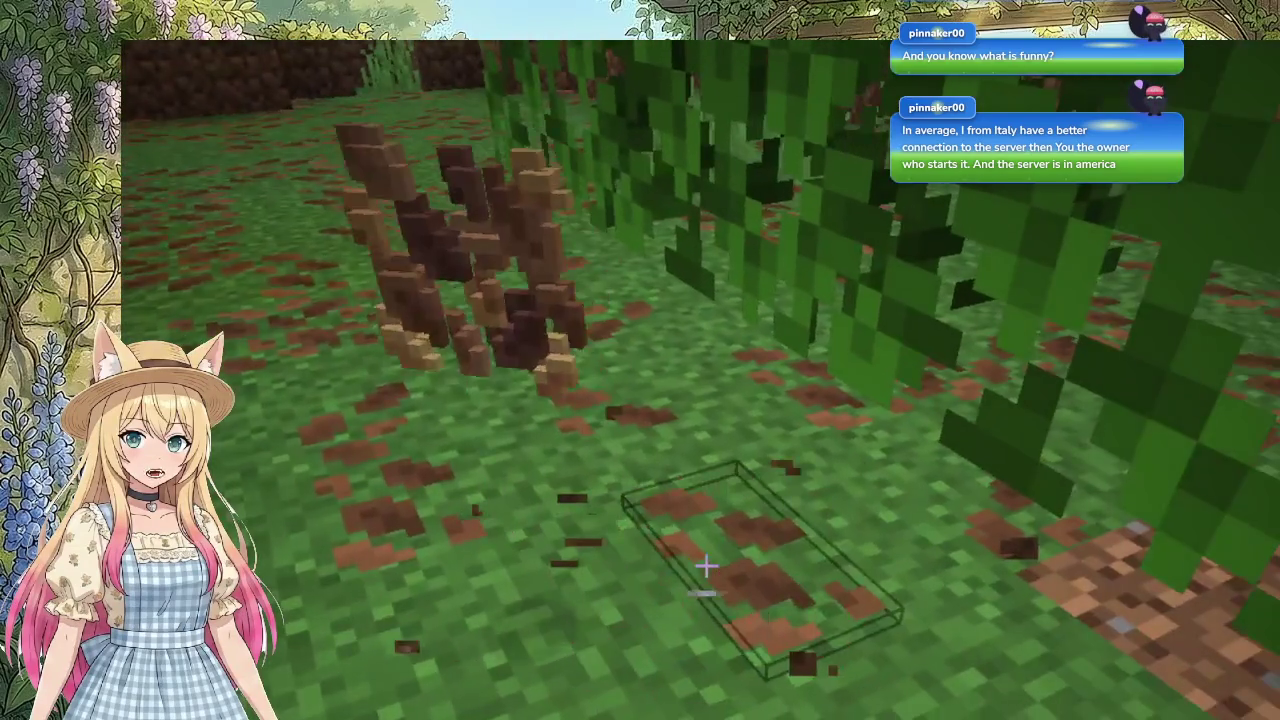
{"action": "left_click", "coordinate": [706, 566]}
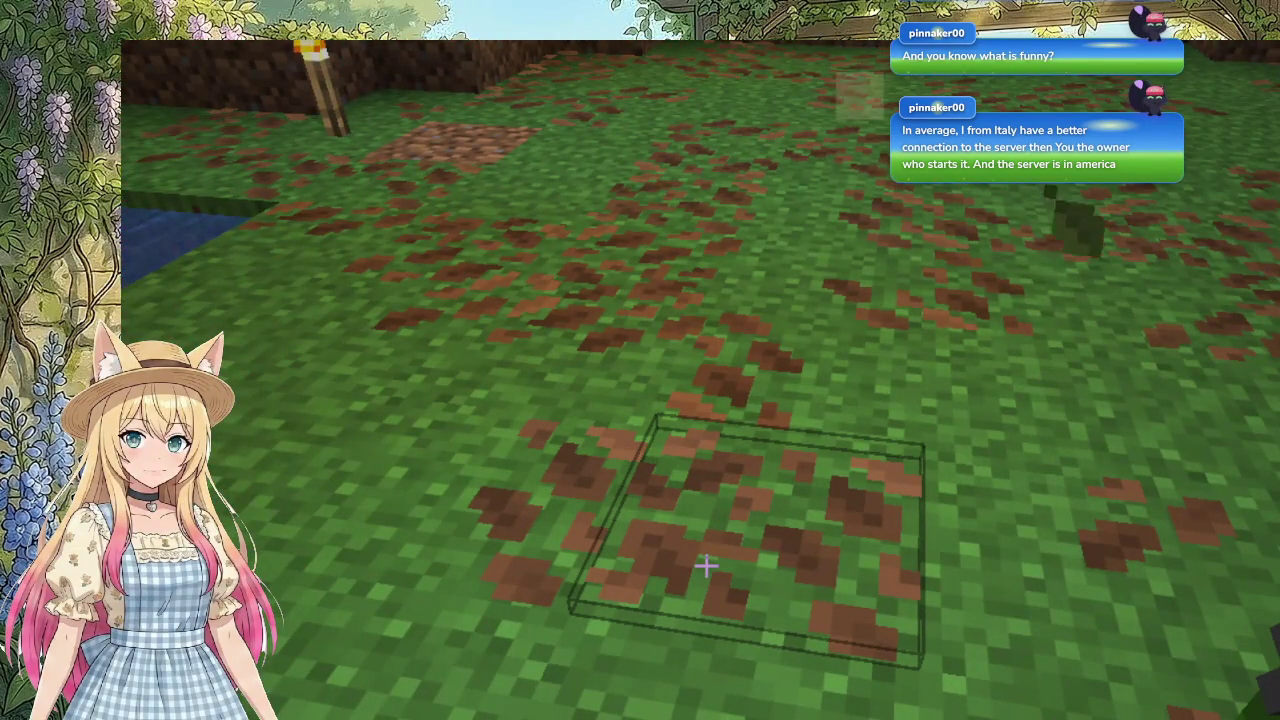
{"action": "left_click", "coordinate": [706, 566]}
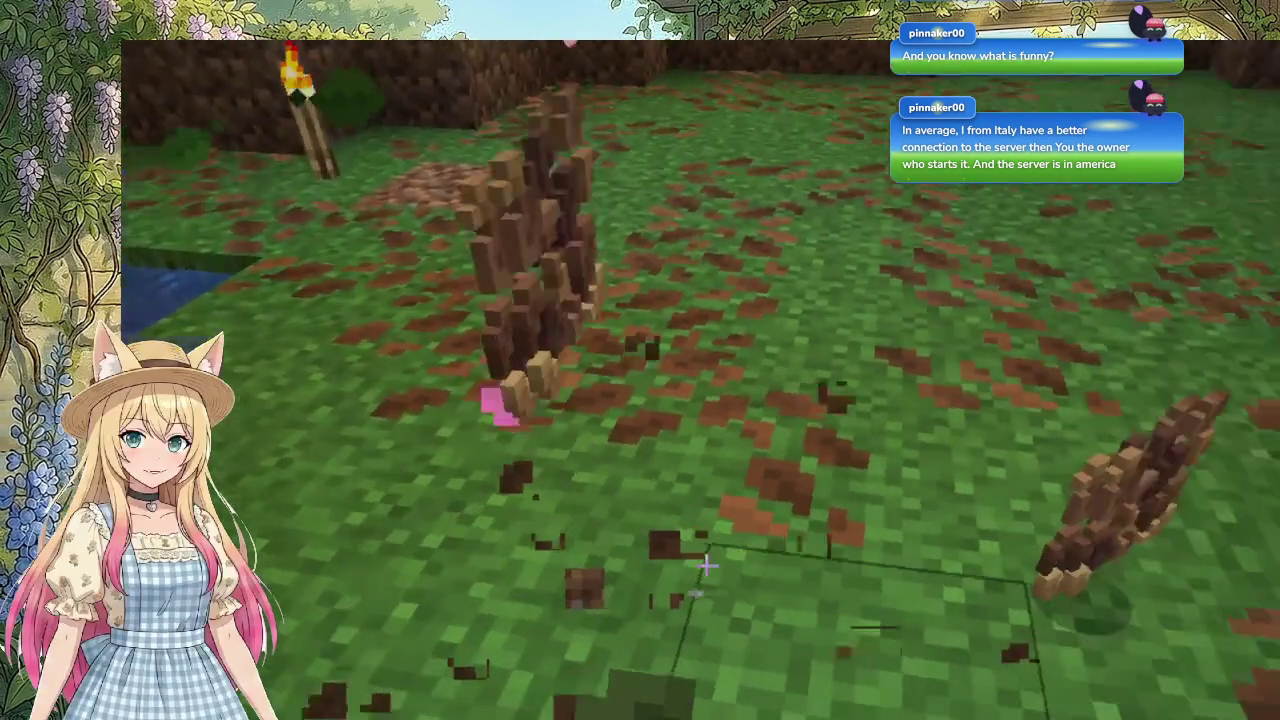
{"action": "left_click", "coordinate": [706, 566]}
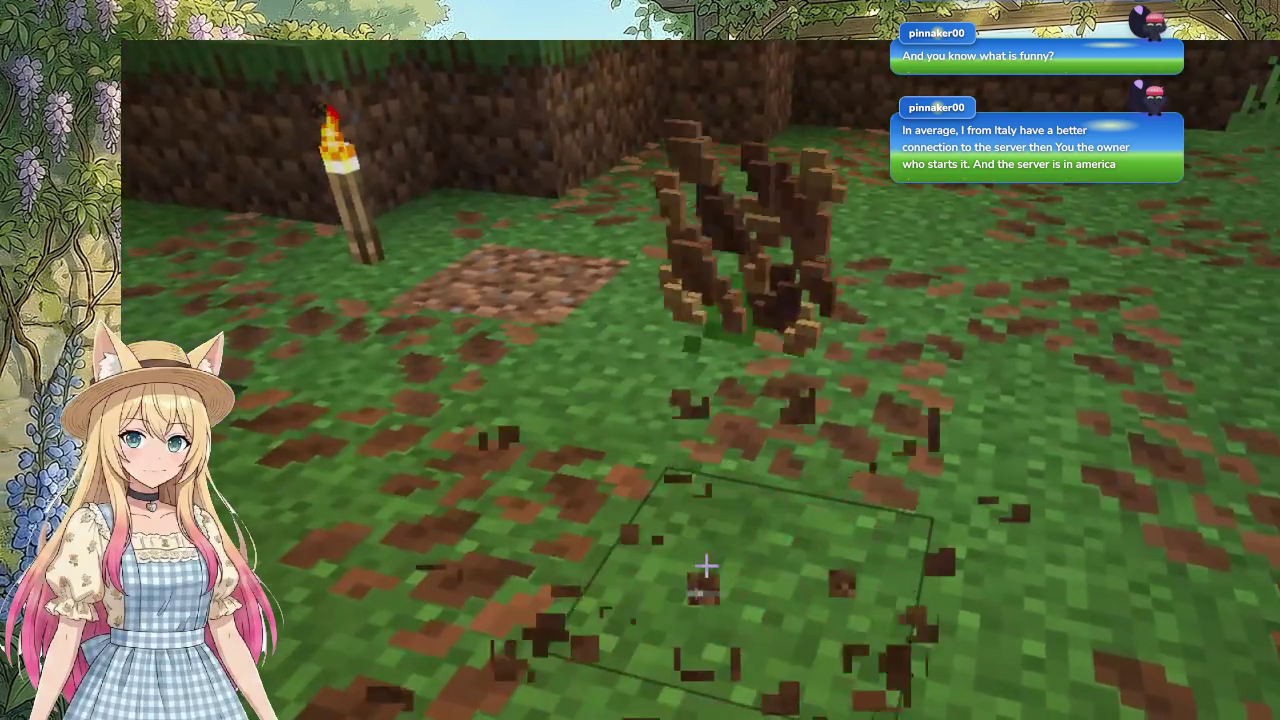
{"action": "left_click", "coordinate": [706, 566]}
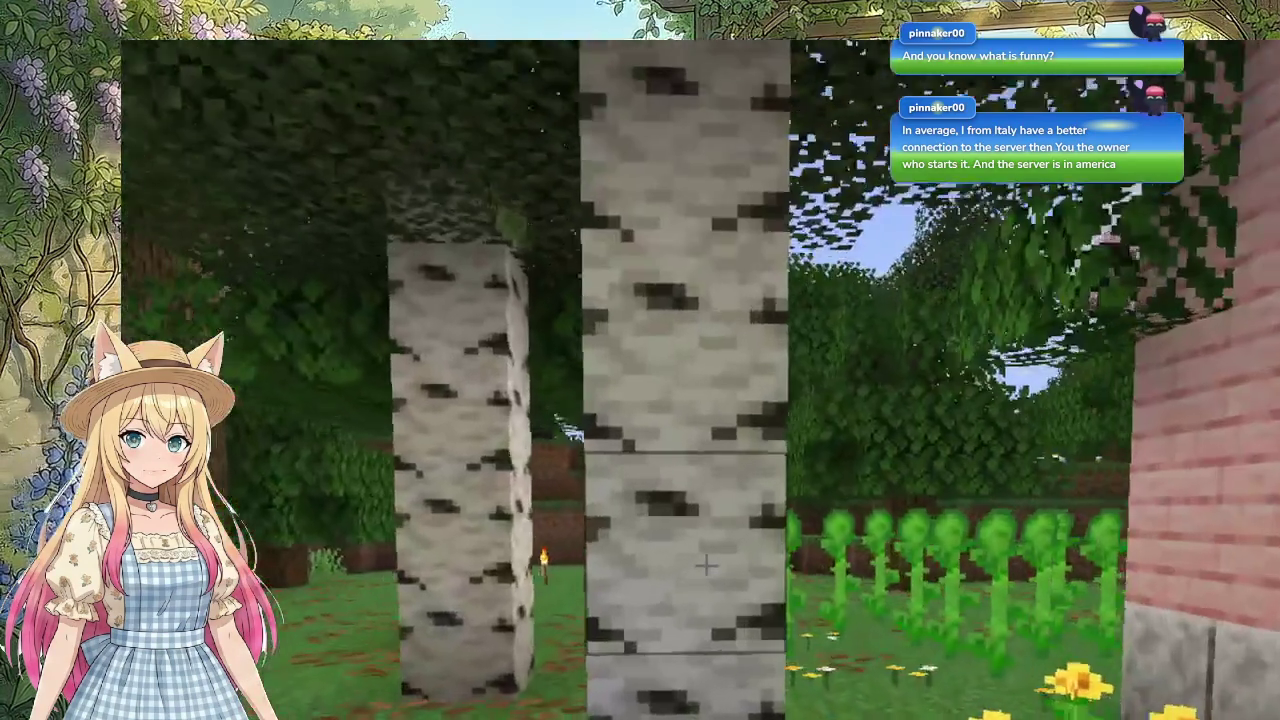
Step: Chop five birch logs up the trunk into the canopy, plus the leftover block overhead
{"action": "left_click", "coordinate": [706, 566]}
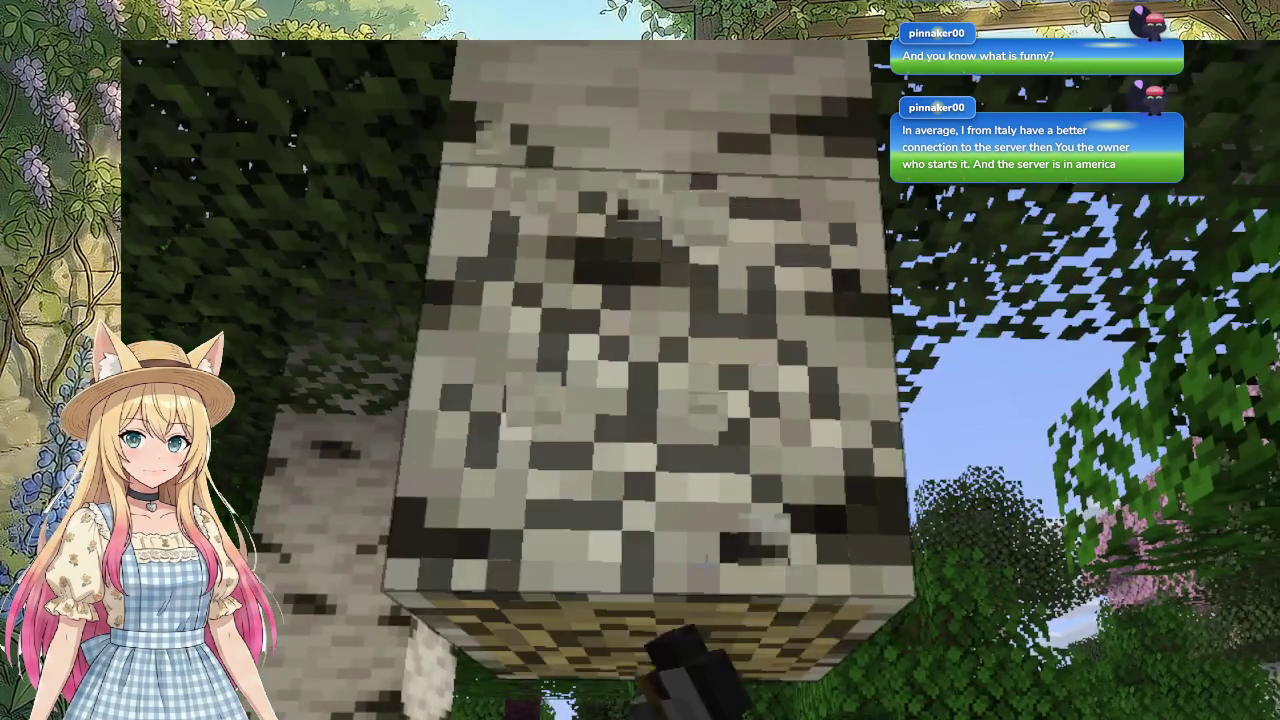
{"action": "left_click", "coordinate": [706, 566]}
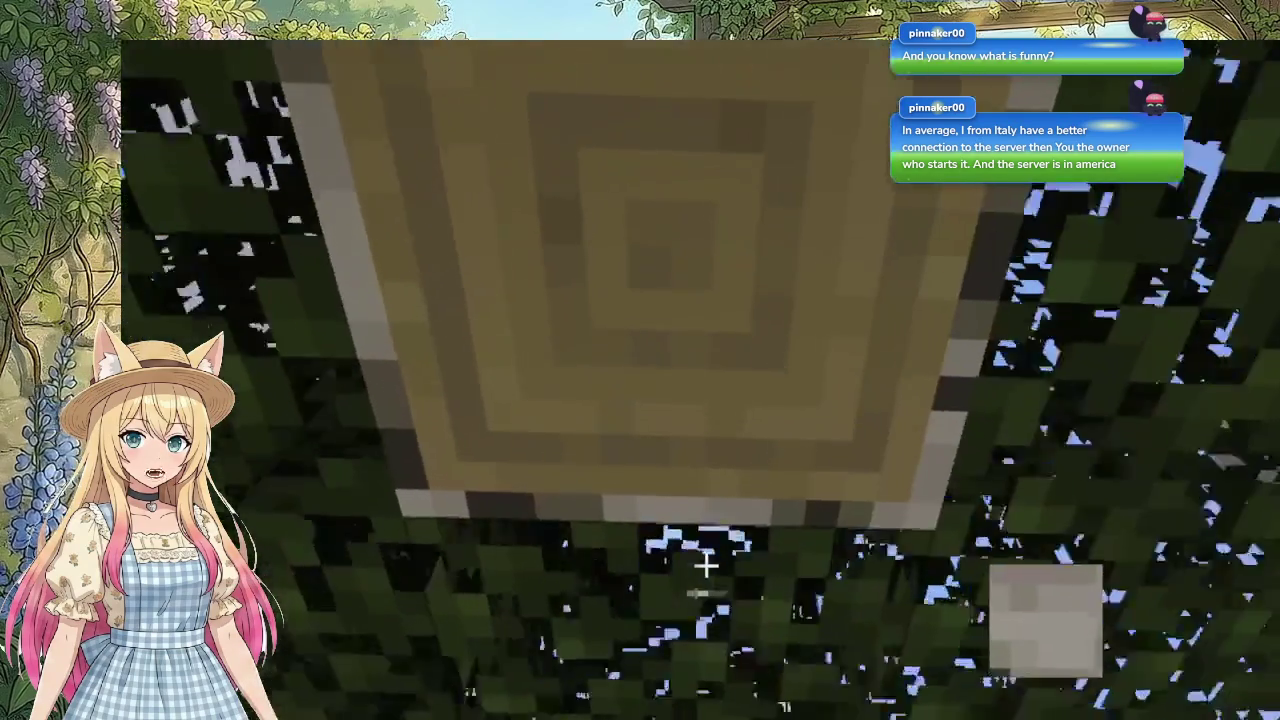
{"action": "left_click", "coordinate": [706, 566]}
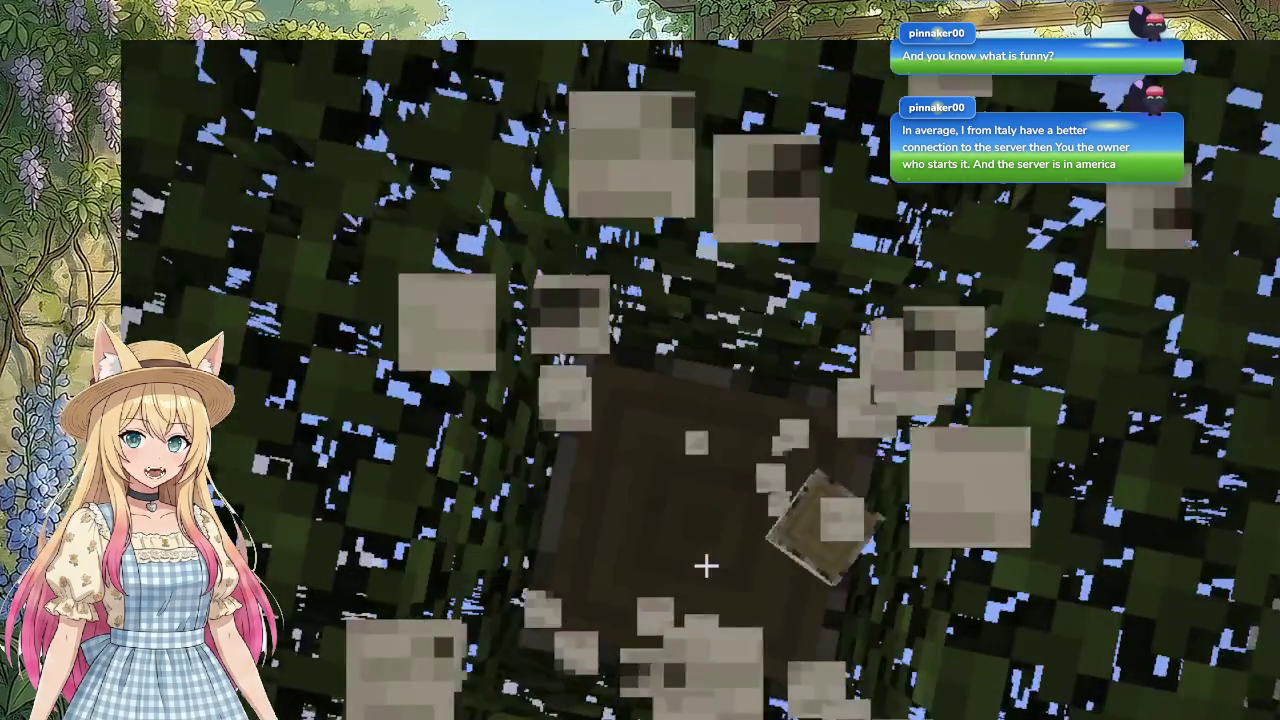
{"action": "left_click", "coordinate": [706, 566]}
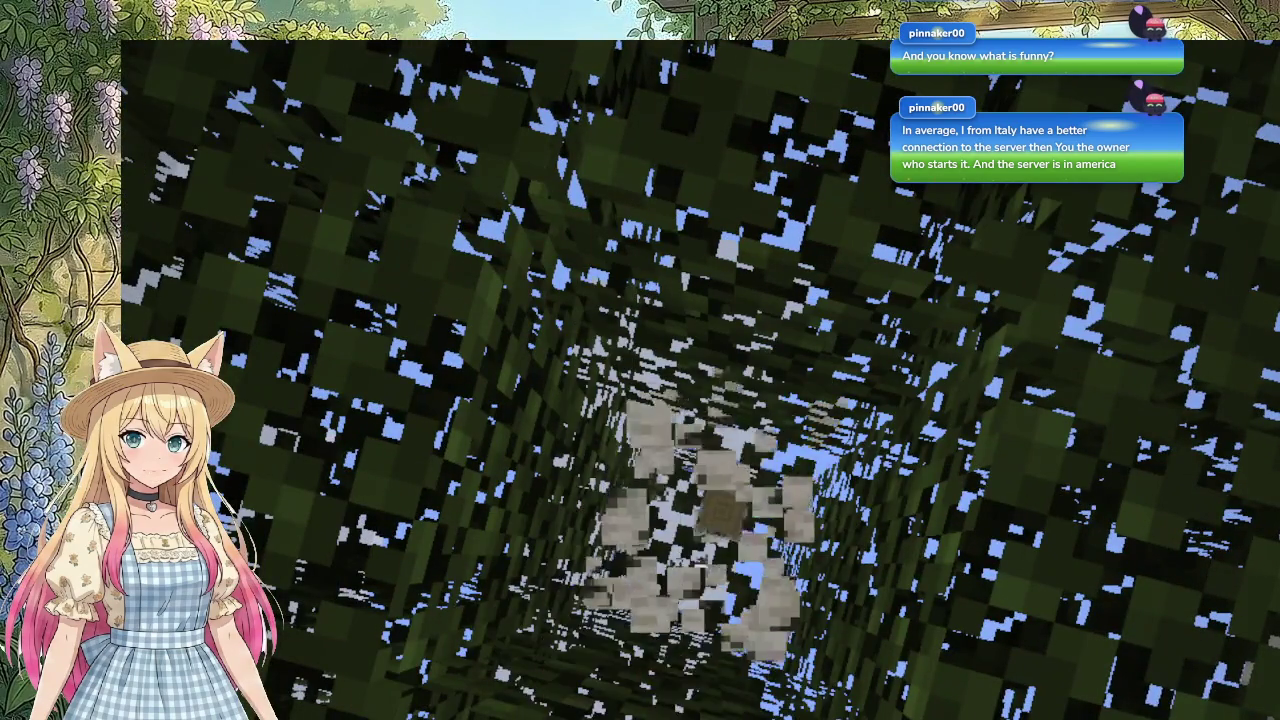
{"action": "left_click", "coordinate": [706, 566]}
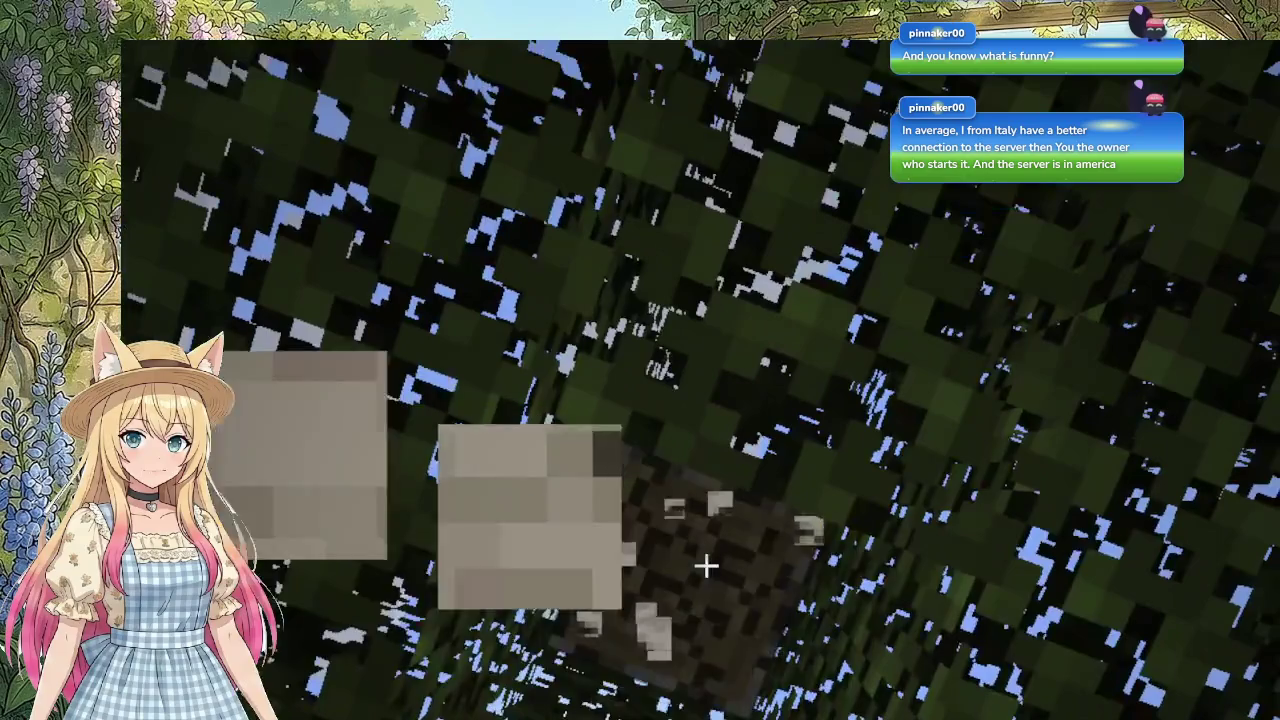
{"action": "left_click", "coordinate": [706, 566]}
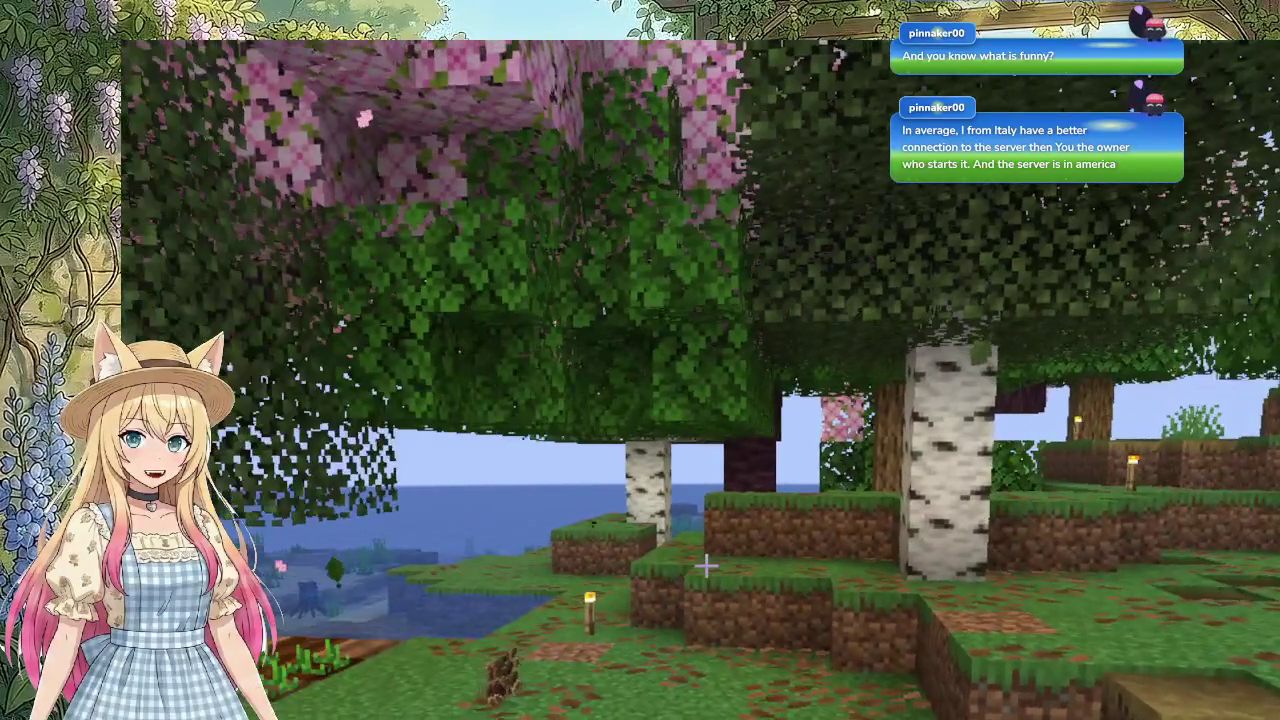
Step: Walk from the chopped birch tree past the torch back to the pink house yard
{"action": "key", "text": "w"}
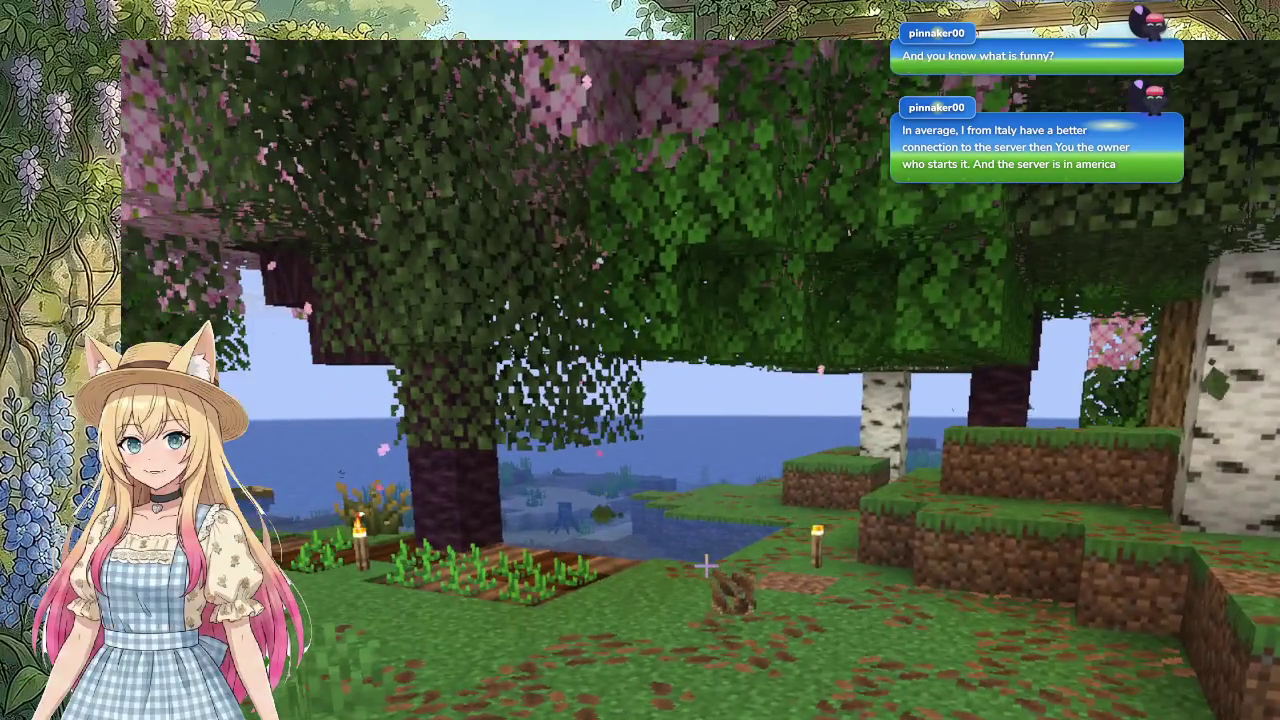
{"action": "key", "text": "w"}
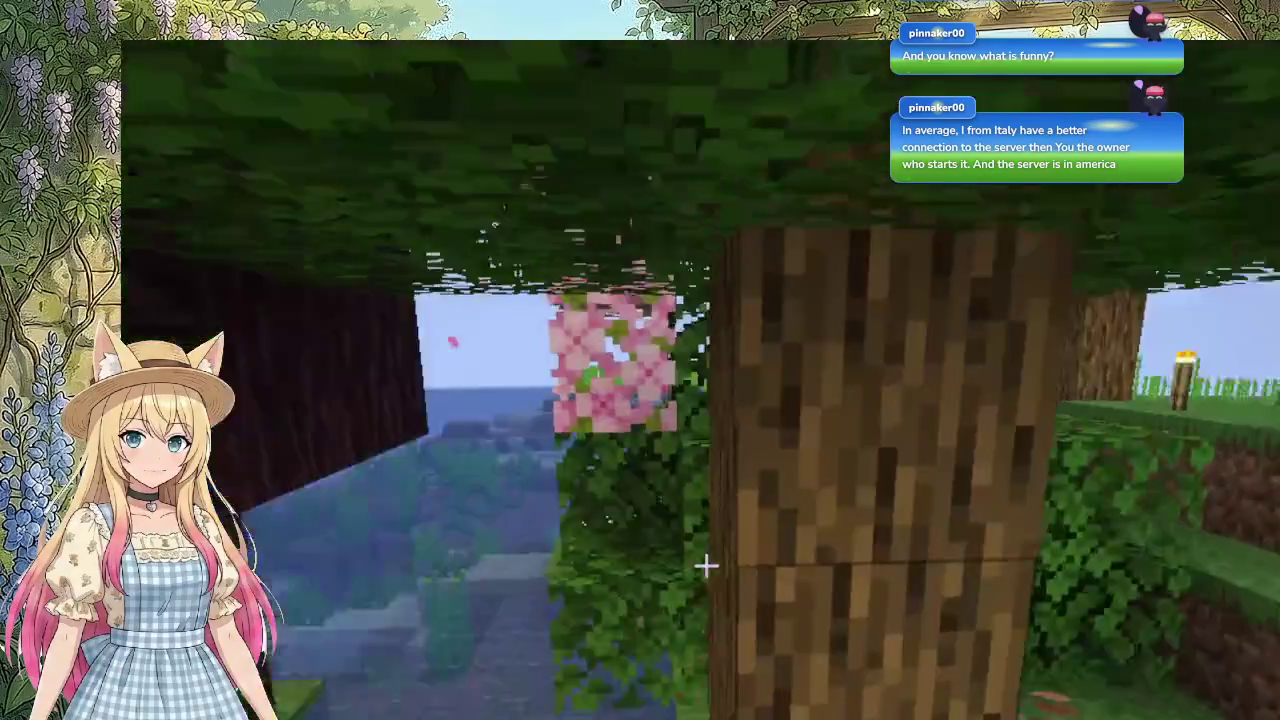
{"action": "mouse_move", "coordinate": [706, 566]}
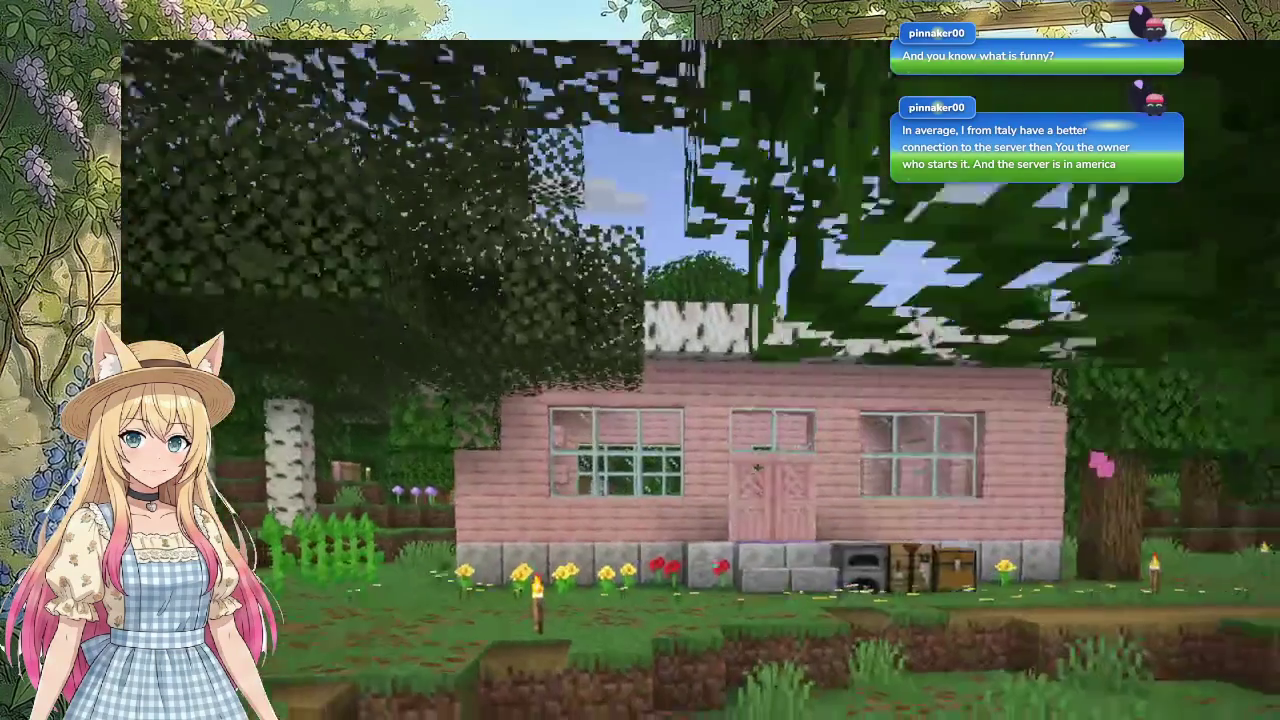
{"action": "key", "text": "w"}
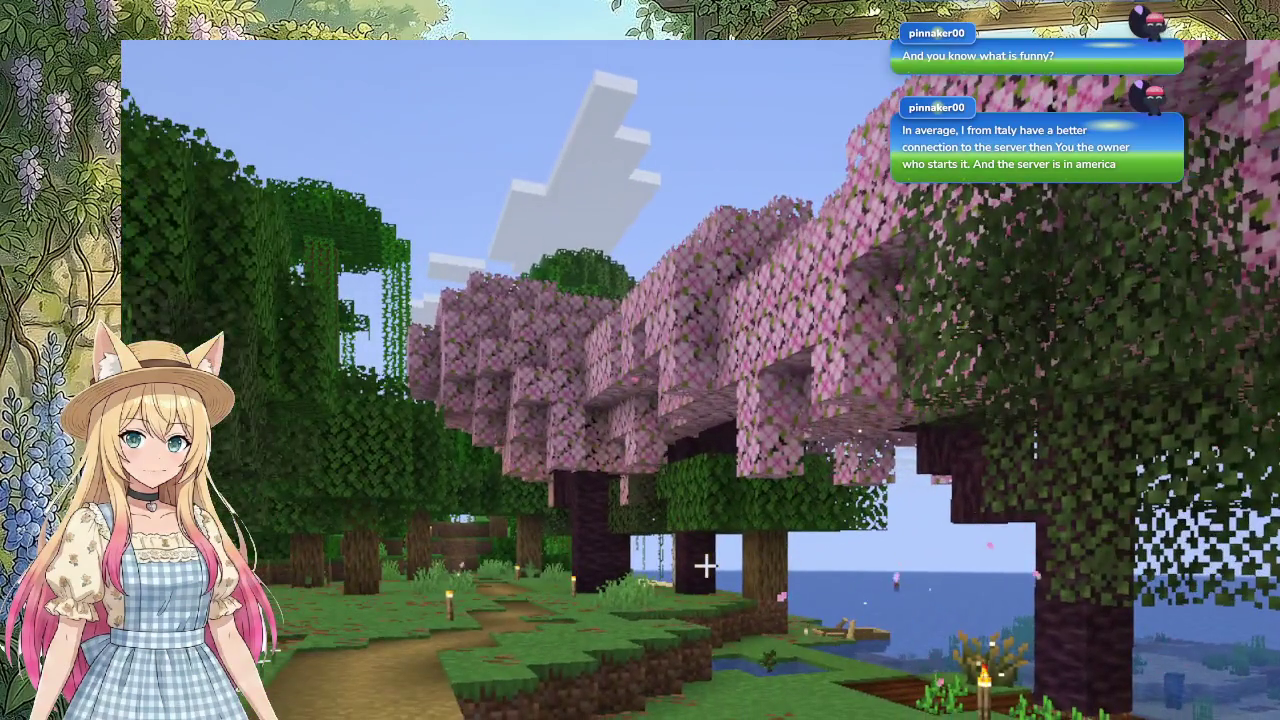
Step: Walk past the cherry trees by the water to the pink house and check the inventory
{"action": "key", "text": "w"}
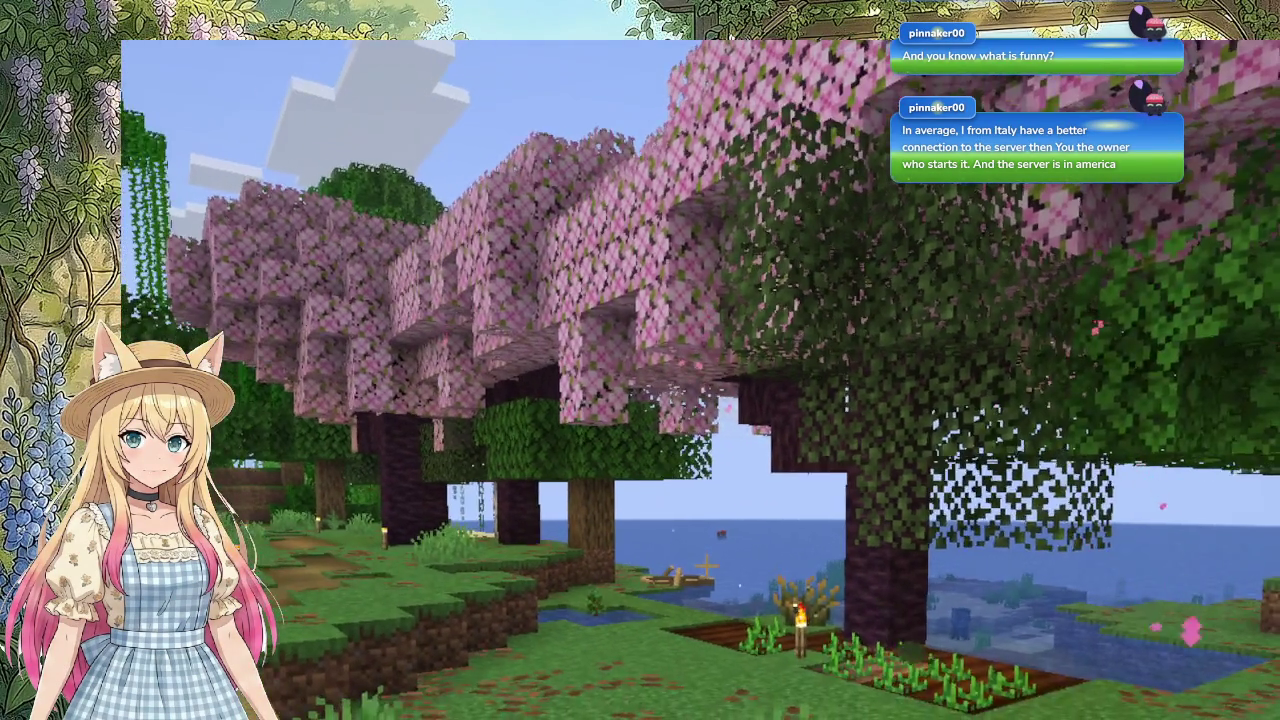
{"action": "key", "text": "w"}
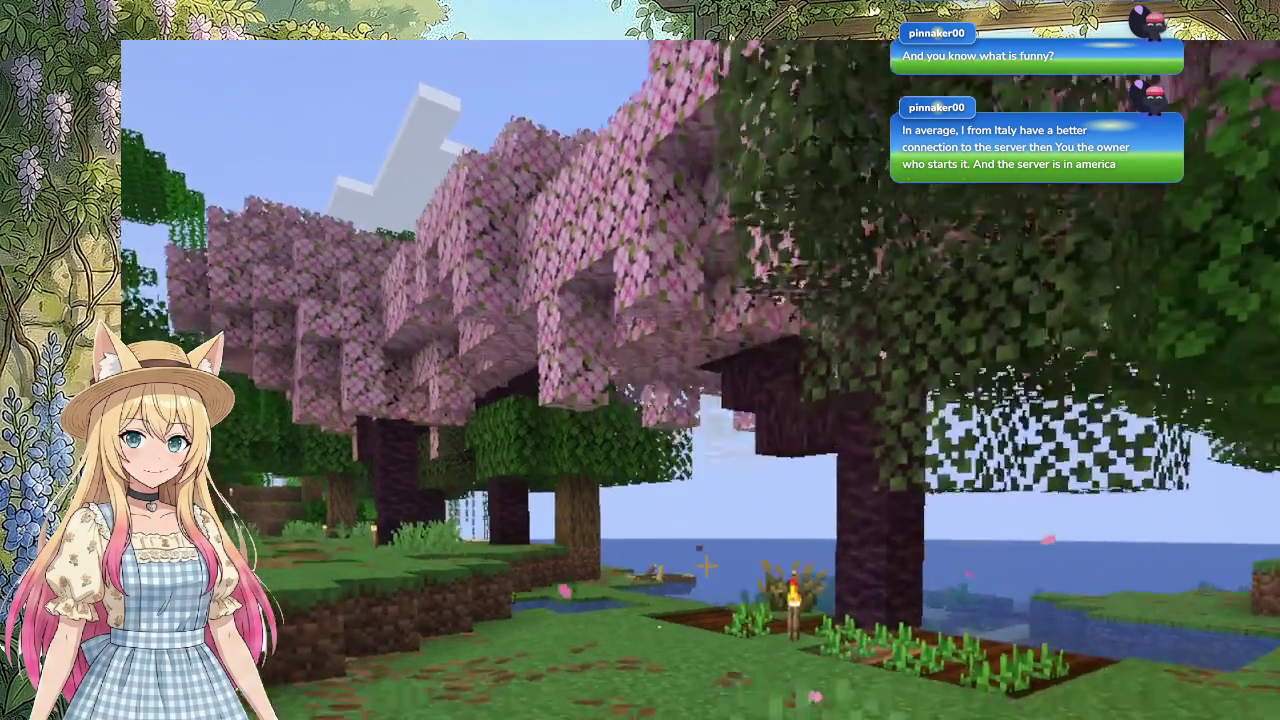
{"action": "key", "text": "w"}
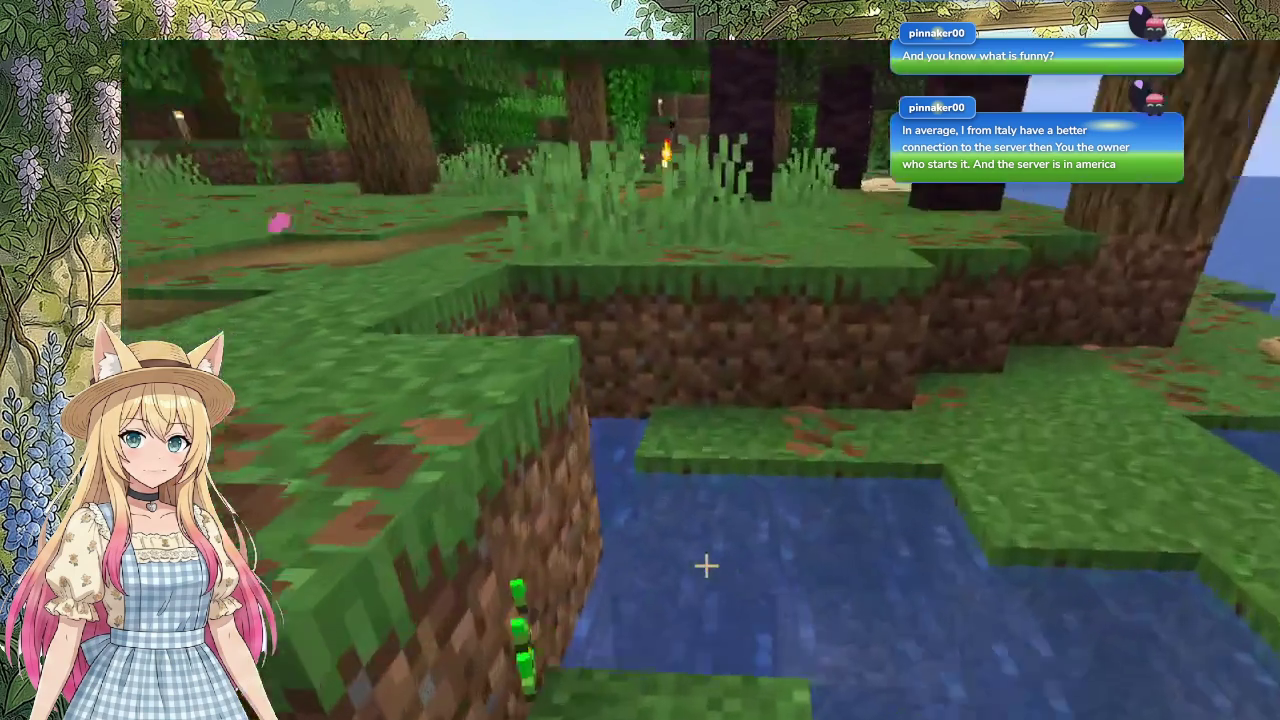
{"action": "key", "text": "e"}
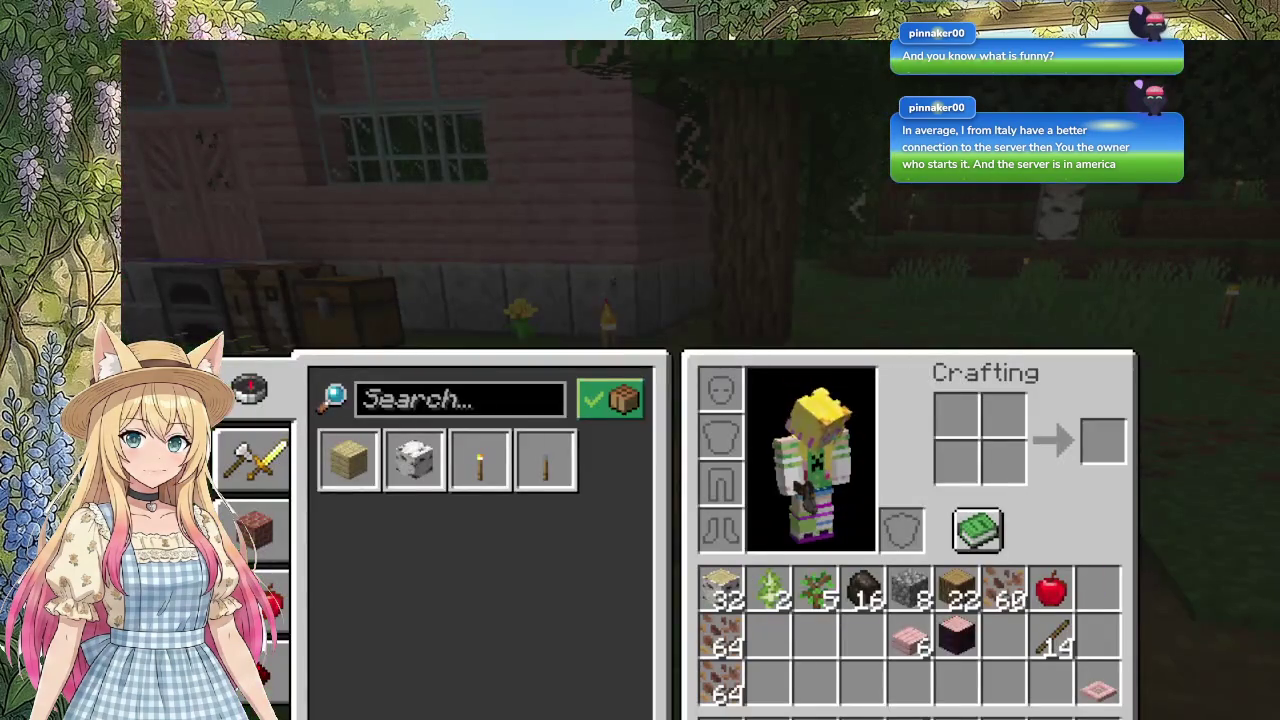
{"action": "key", "text": "e"}
Step: Store a sapling in the outdoor chest beside the house, then go inside
{"action": "key", "text": "w"}
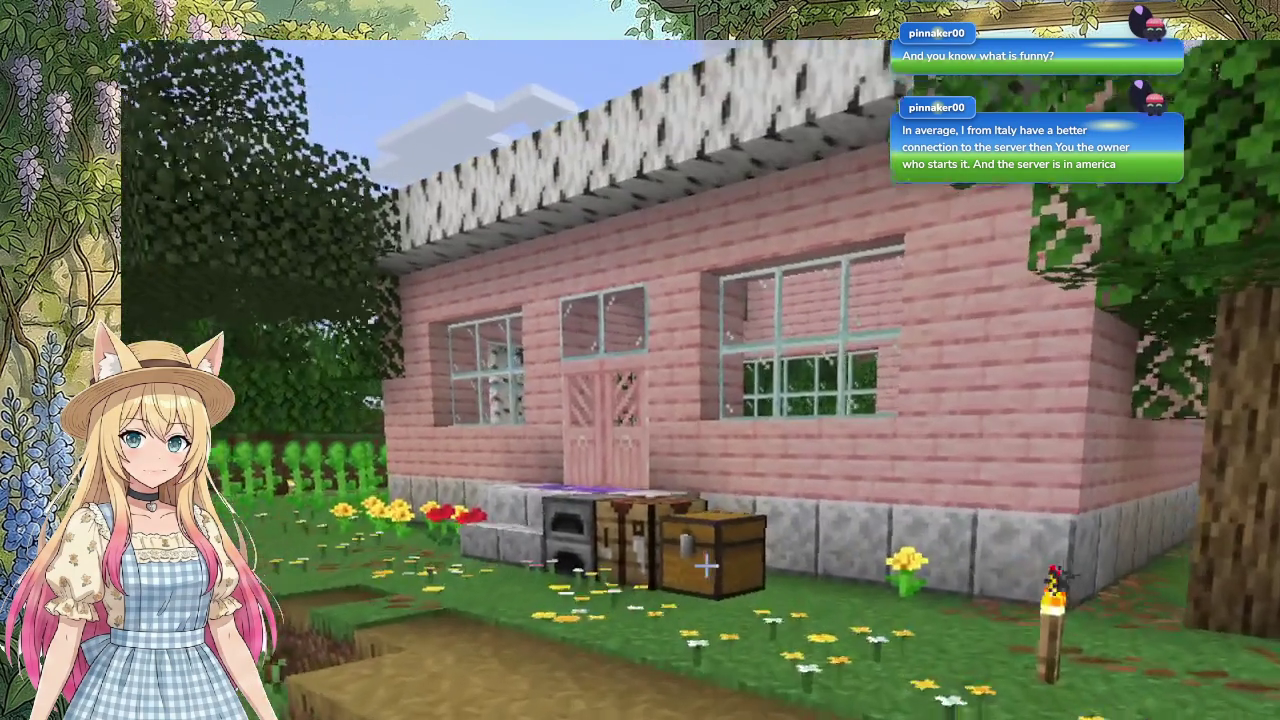
{"action": "key", "text": "w"}
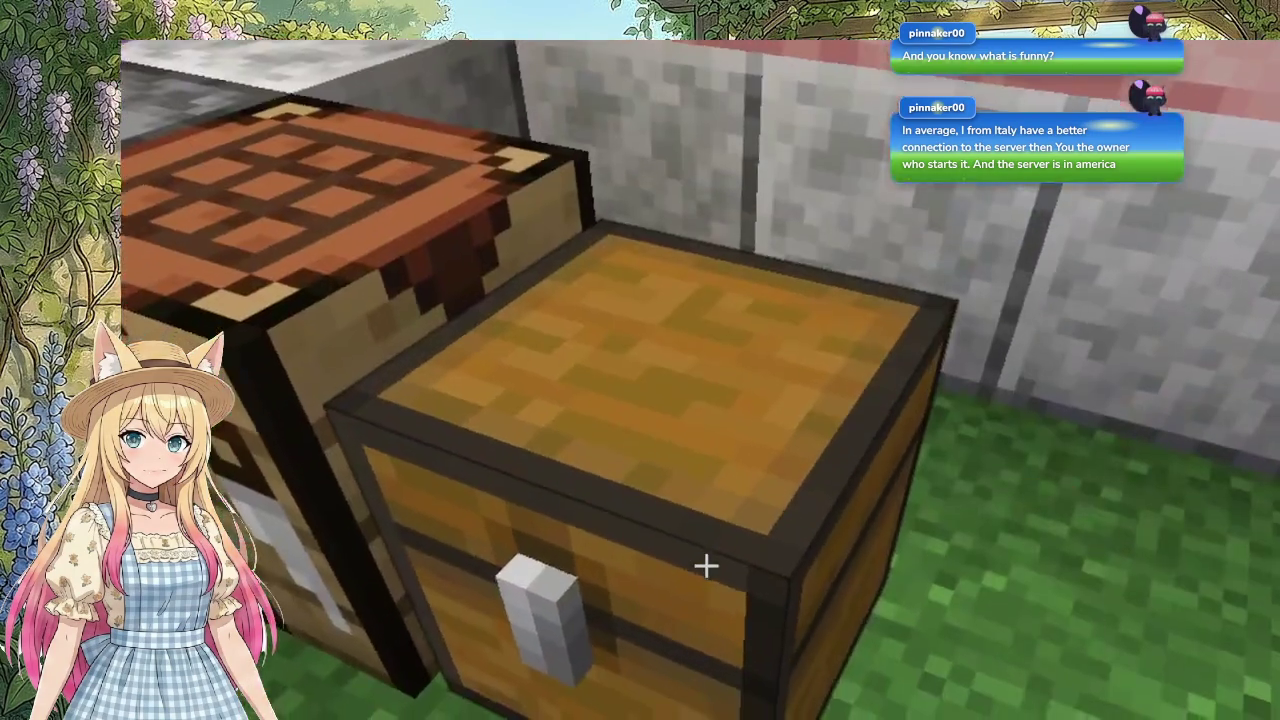
{"action": "right_click", "coordinate": [706, 566]}
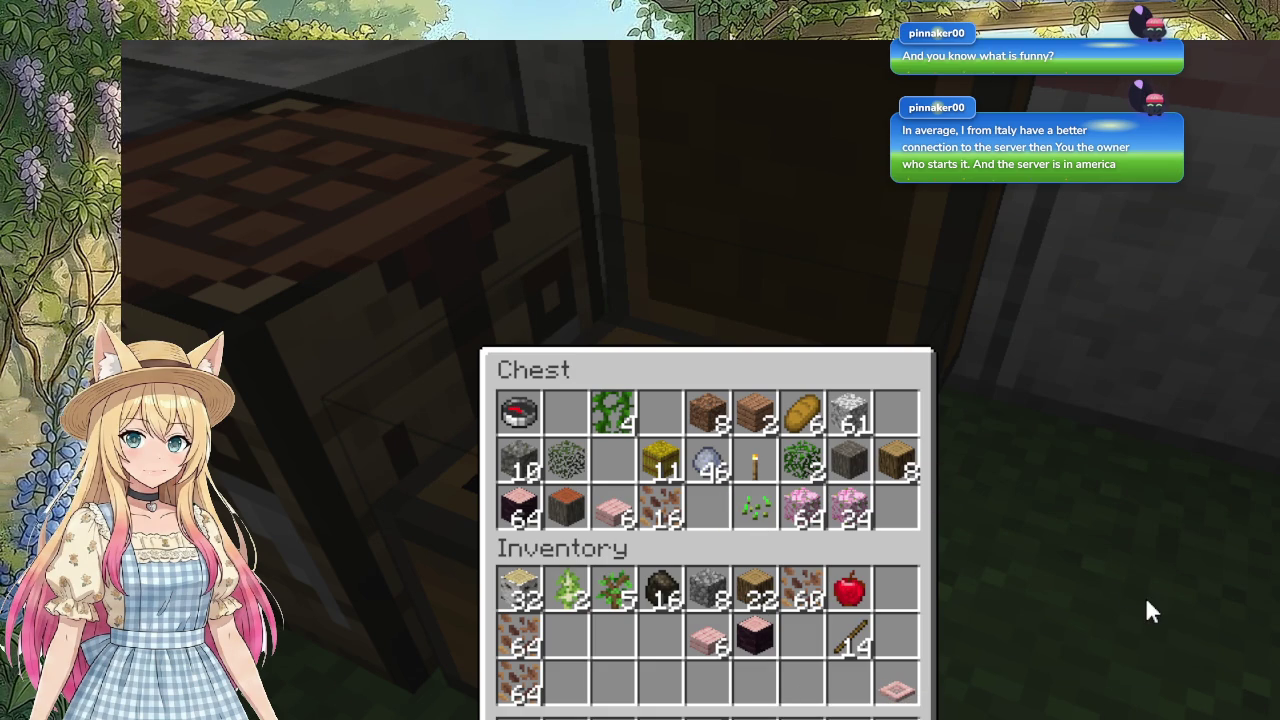
{"action": "key", "text": "Escape"}
{"action": "key", "text": "w"}
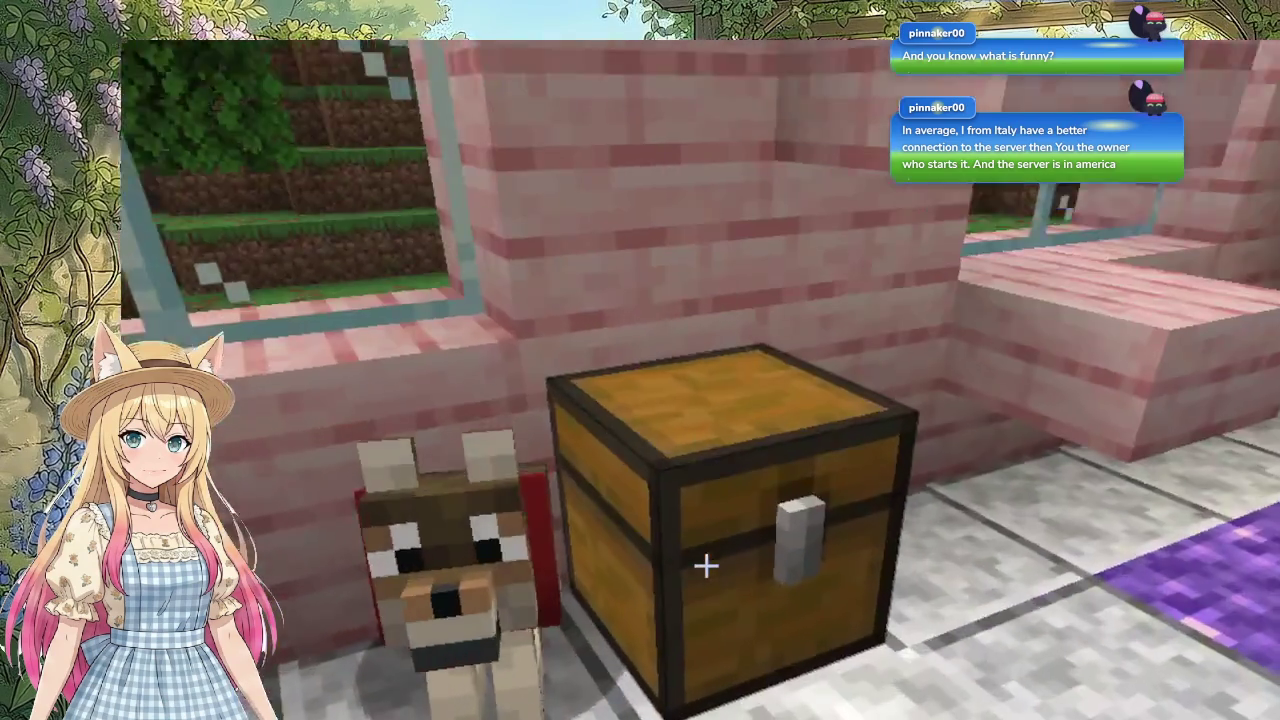
Step: Take the cherry saplings from the indoor chest, leaving 15 saplings and a pickaxe inside
{"action": "right_click", "coordinate": [706, 566]}
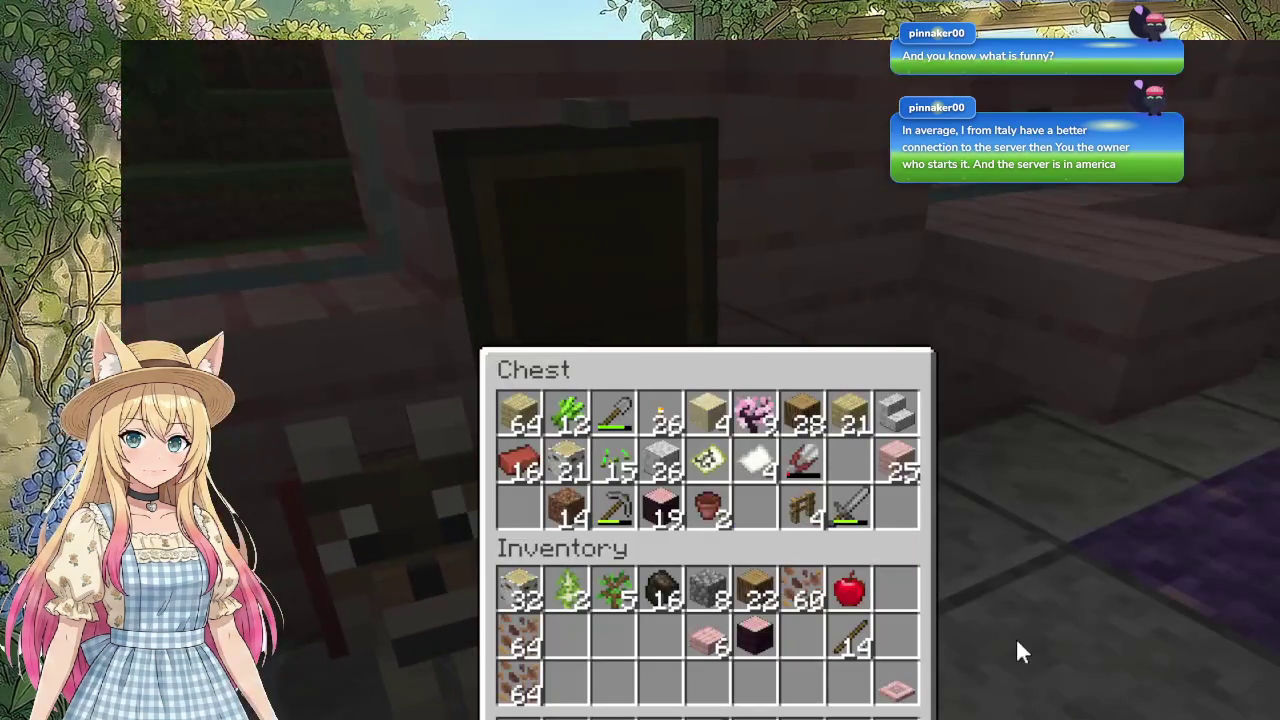
{"action": "left_click", "coordinate": [754, 410], "text": "shift"}
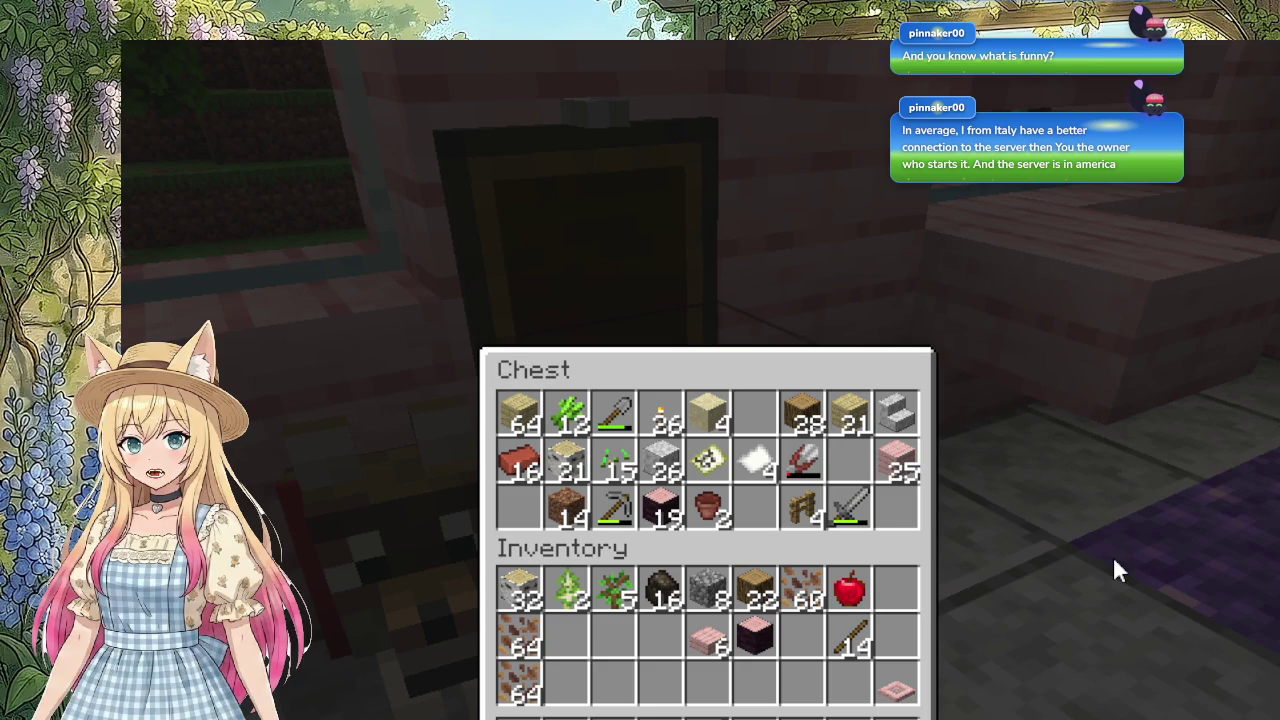
{"action": "key", "text": "Escape"}
{"action": "right_click", "coordinate": [706, 566]}
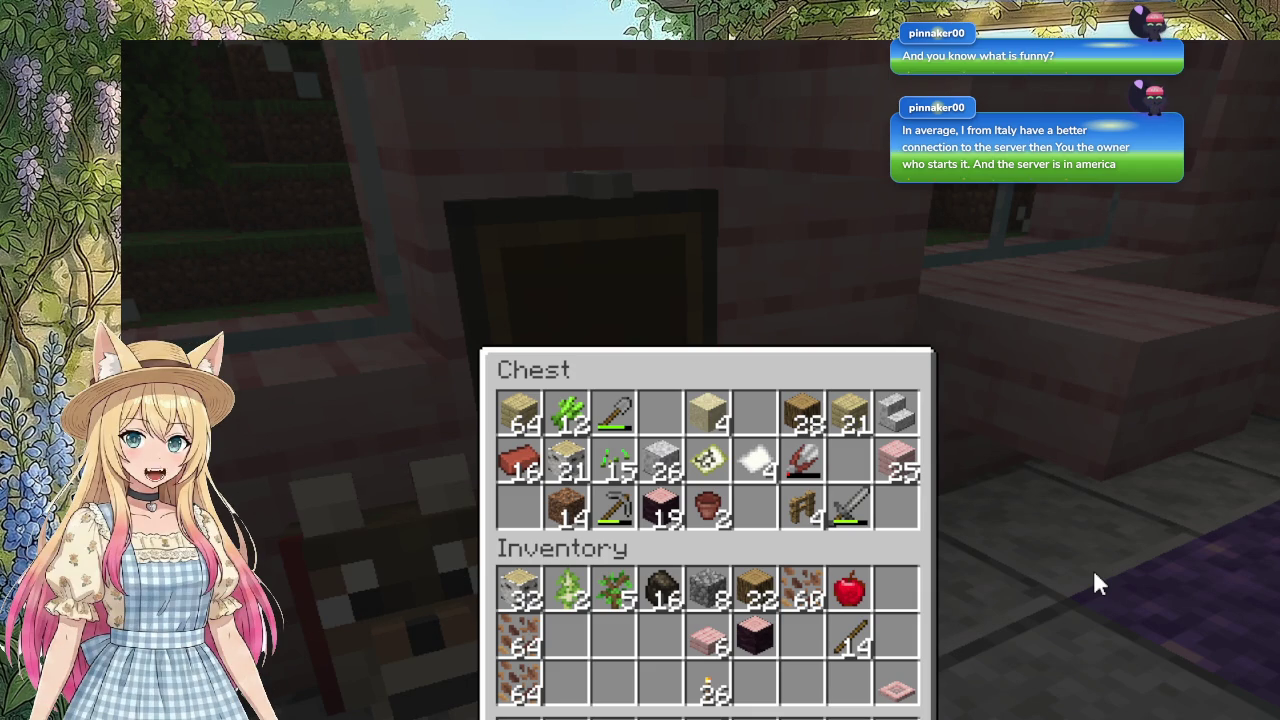
{"action": "key", "text": "Escape"}
Step: Leave the pink house and walk through the cherry trees to the oak trunk by the shore
{"action": "key", "text": "w"}
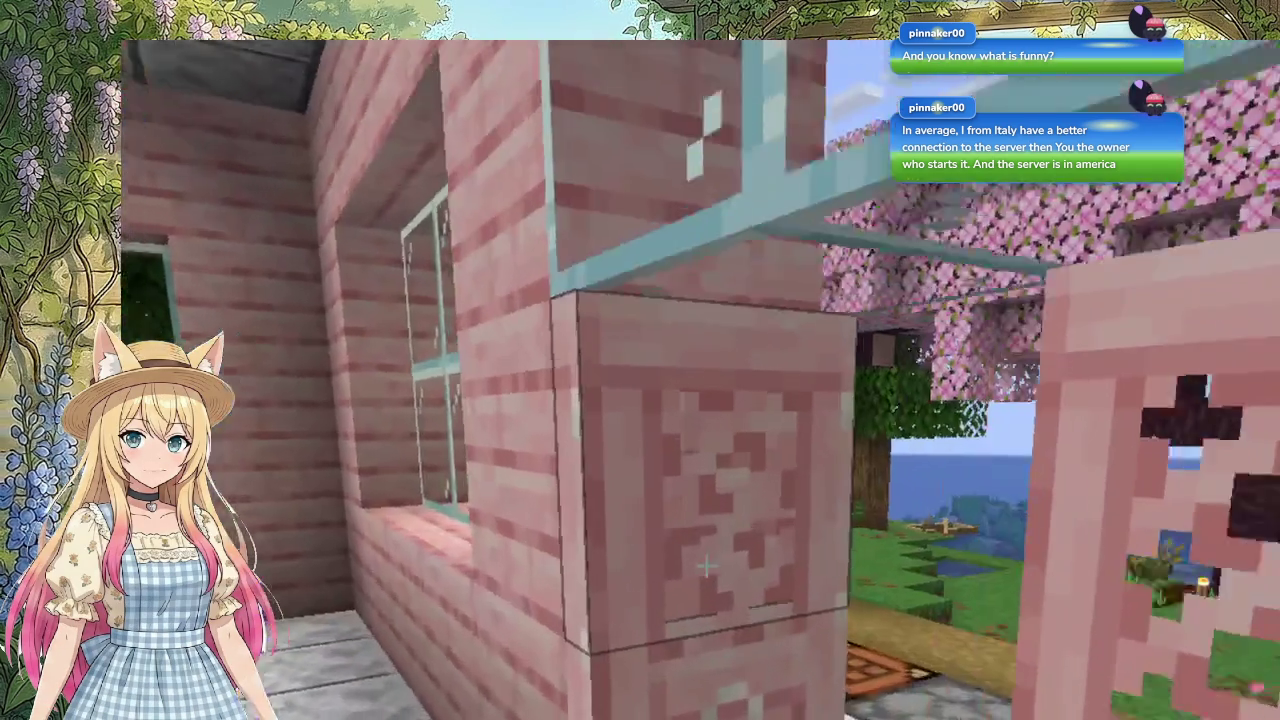
{"action": "key", "text": "w"}
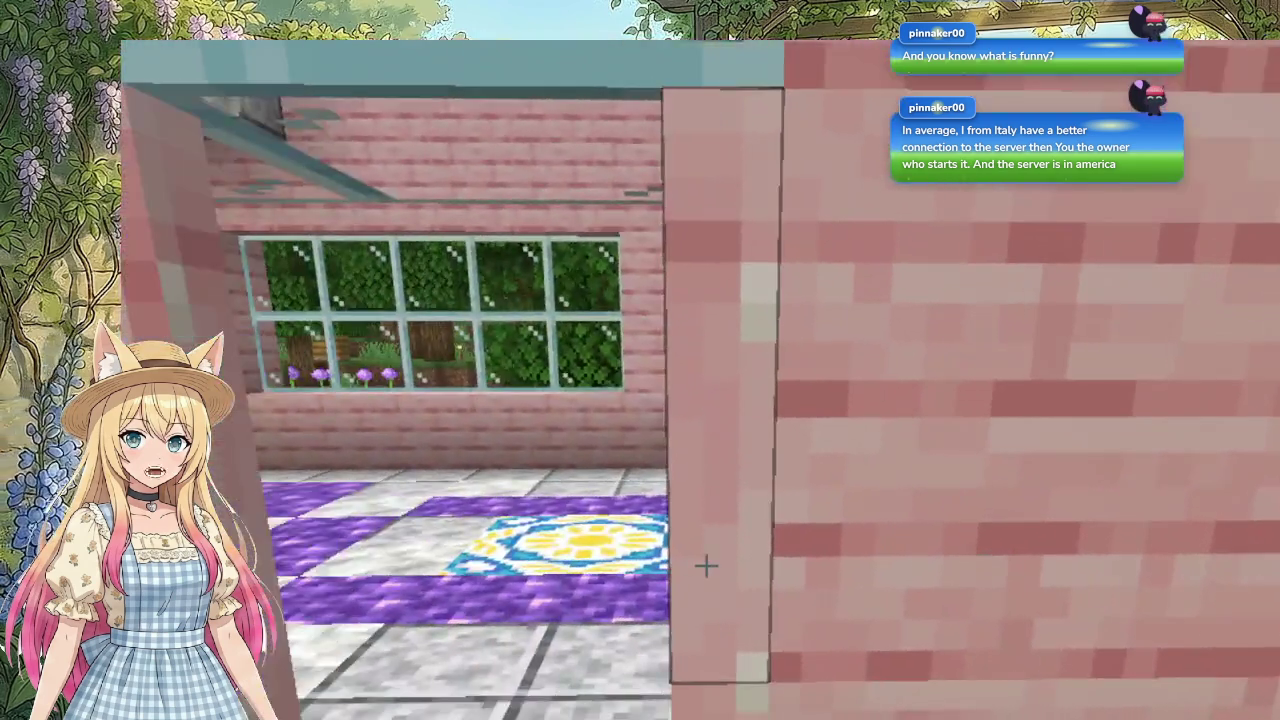
{"action": "key", "text": "w"}
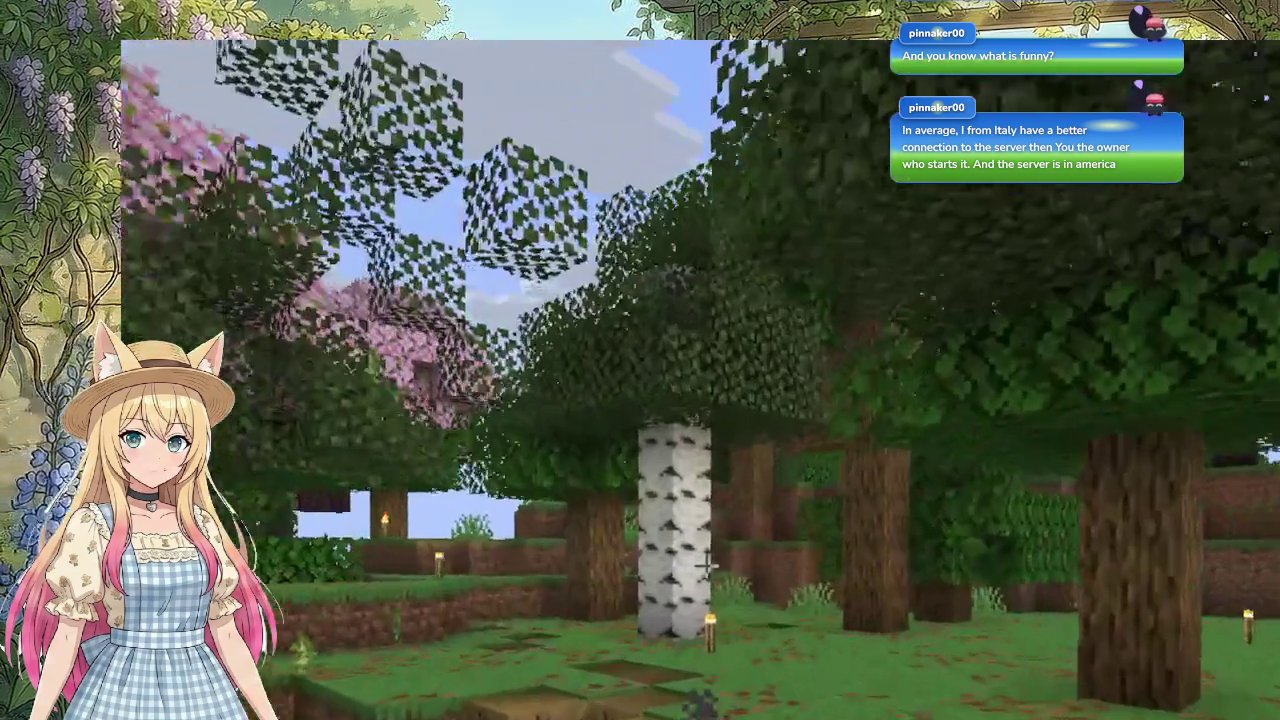
{"action": "key", "text": "w"}
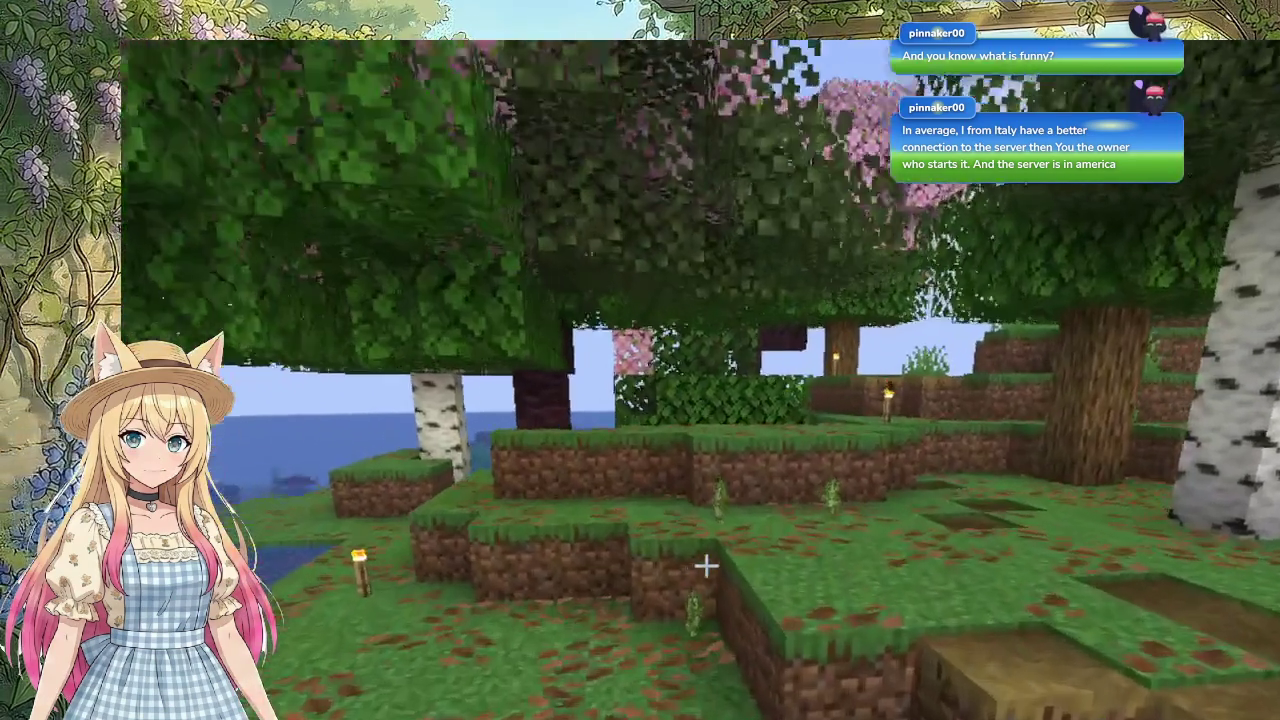
{"action": "key", "text": "w"}
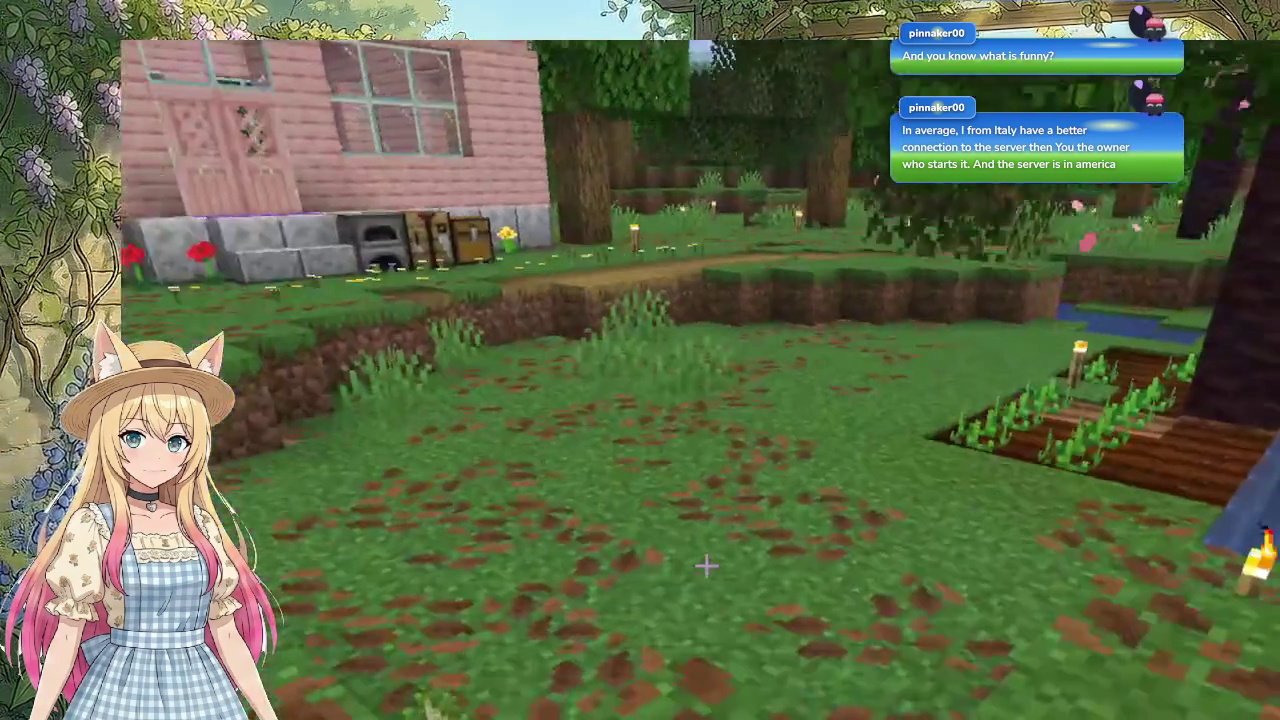
{"action": "key", "text": "w"}
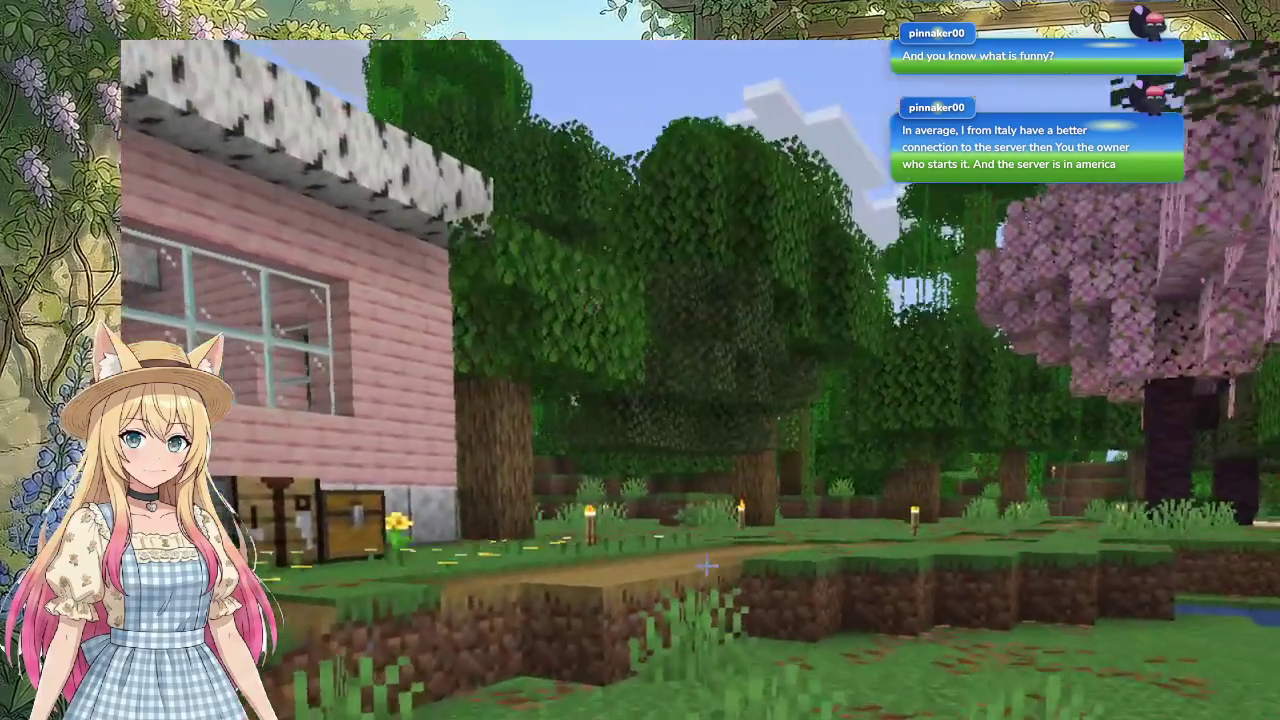
{"action": "key", "text": "w"}
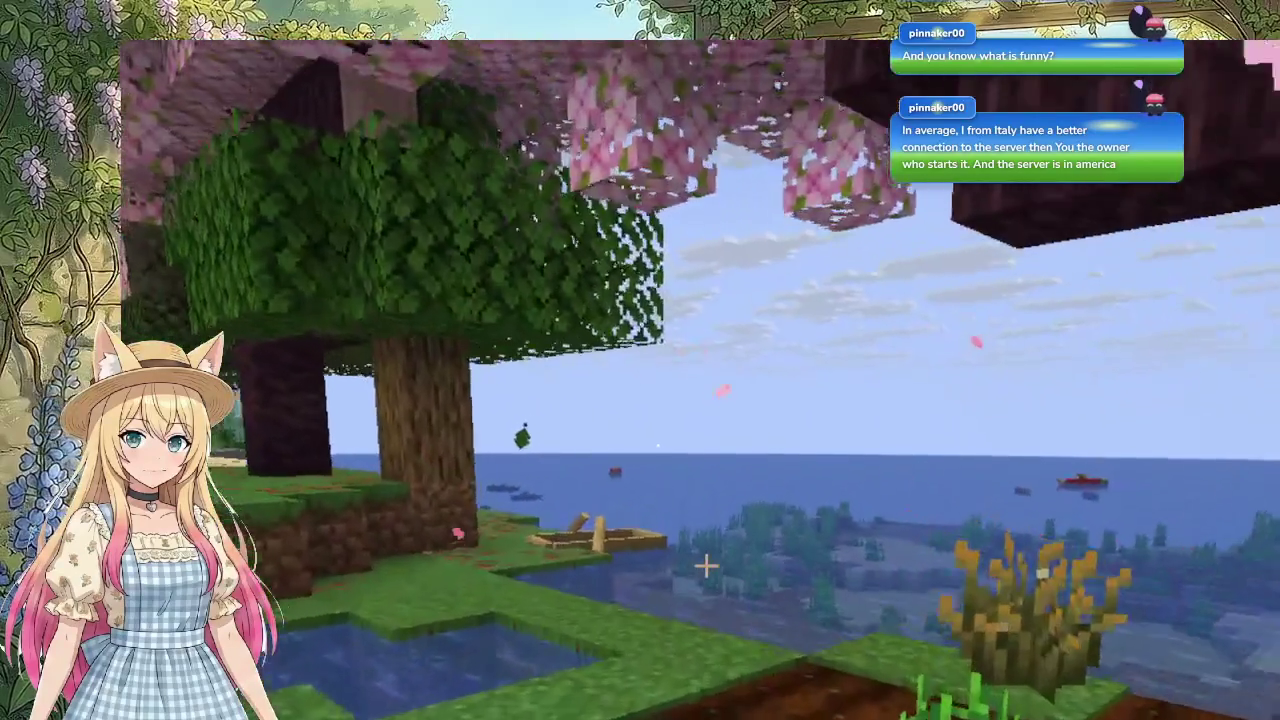
{"action": "key", "text": "w"}
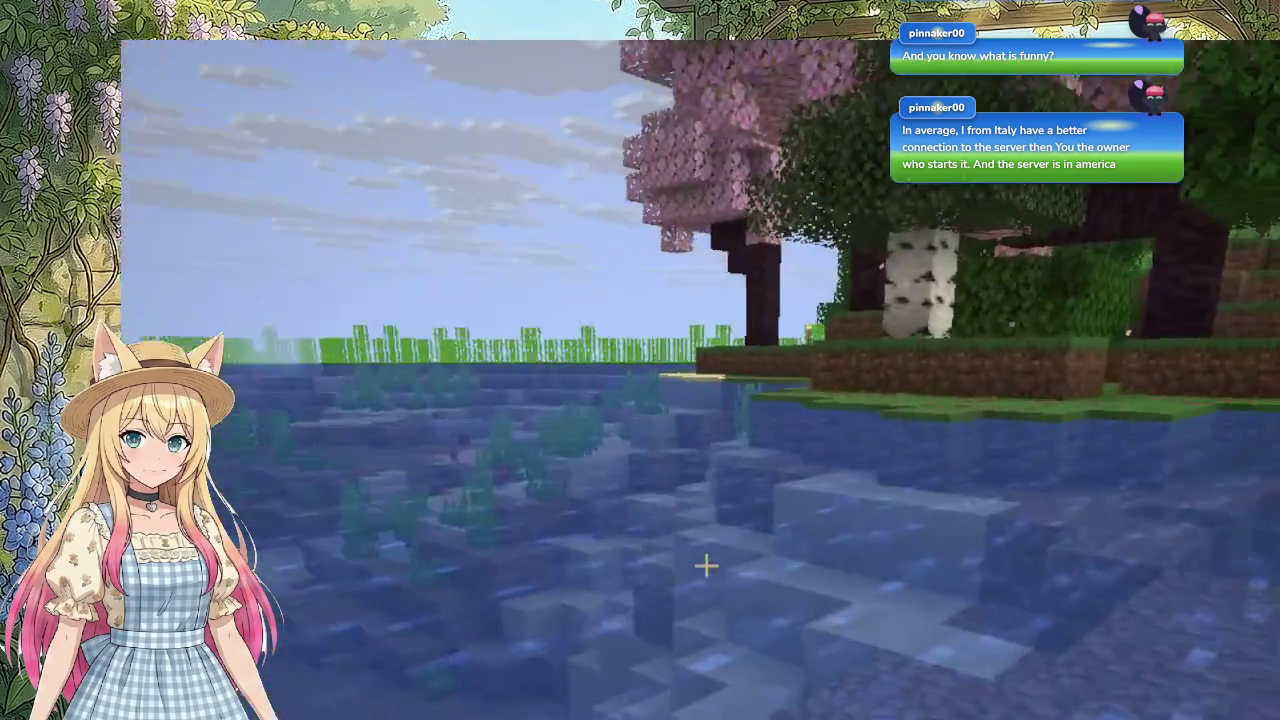
Step: Swim out over the seabed toward the grassy shore
{"action": "key", "text": "w"}
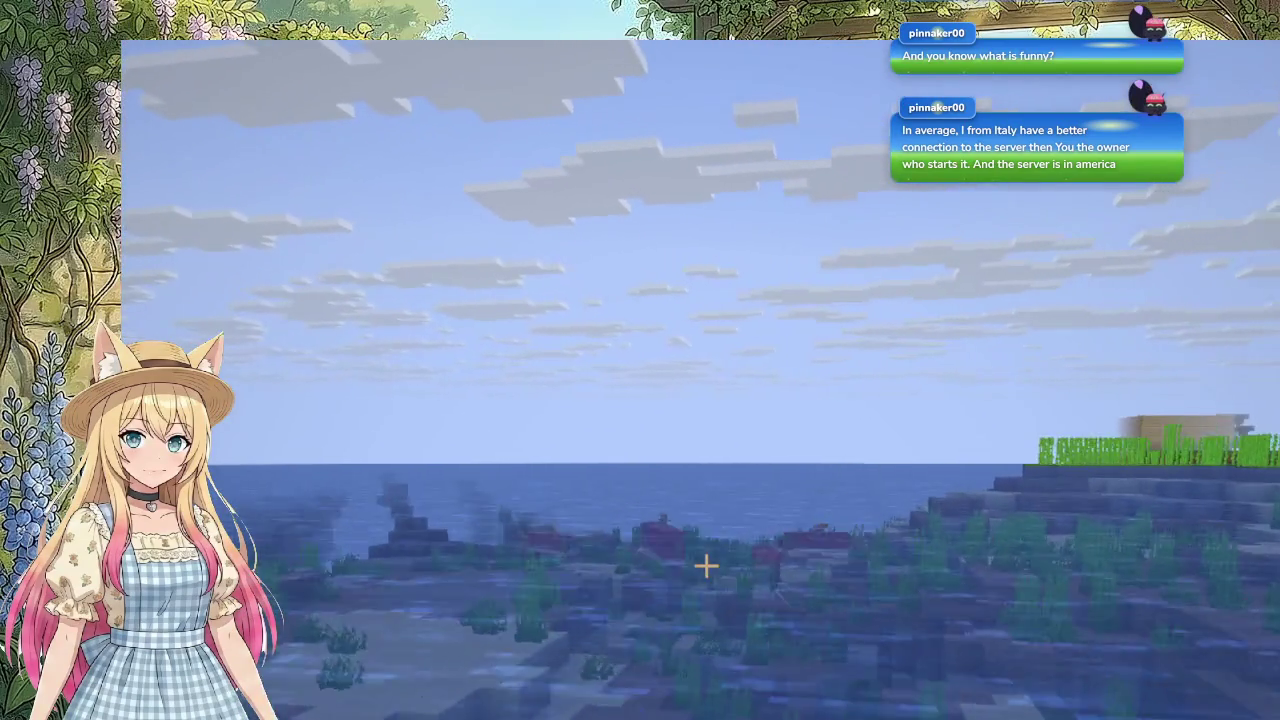
{"action": "key", "text": "w"}
{"action": "key", "text": "w"}
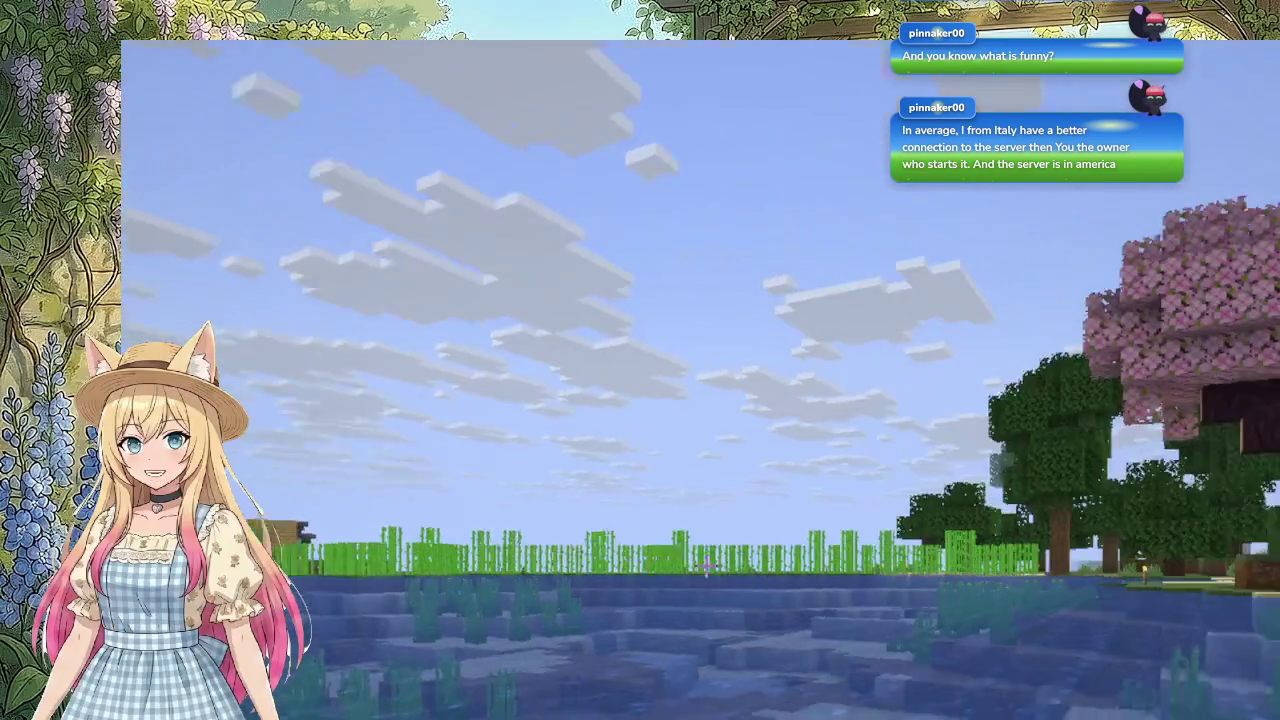
{"action": "key", "text": "w"}
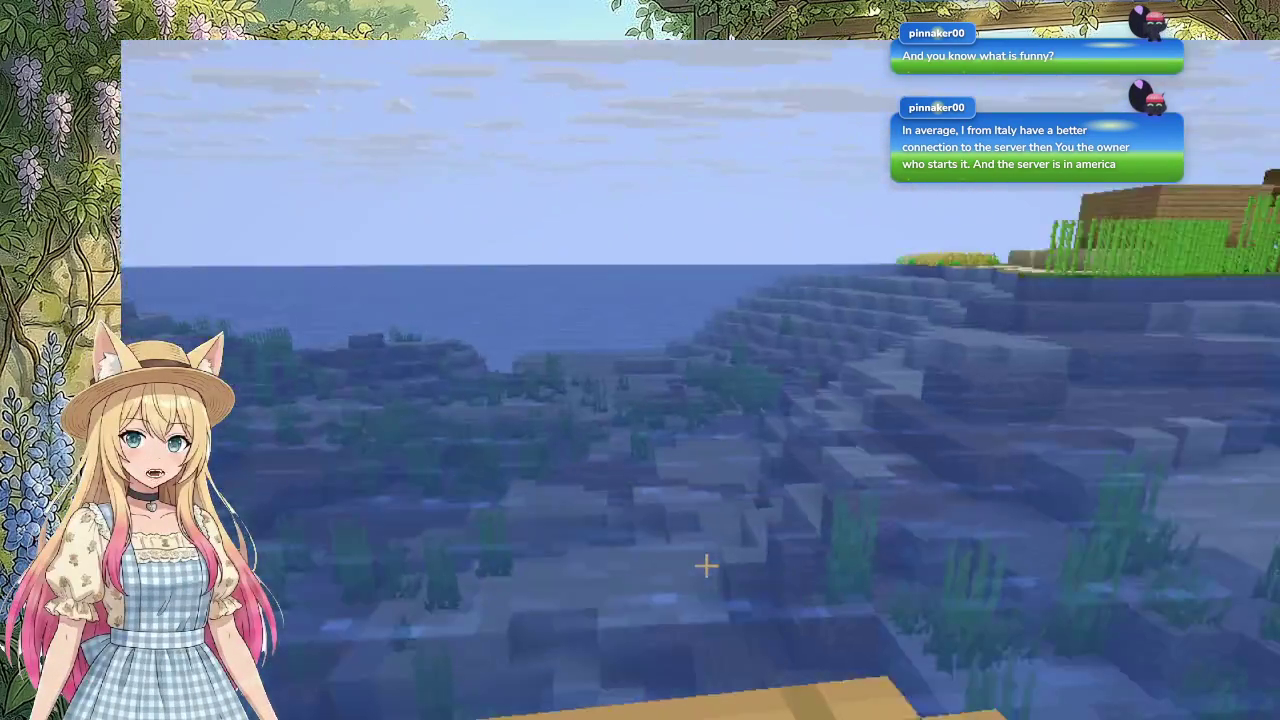
{"action": "mouse_move", "coordinate": [706, 566]}
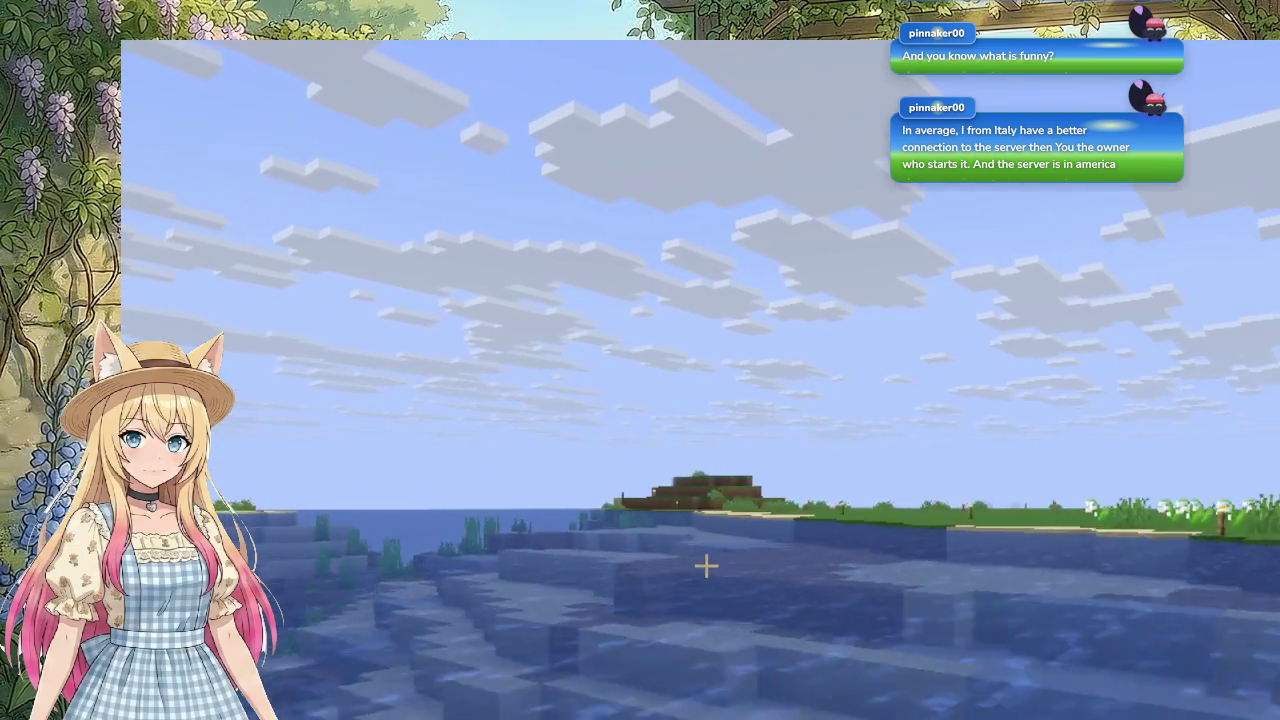
Step: Swim across the water toward the island's tree-lined, sandy shore
{"action": "key", "text": "w"}
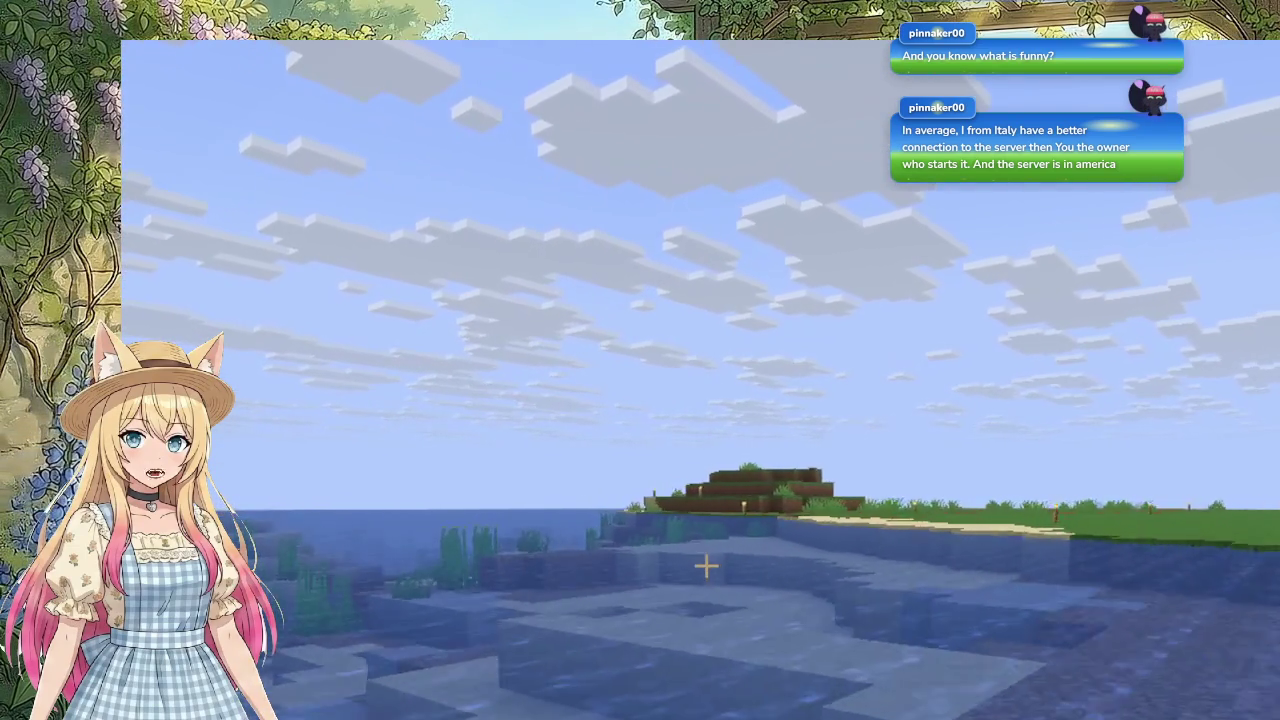
{"action": "key", "text": "w"}
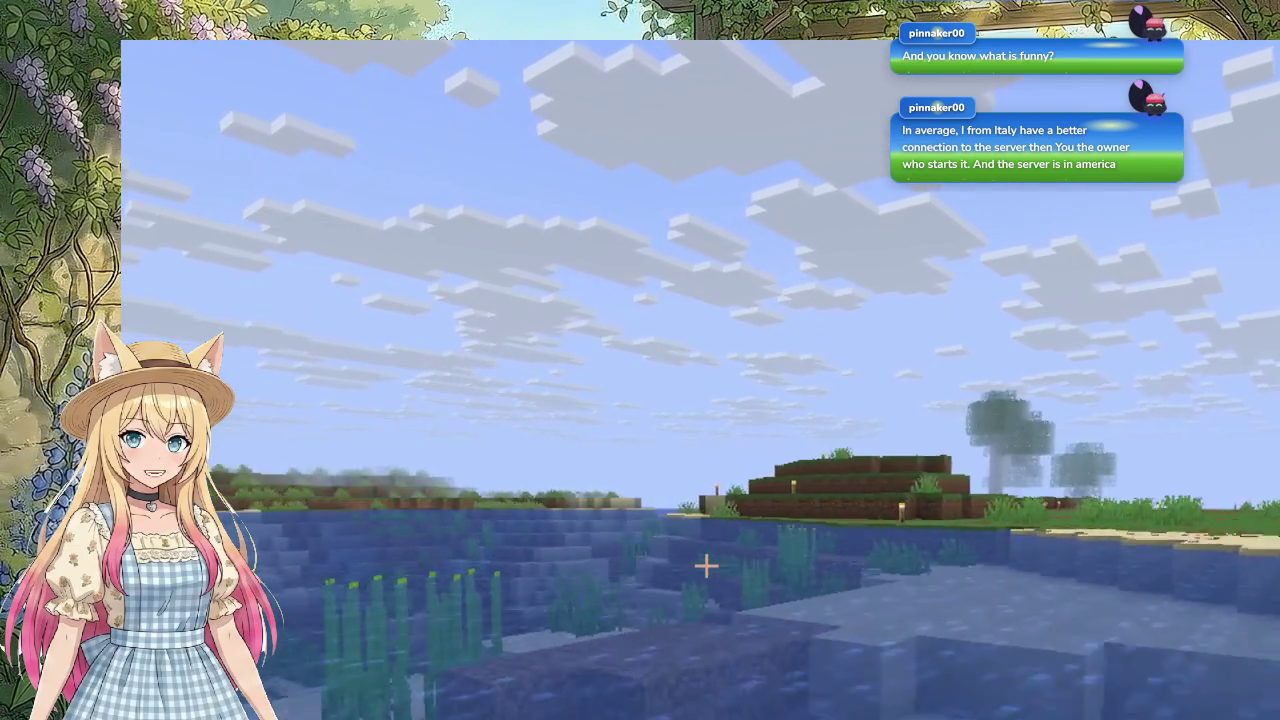
{"action": "key", "text": "w"}
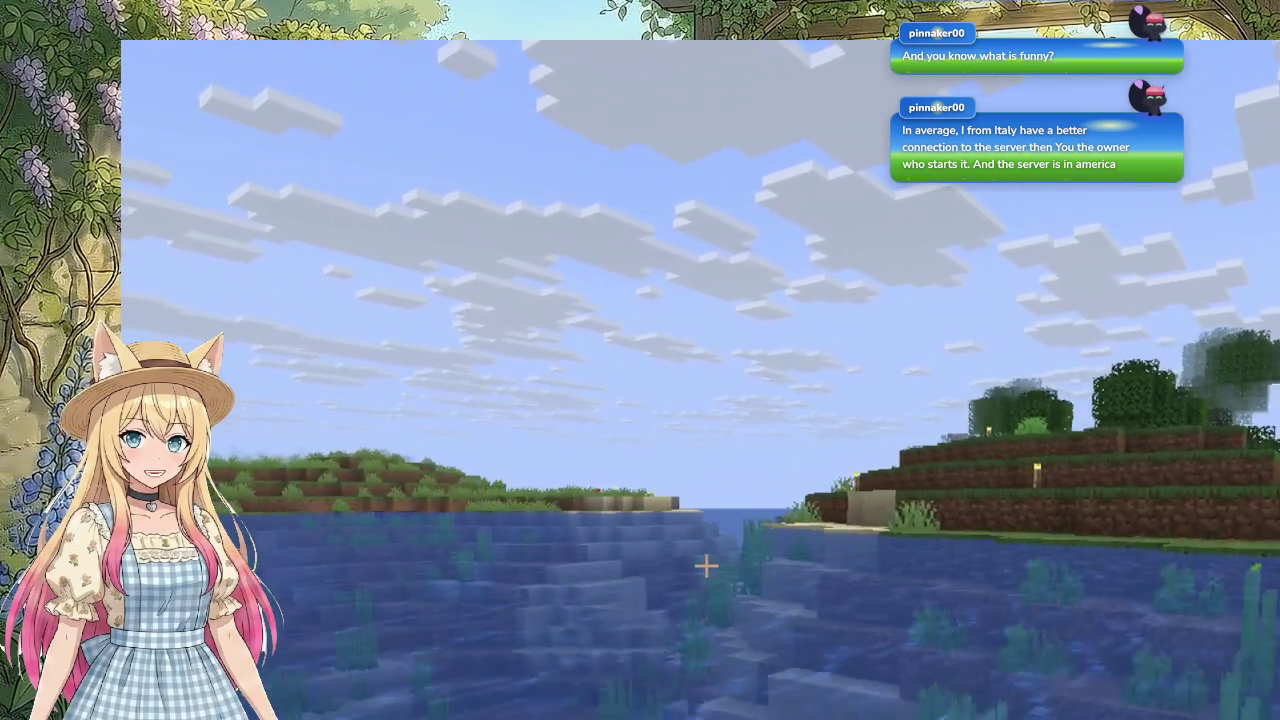
{"action": "key", "text": "w"}
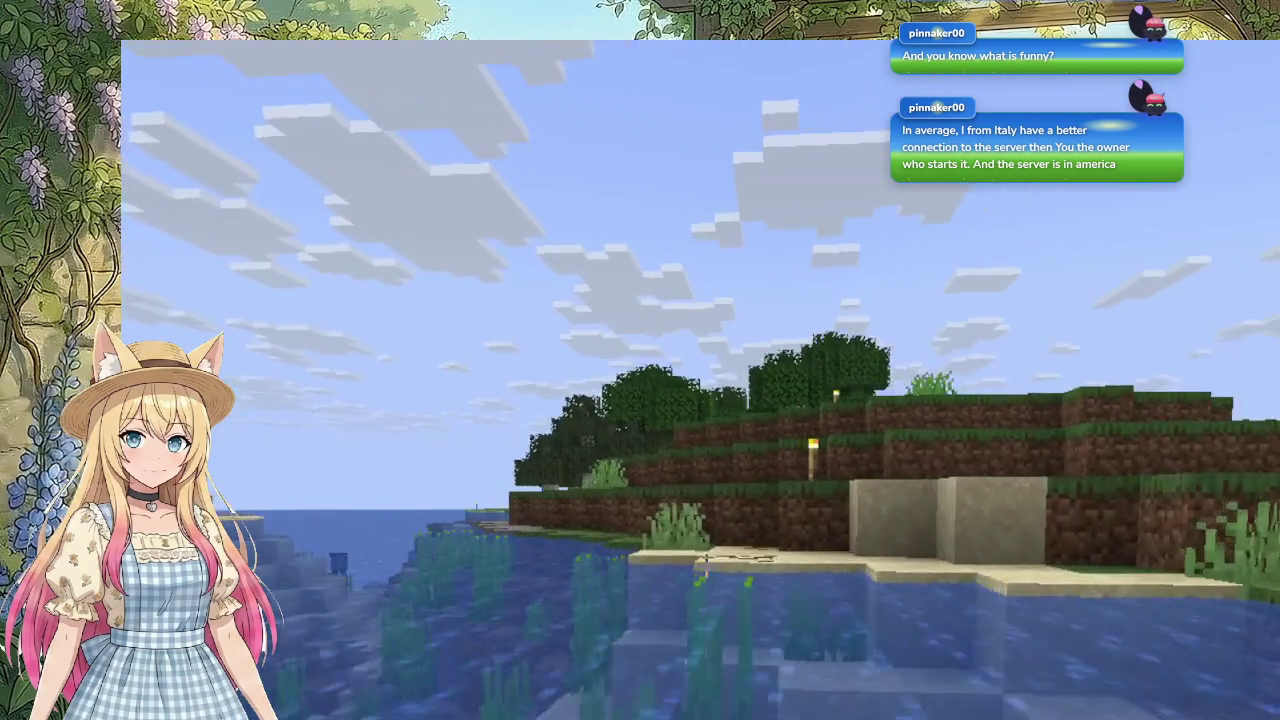
{"action": "key", "text": "w"}
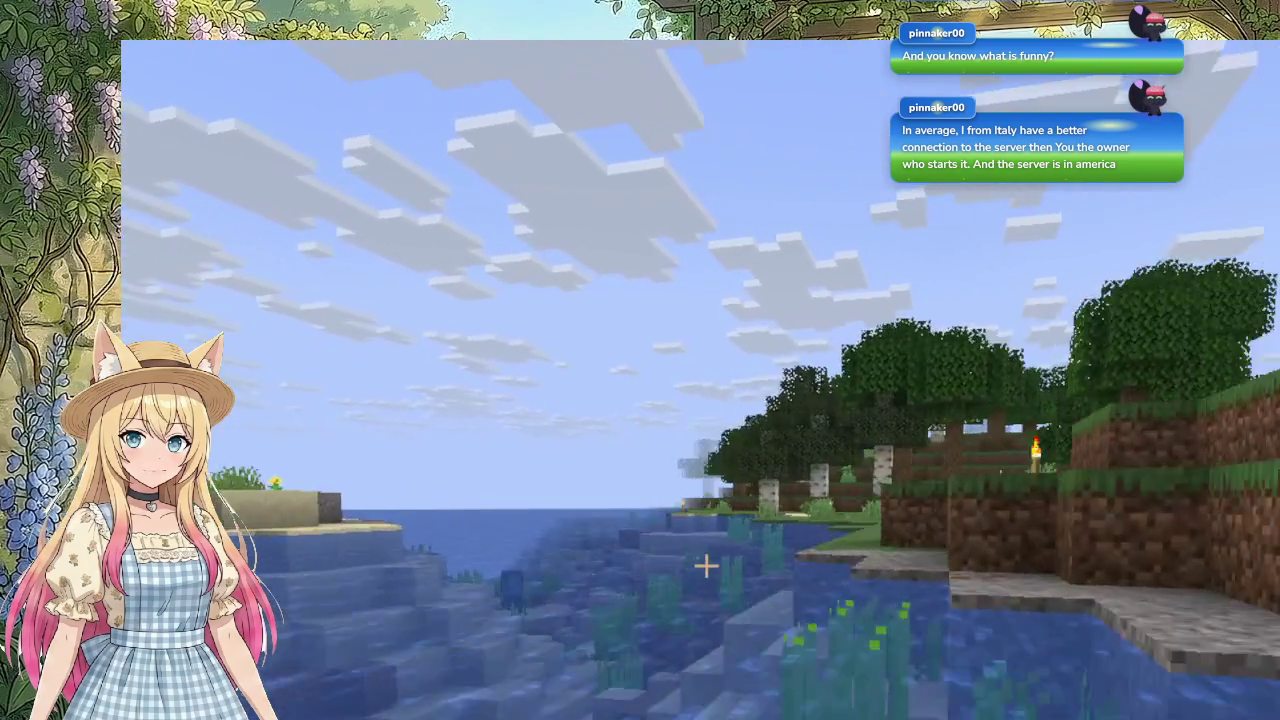
{"action": "key", "text": "w"}
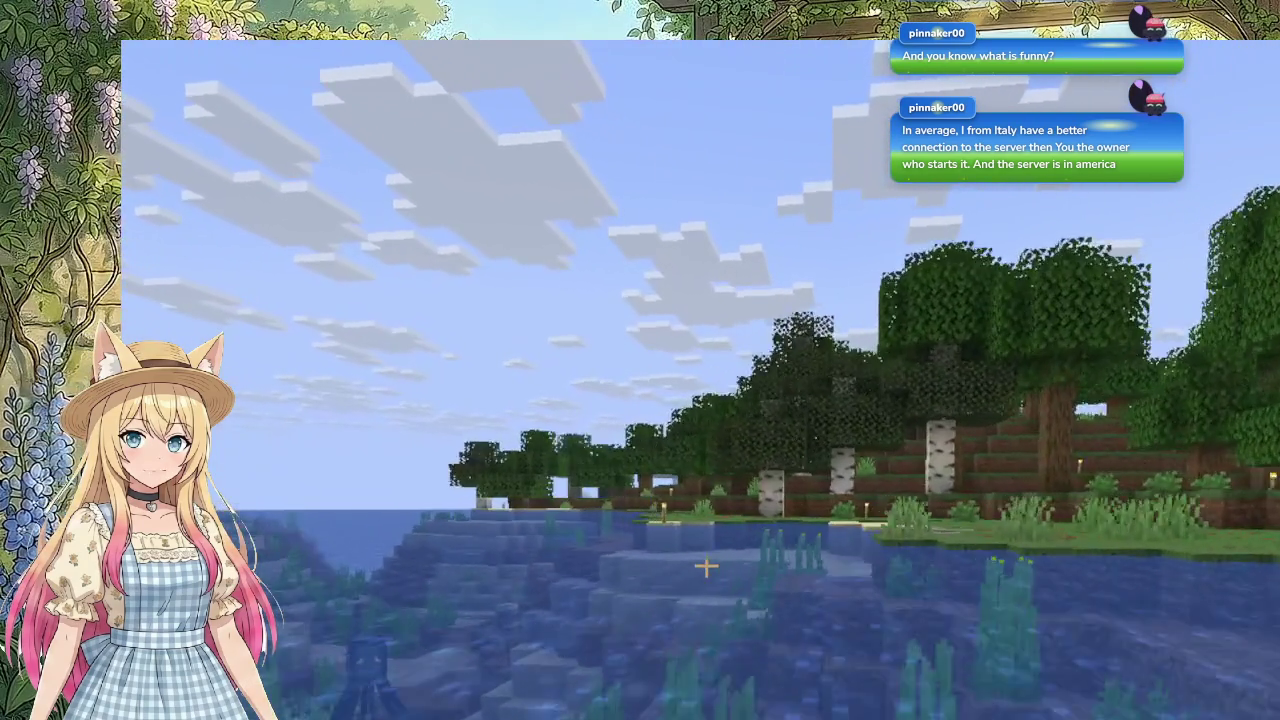
{"action": "key", "text": "w"}
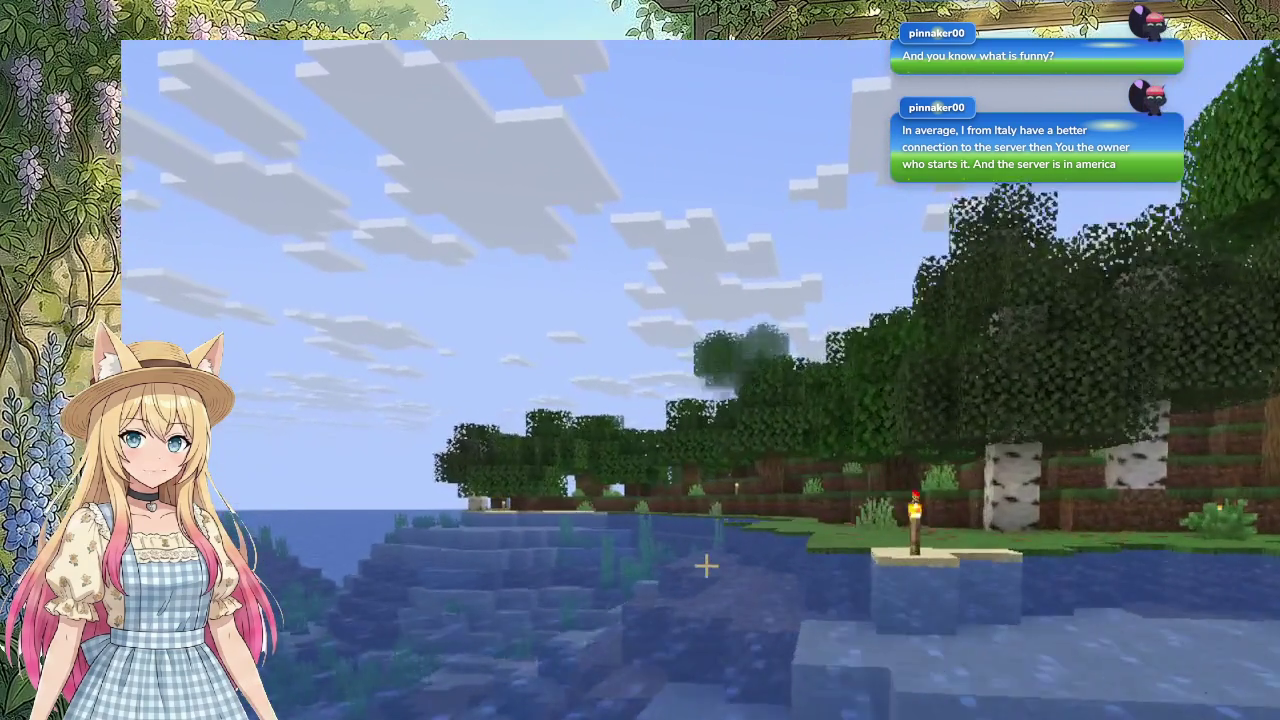
{"action": "key", "text": "w"}
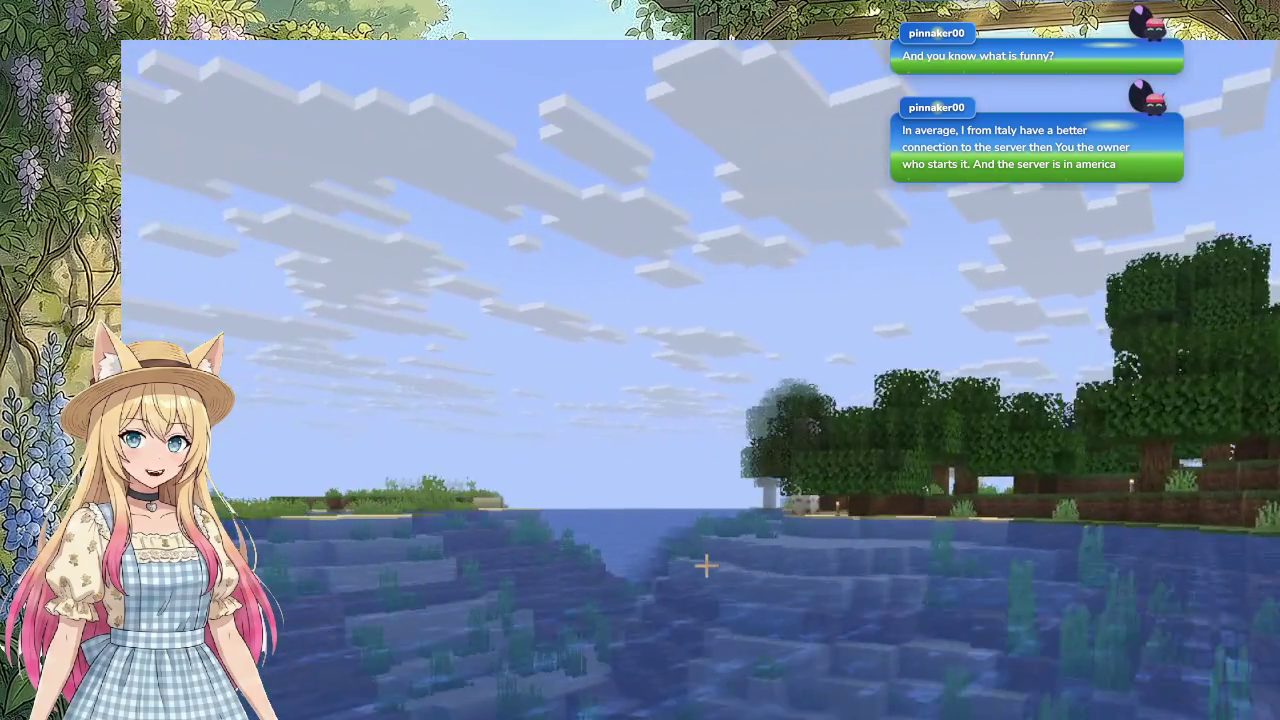
Step: Come ashore by the nether portal, walk into the oak and birch trees, and view the birch logs
{"action": "key", "text": "w"}
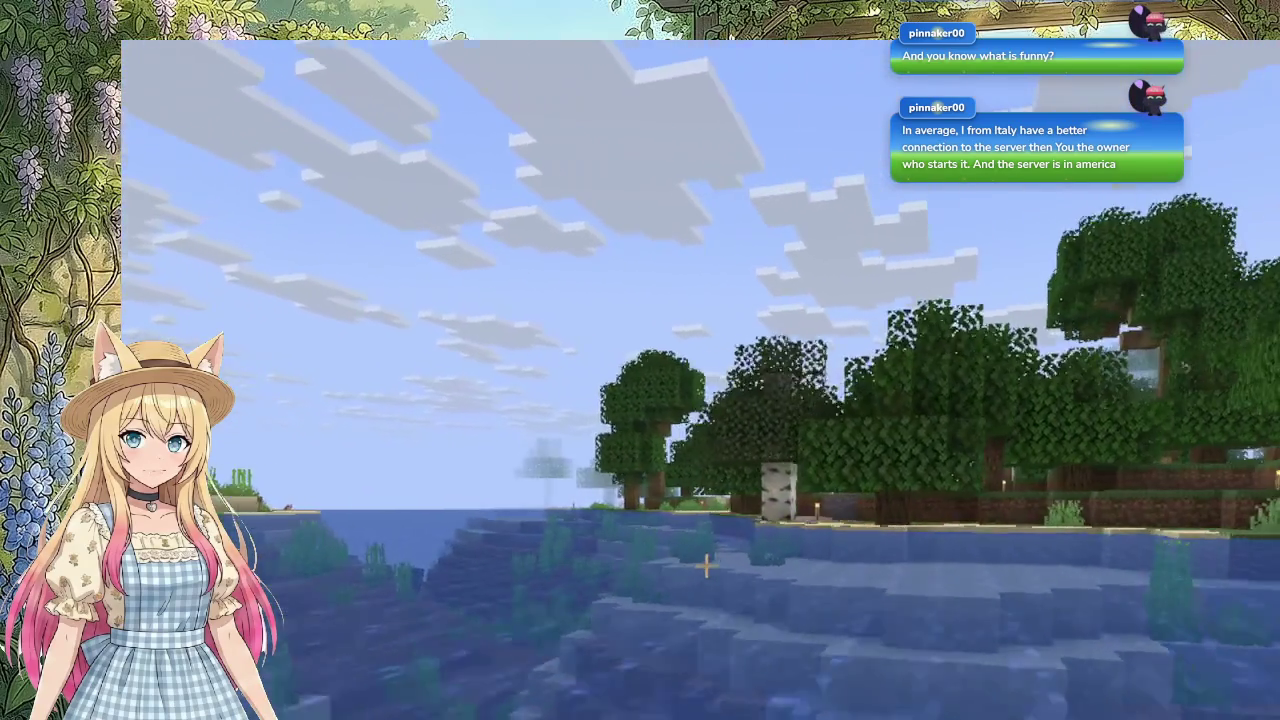
{"action": "key", "text": "w"}
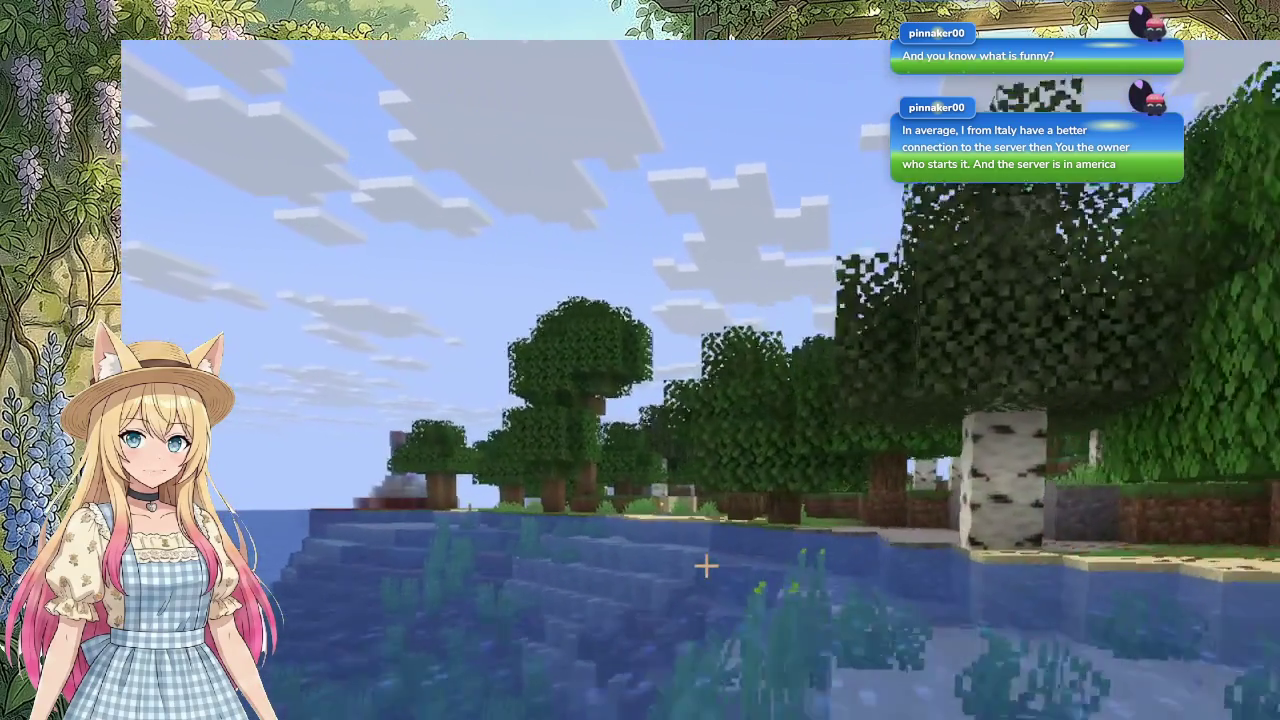
{"action": "key", "text": "w"}
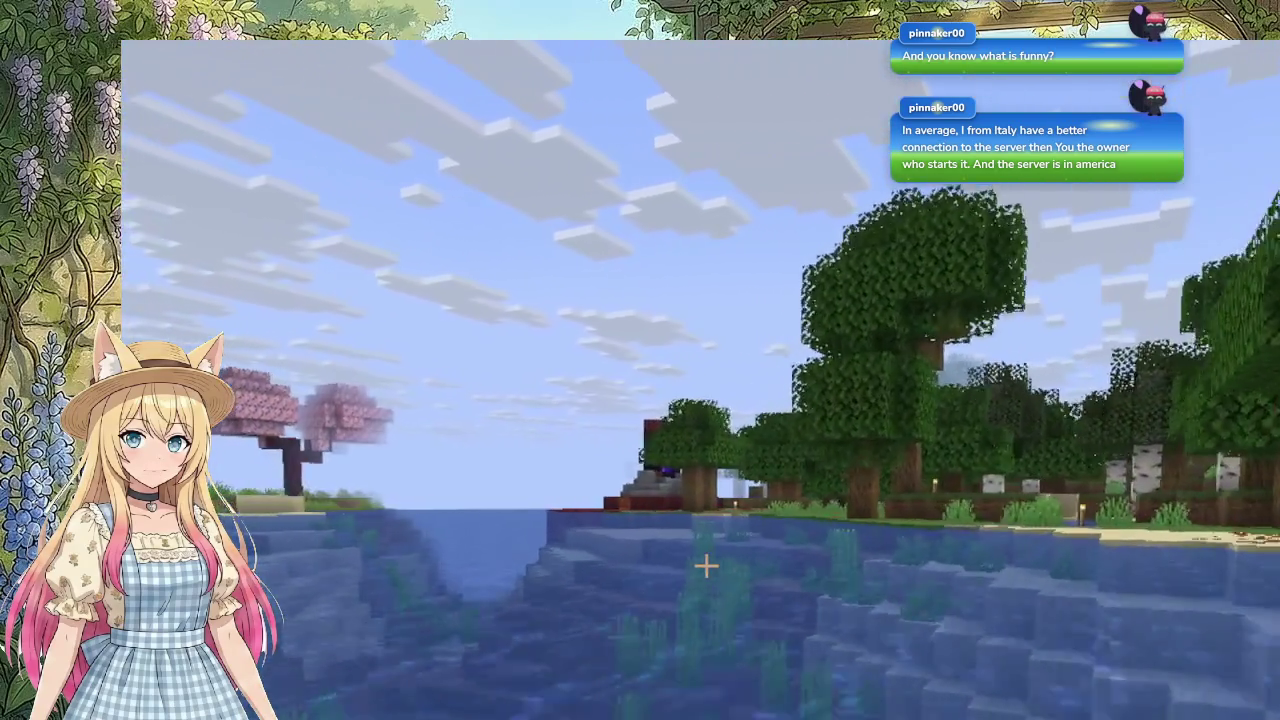
{"action": "key", "text": "w"}
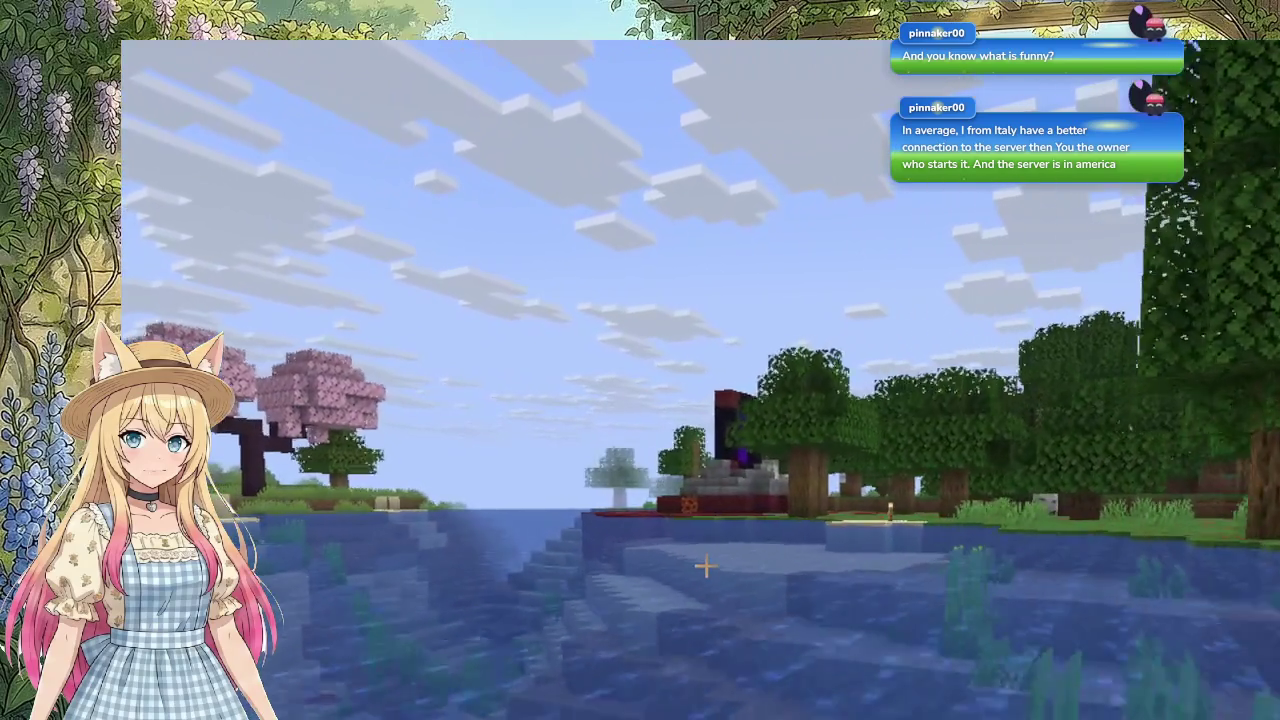
{"action": "key", "text": "w"}
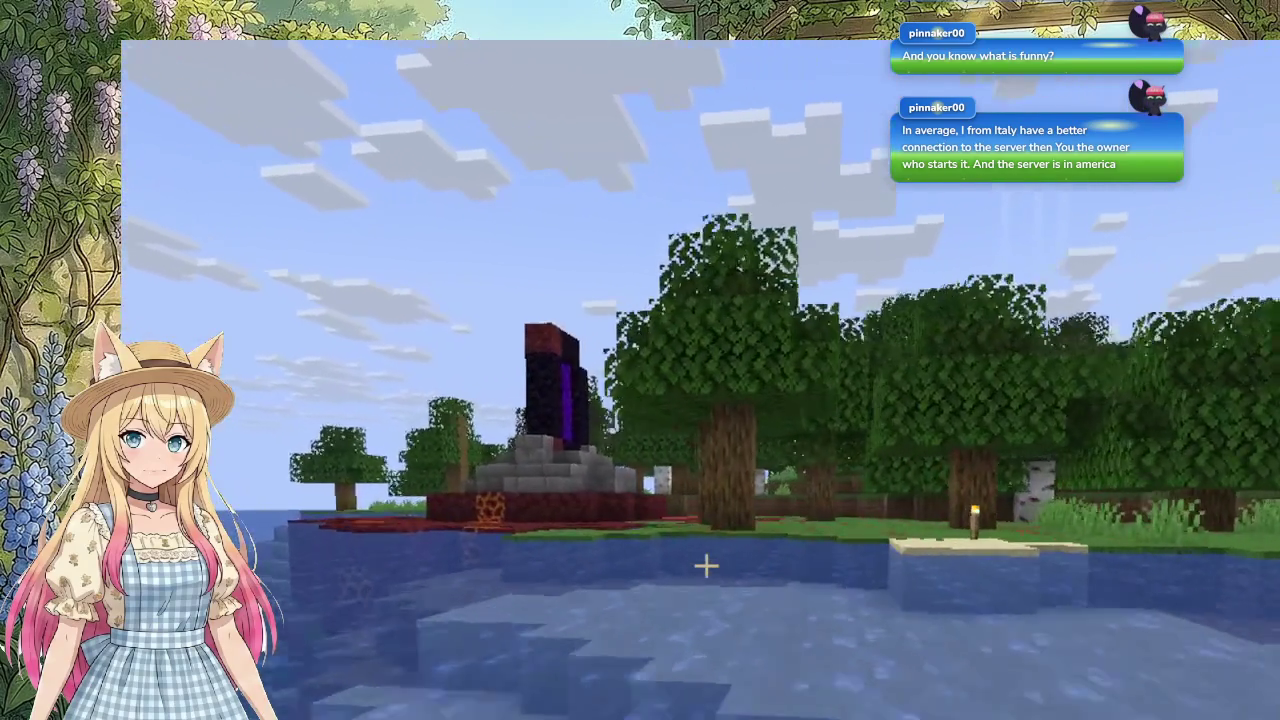
{"action": "key", "text": "w"}
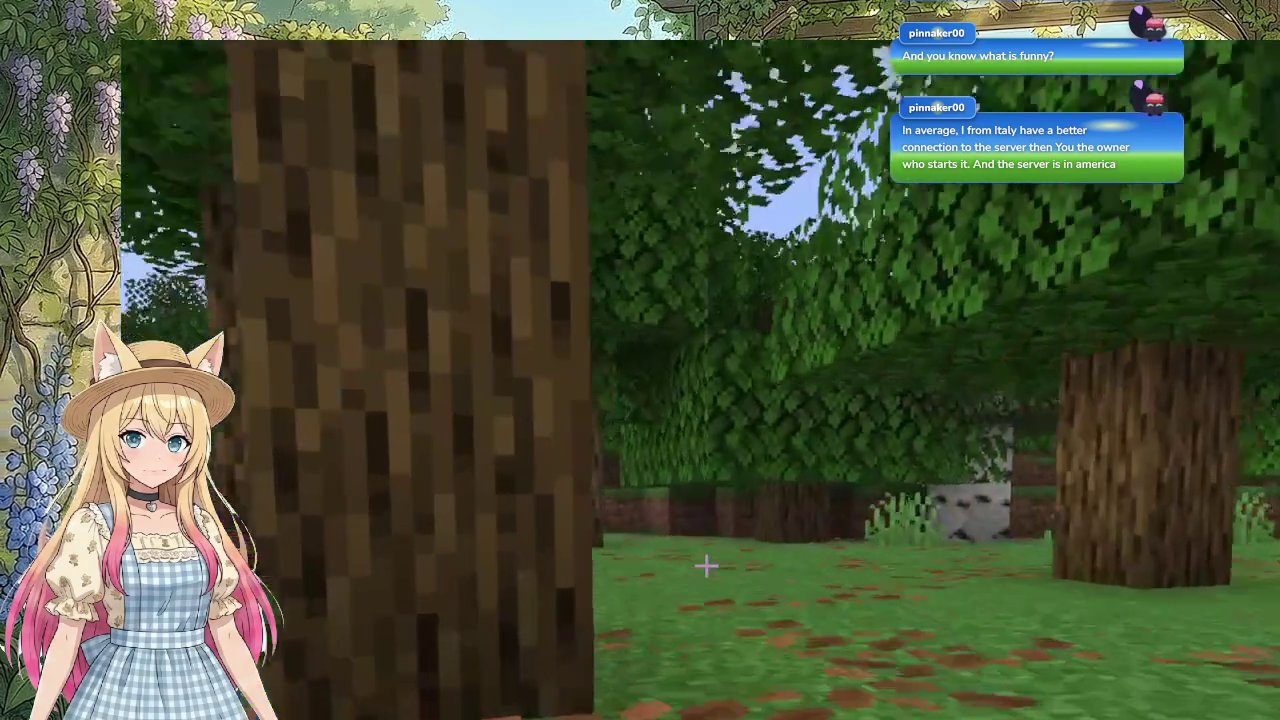
{"action": "key", "text": "w"}
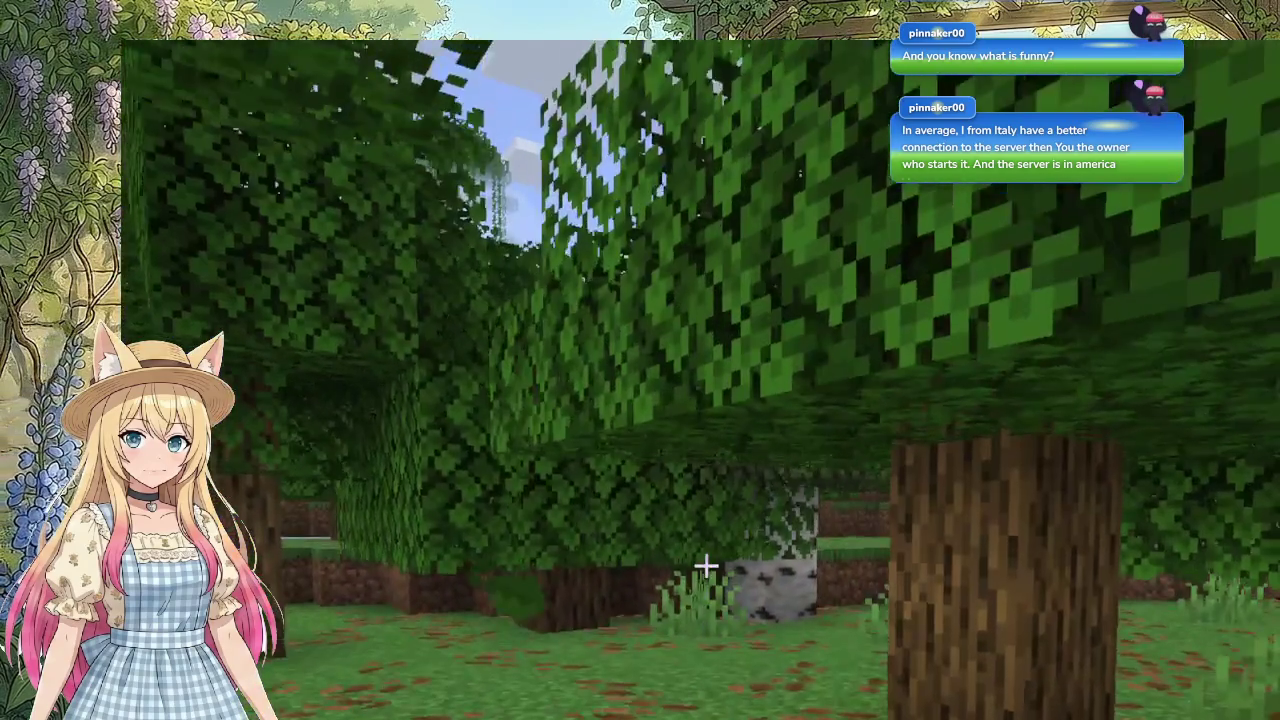
{"action": "key", "text": "e"}
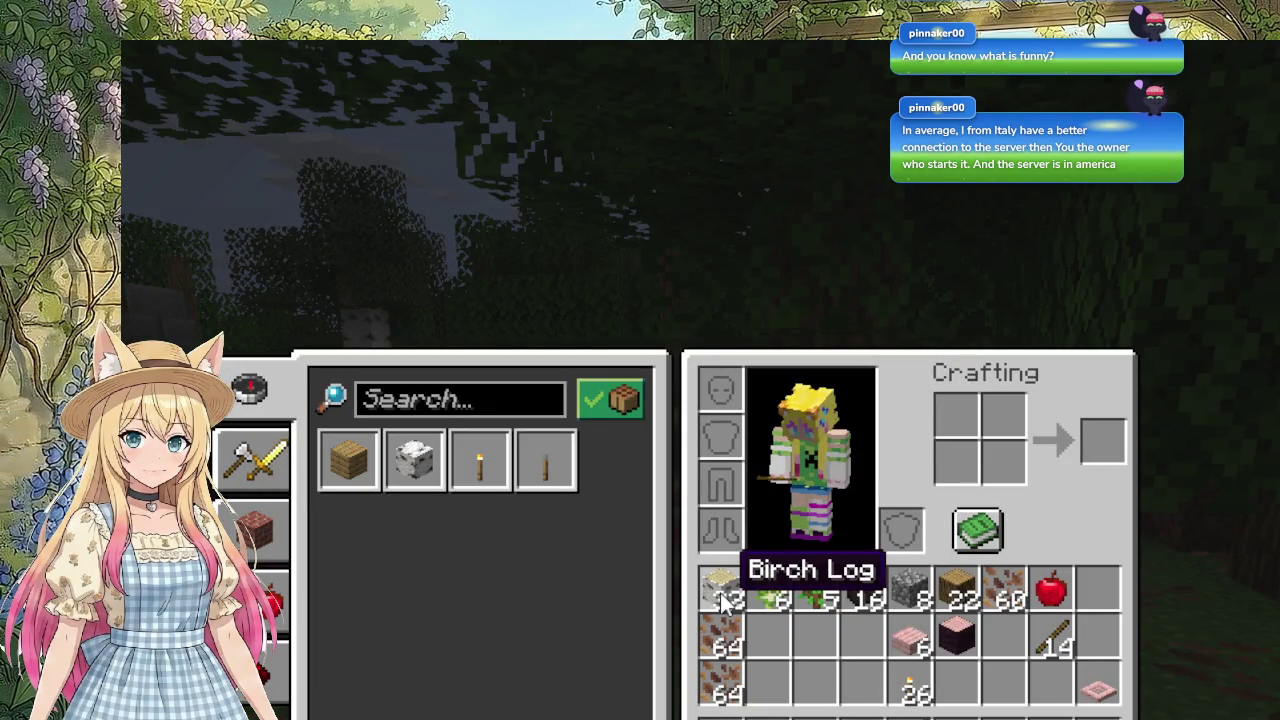
Step: Close the inventory and step into the nether portal's purple face
{"action": "key", "text": "e"}
{"action": "key", "text": "w"}
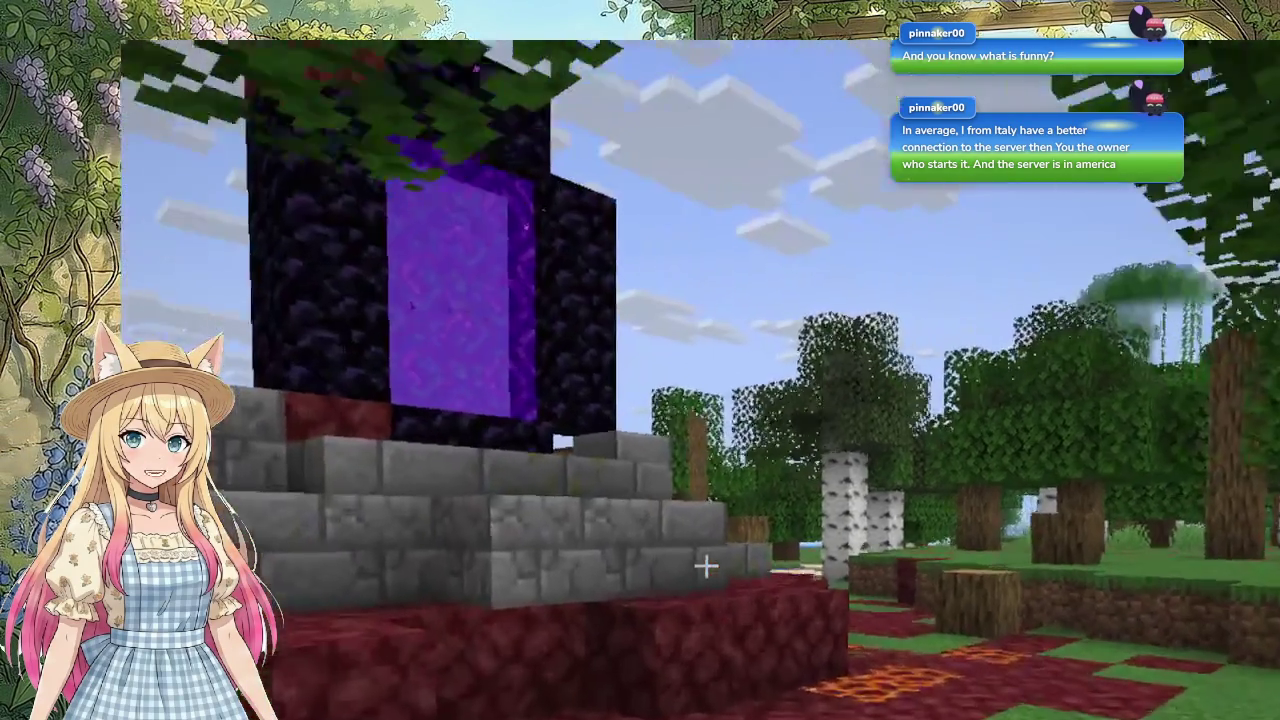
{"action": "key", "text": "w"}
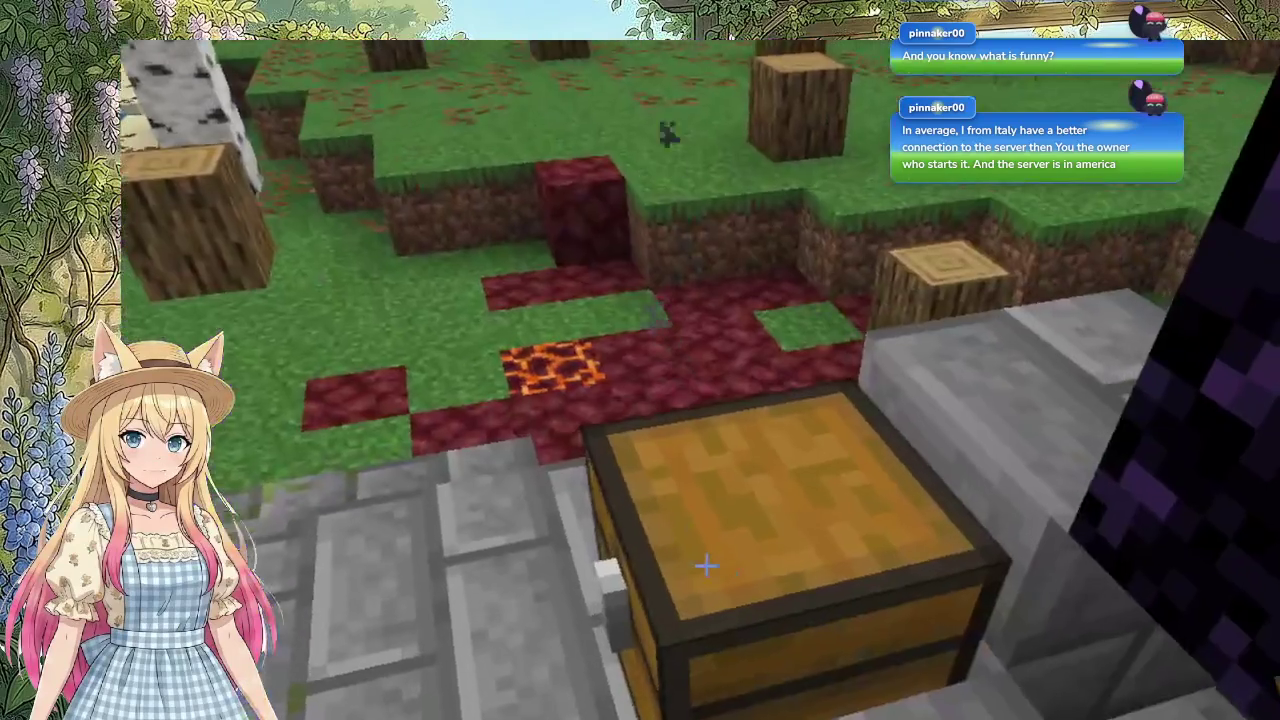
Step: Move both 64-stacks of Leaf Litter into the chest beside the portal and close it
{"action": "right_click", "coordinate": [703, 563]}
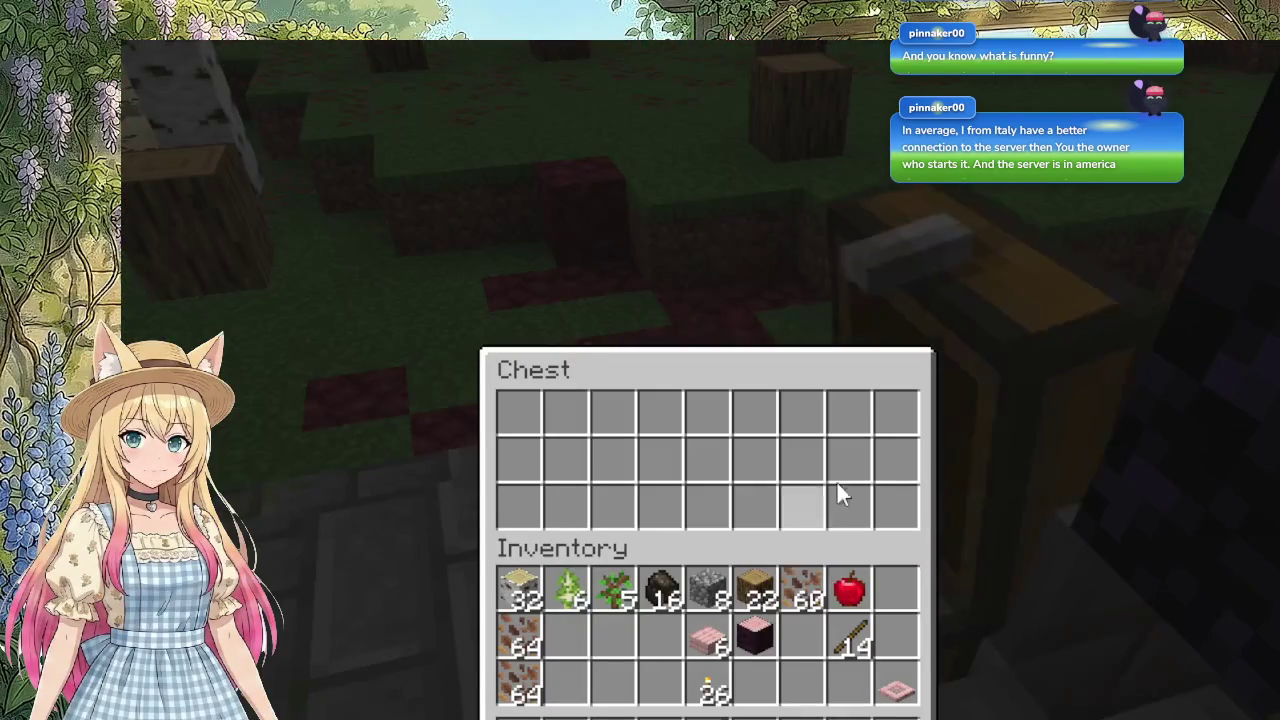
{"action": "left_click", "coordinate": [522, 645]}
{"action": "left_click", "coordinate": [519, 505]}
{"action": "left_click", "coordinate": [519, 690]}
{"action": "left_click", "coordinate": [563, 510]}
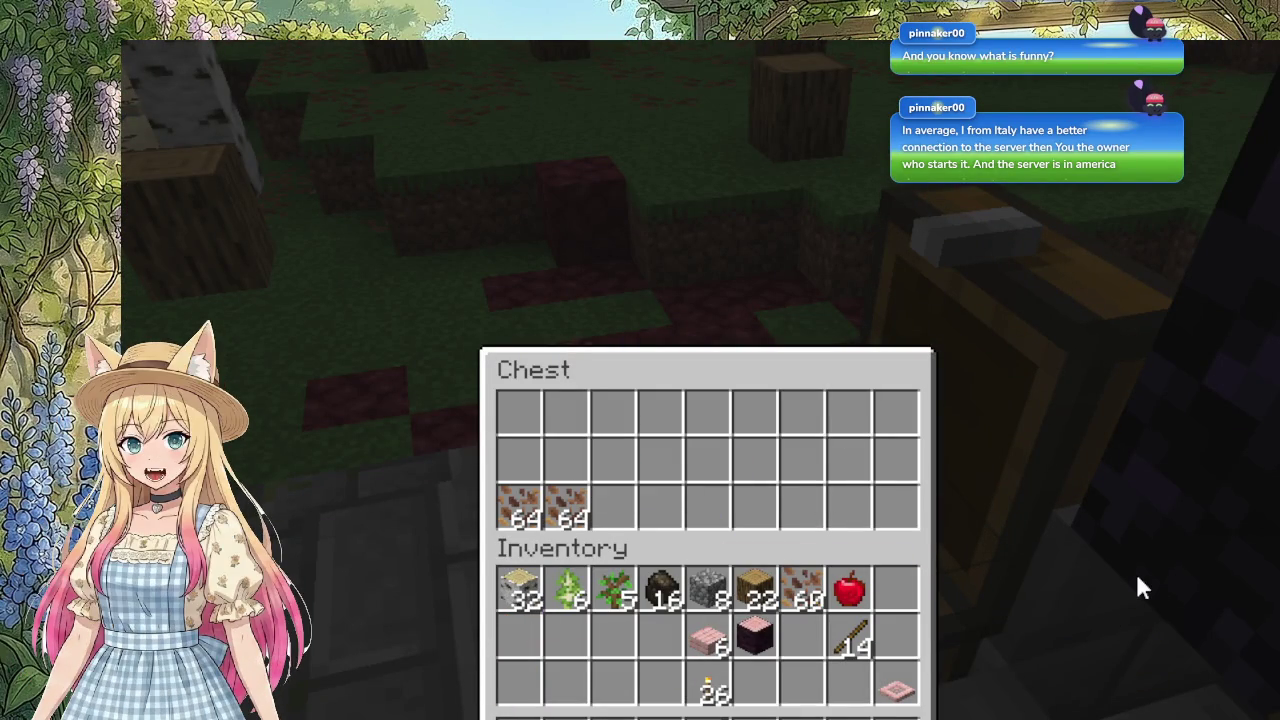
{"action": "key", "text": "Escape"}
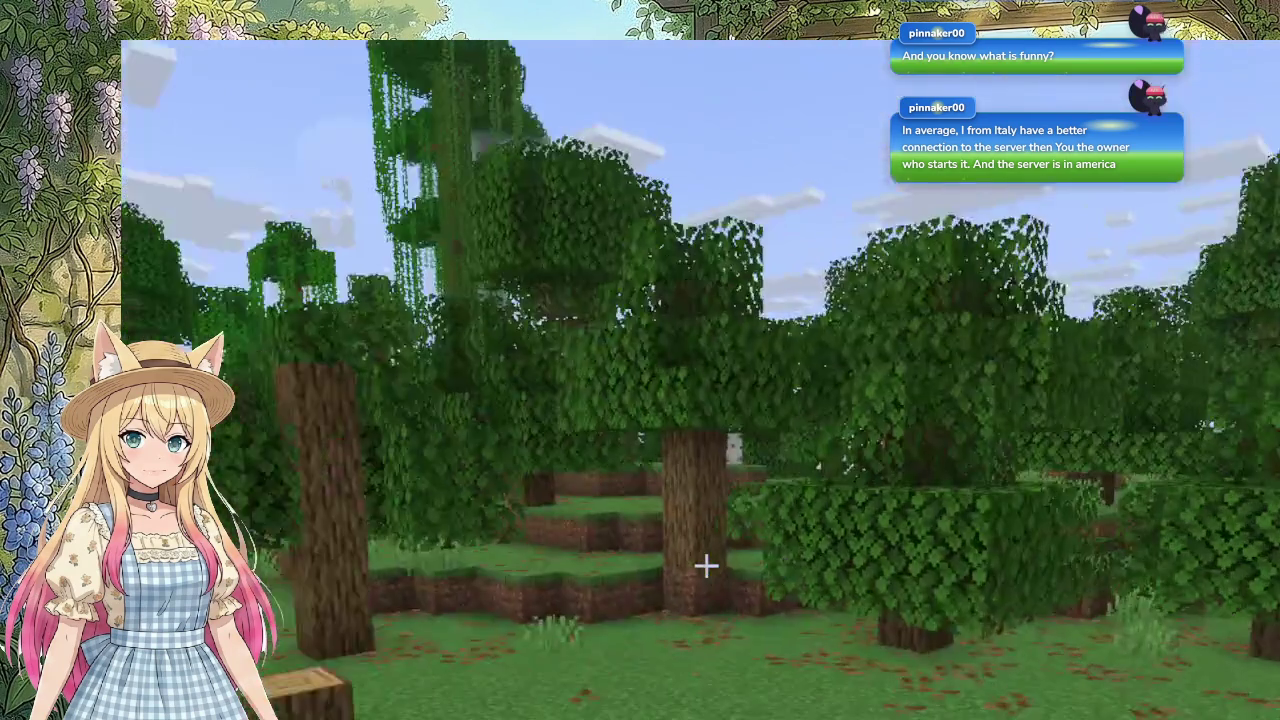
Step: Craft 48 oak planks from 12 of the 22 oak logs, leaving 10 logs
{"action": "key", "text": "e"}
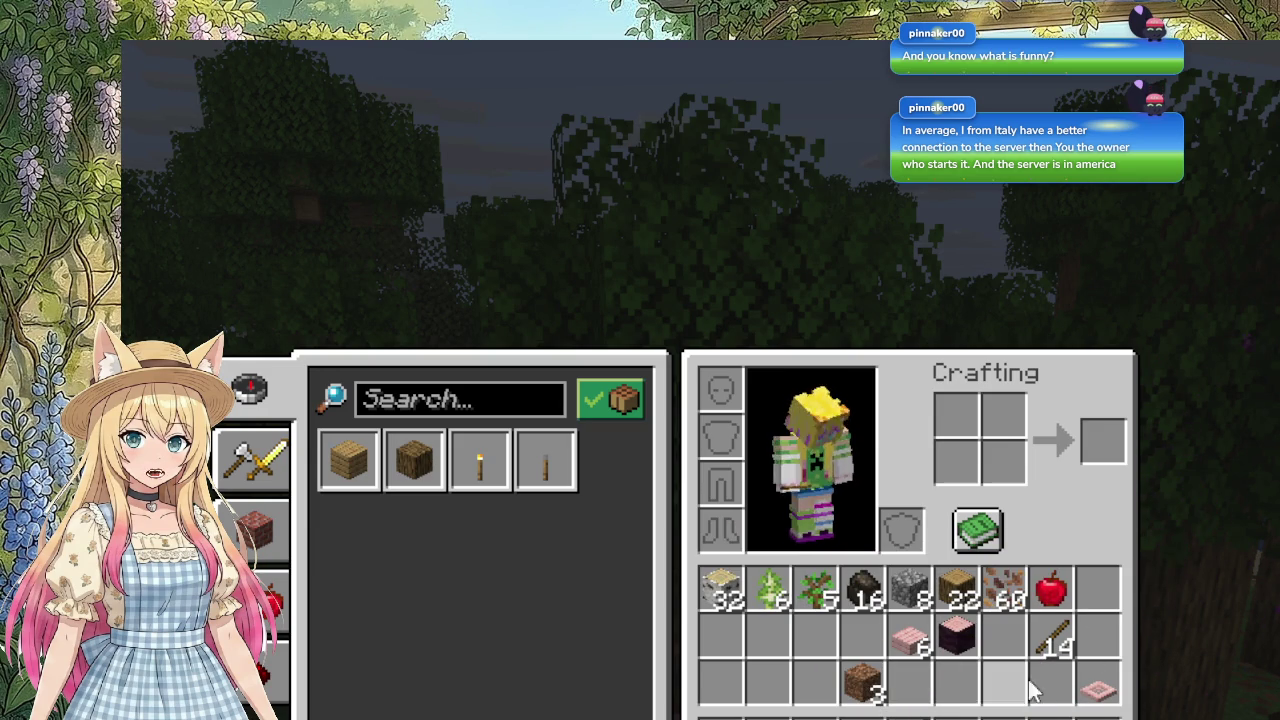
{"action": "left_click", "coordinate": [362, 450]}
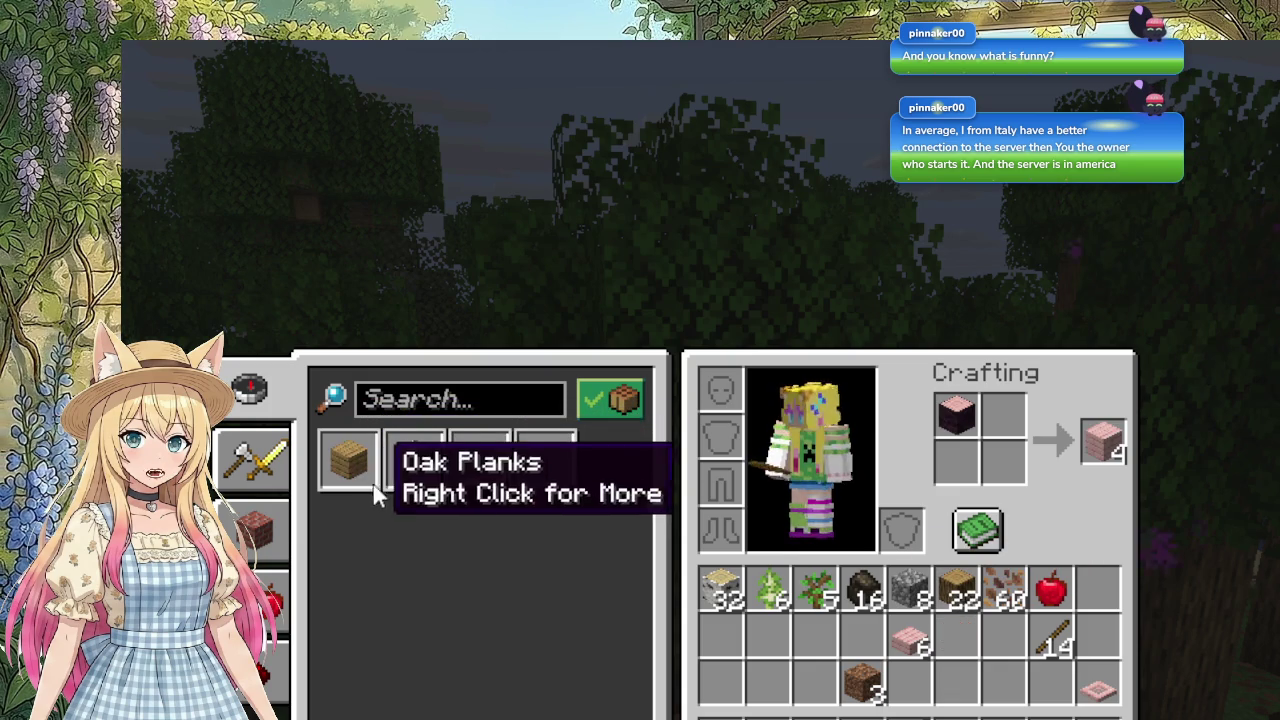
{"action": "left_click", "coordinate": [957, 588]}
{"action": "left_click", "coordinate": [972, 470]}
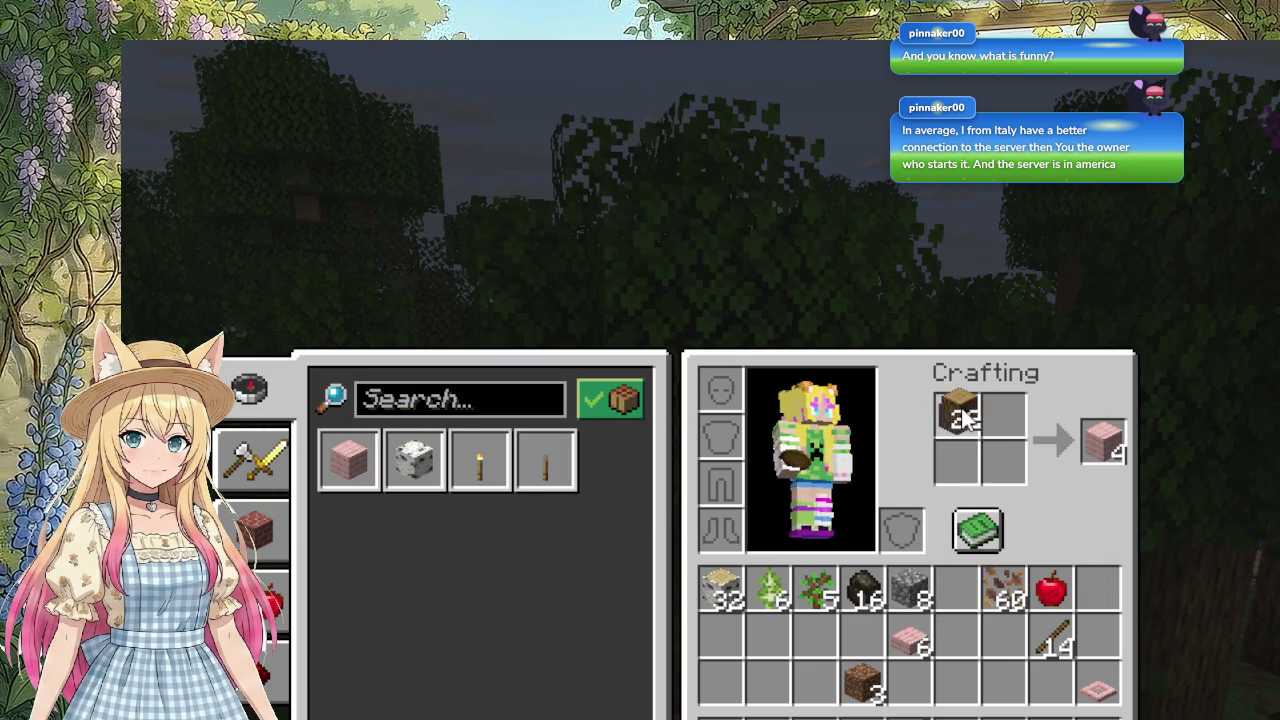
{"action": "left_click", "coordinate": [957, 588]}
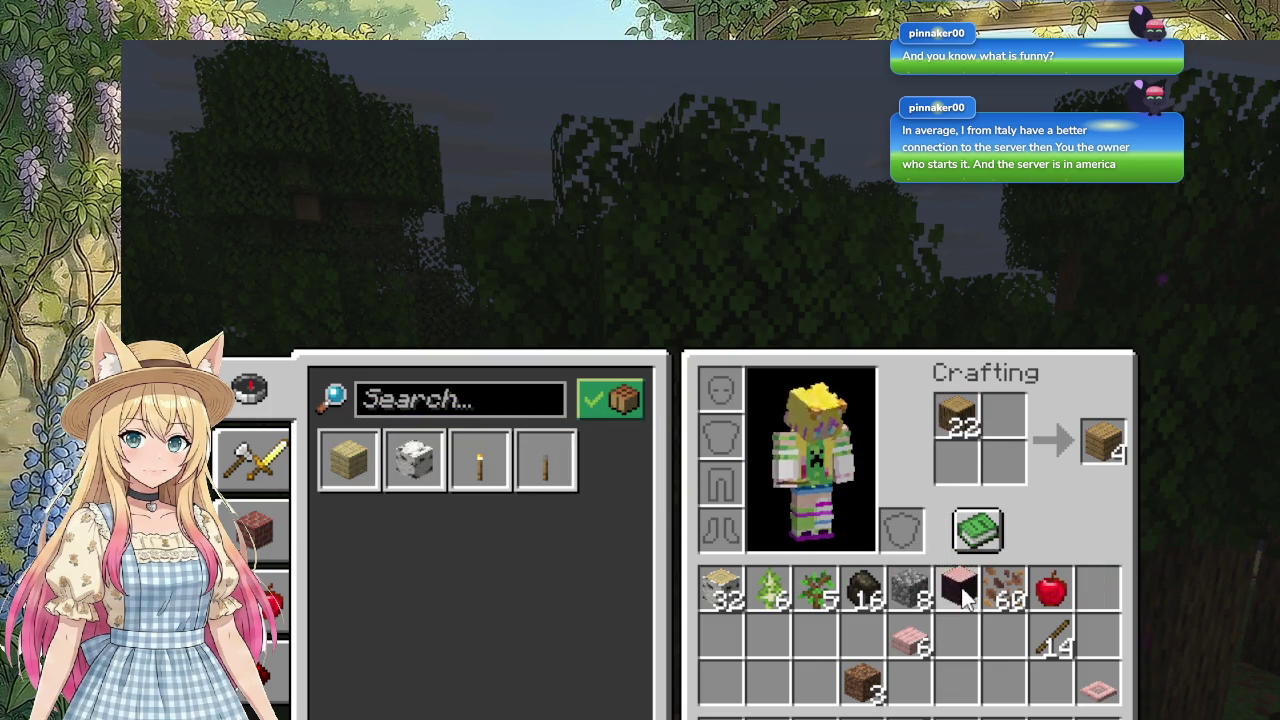
{"action": "left_click", "coordinate": [1110, 445]}
{"action": "left_click", "coordinate": [1110, 445]}
{"action": "left_click", "coordinate": [1105, 440]}
{"action": "left_click", "coordinate": [1105, 440]}
{"action": "left_click", "coordinate": [1105, 440]}
{"action": "left_click", "coordinate": [1105, 440]}
{"action": "left_click", "coordinate": [1105, 440]}
{"action": "left_click", "coordinate": [1105, 440]}
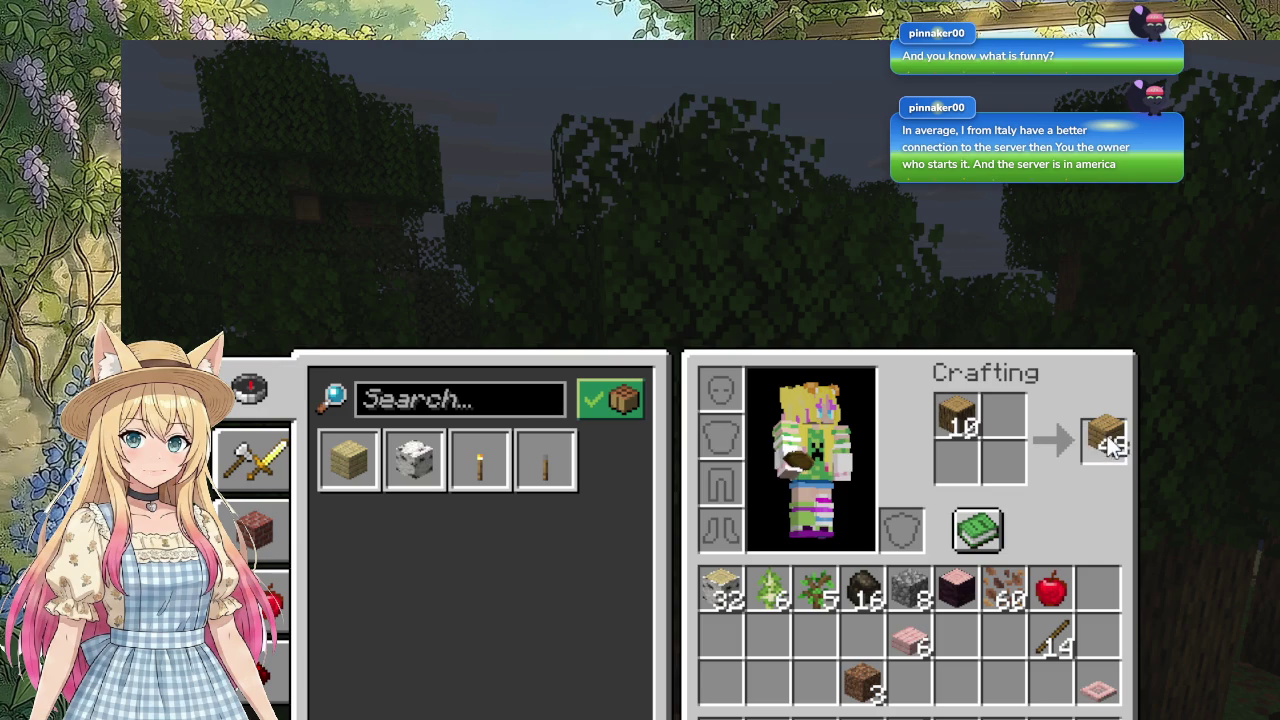